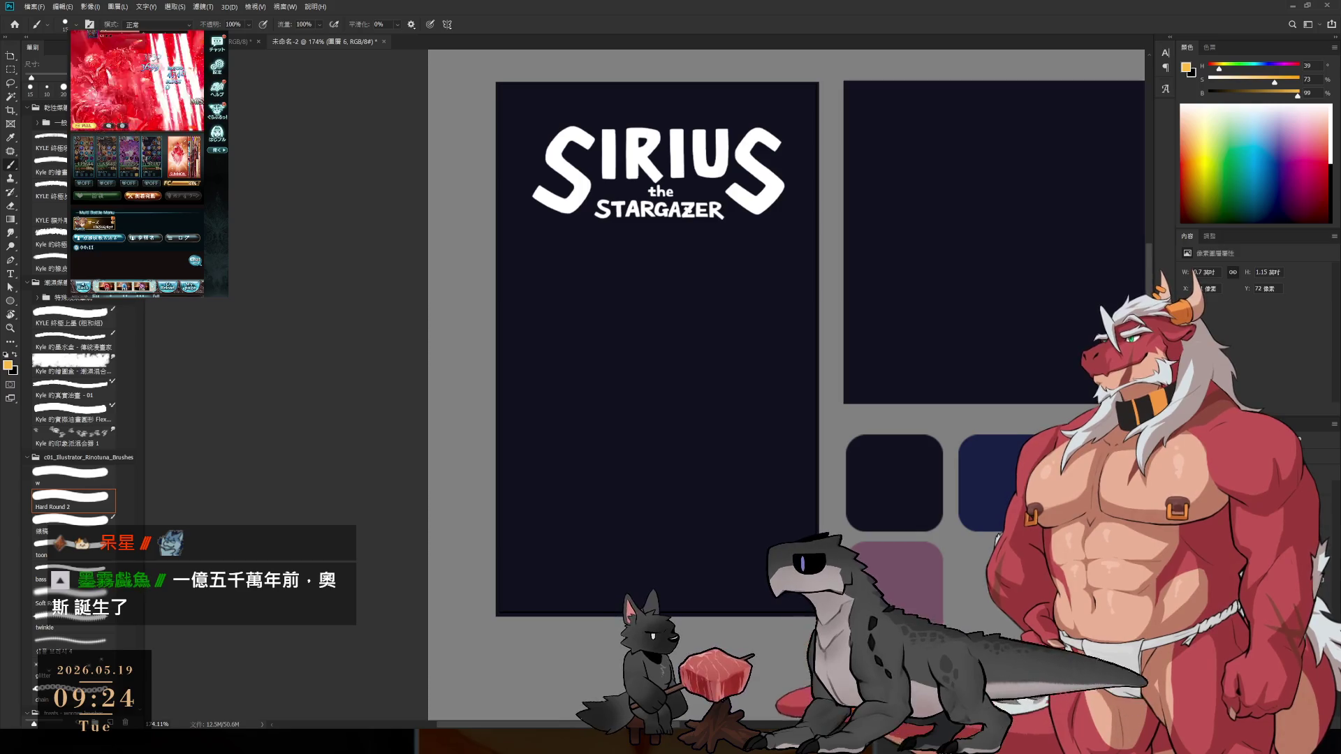
# - Shrink the placed wolf artwork to about 6%, fit it into the tall panel, then remove it
pyautogui.click(1298, 440)
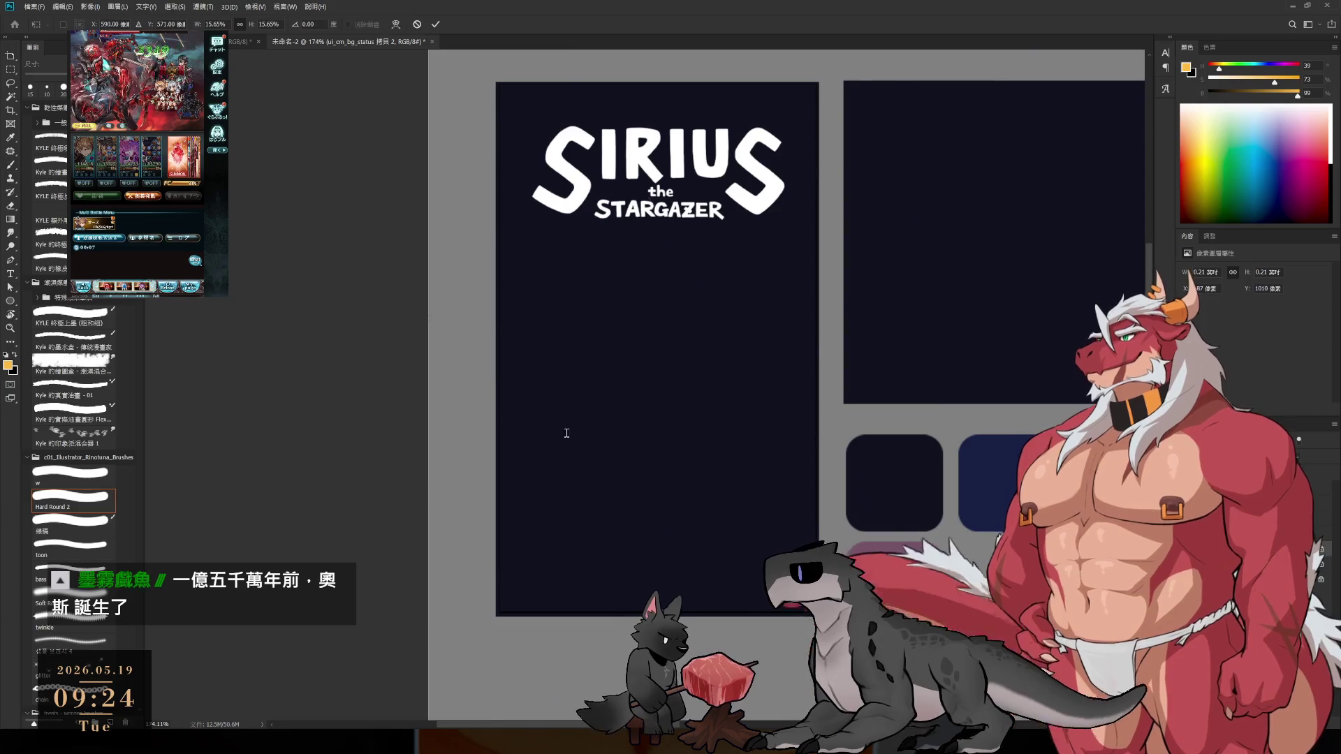
pyautogui.scroll(-3, 980, 441)
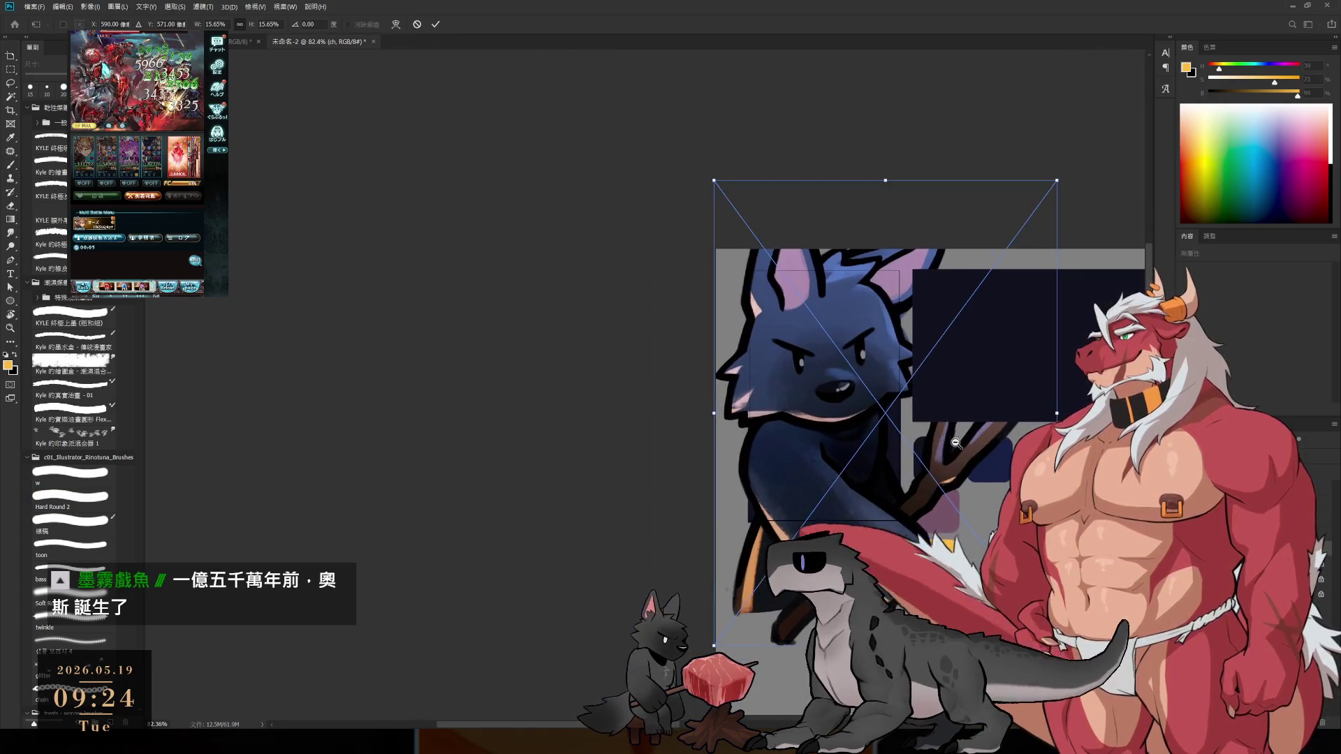
pyautogui.moveTo(1153, 179); pyautogui.dragTo(846, 323)
pyautogui.scroll(3, 796, 440)
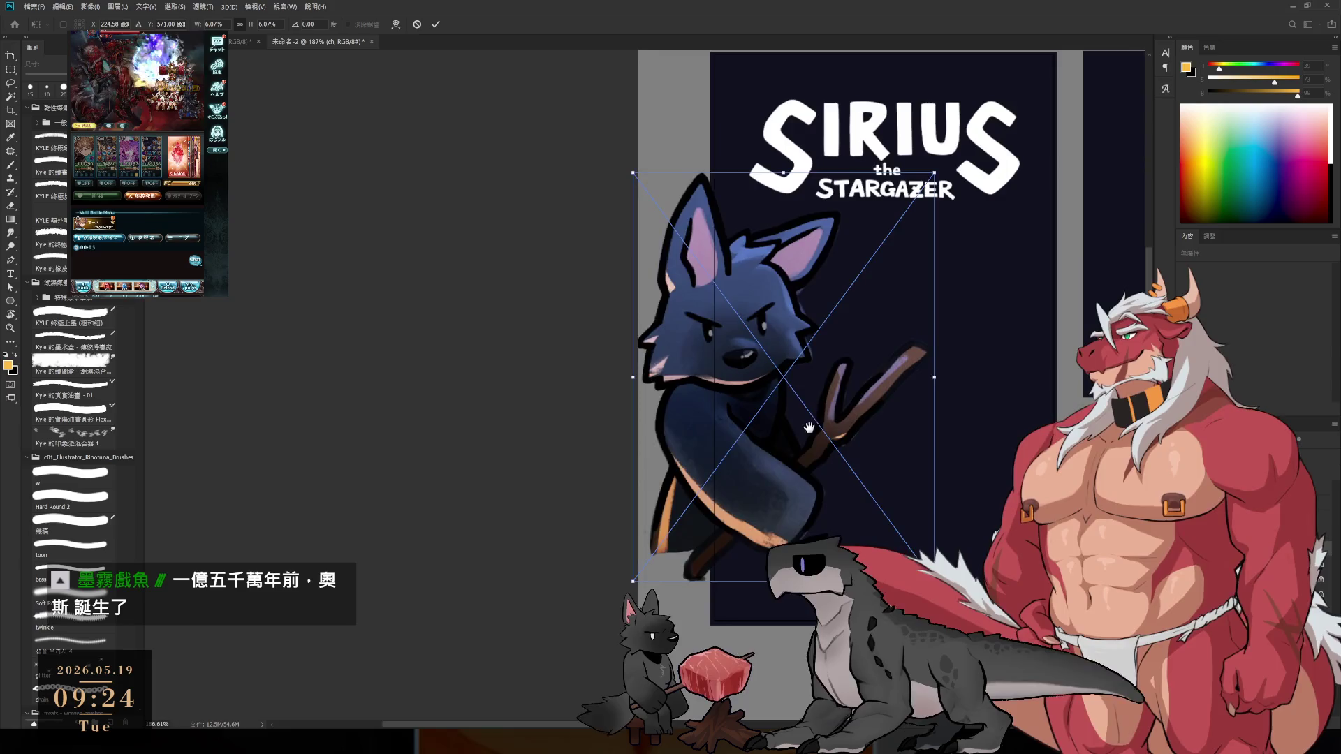
pyautogui.moveTo(796, 440); pyautogui.dragTo(923, 479)
pyautogui.press('Return')
pyautogui.press('b')
# - Duplicate the SIRIUS logo toward the wide dark panel
pyautogui.press('r')
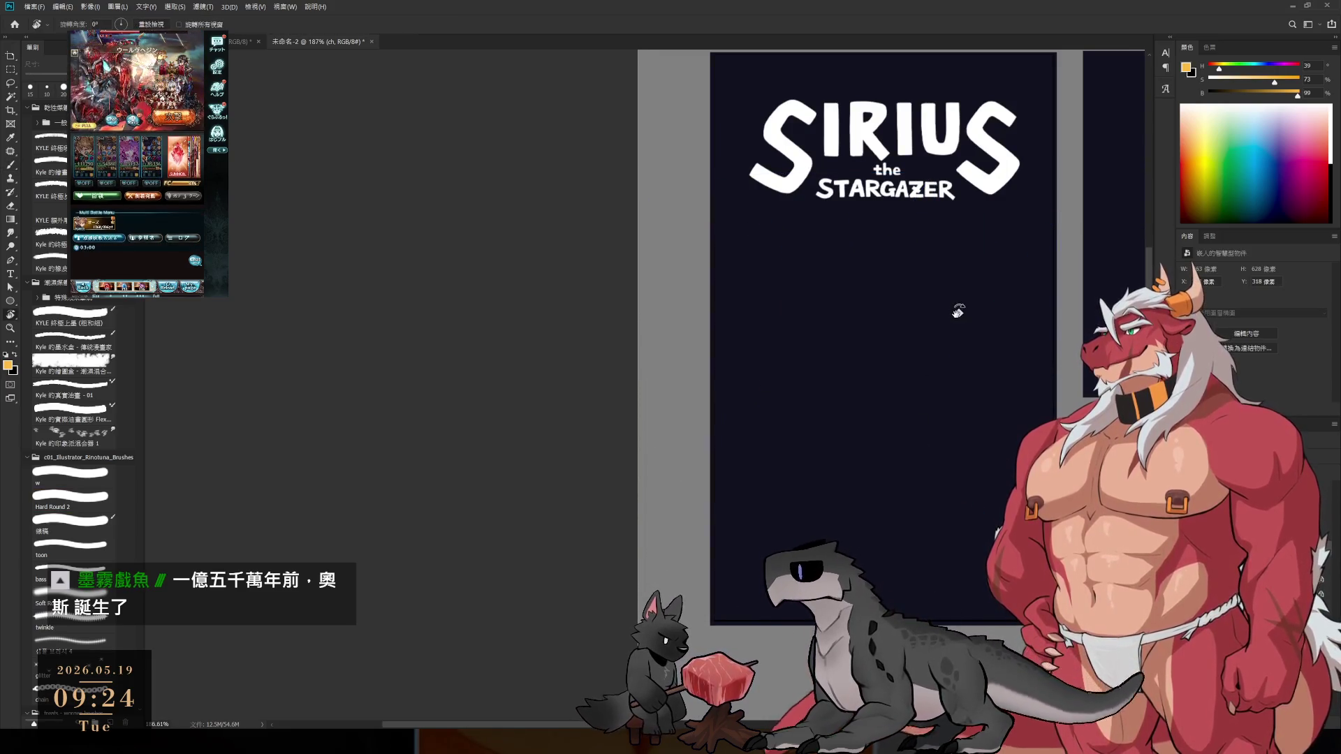
pyautogui.moveTo(1020, 320); pyautogui.dragTo(608, 383)
pyautogui.scroll(-2, 608, 384)
pyautogui.moveTo(580, 302)
pyautogui.mouseDown()
pyautogui.moveTo(948, 369)
pyautogui.moveTo(1022, 428)
pyautogui.mouseUp()
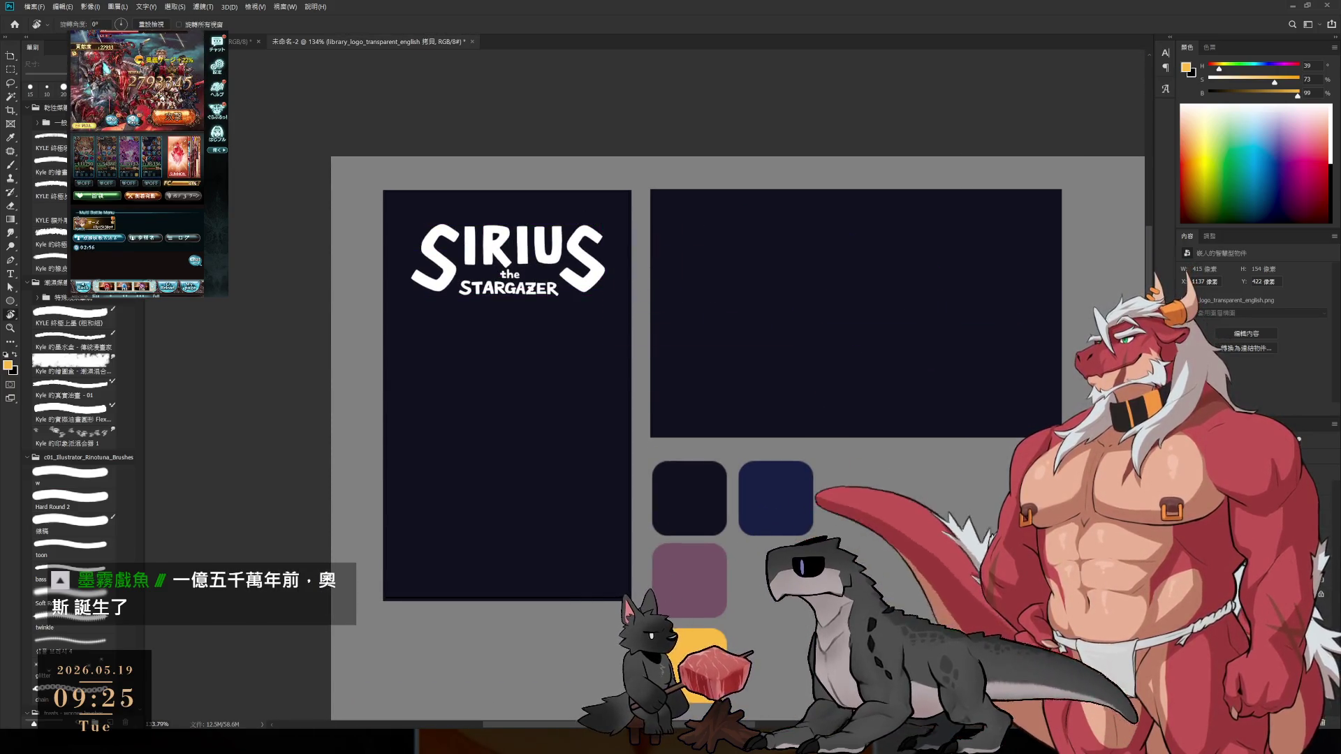
# - Stack the logo copy above the wide panel layer and nudge it slightly left and up
pyautogui.hotkey('alt', ']')
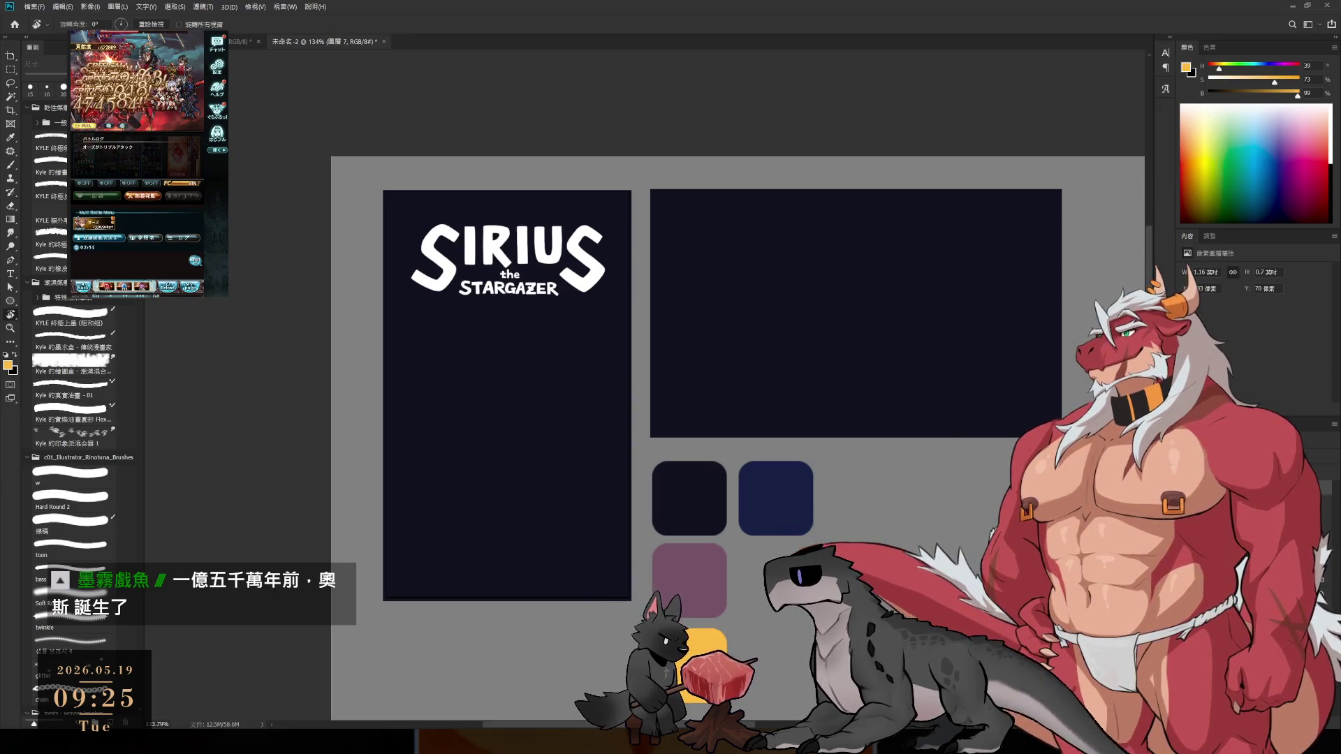
pyautogui.hotkey('ctrl', '[')
pyautogui.moveTo(1009, 417); pyautogui.dragTo(996, 414)
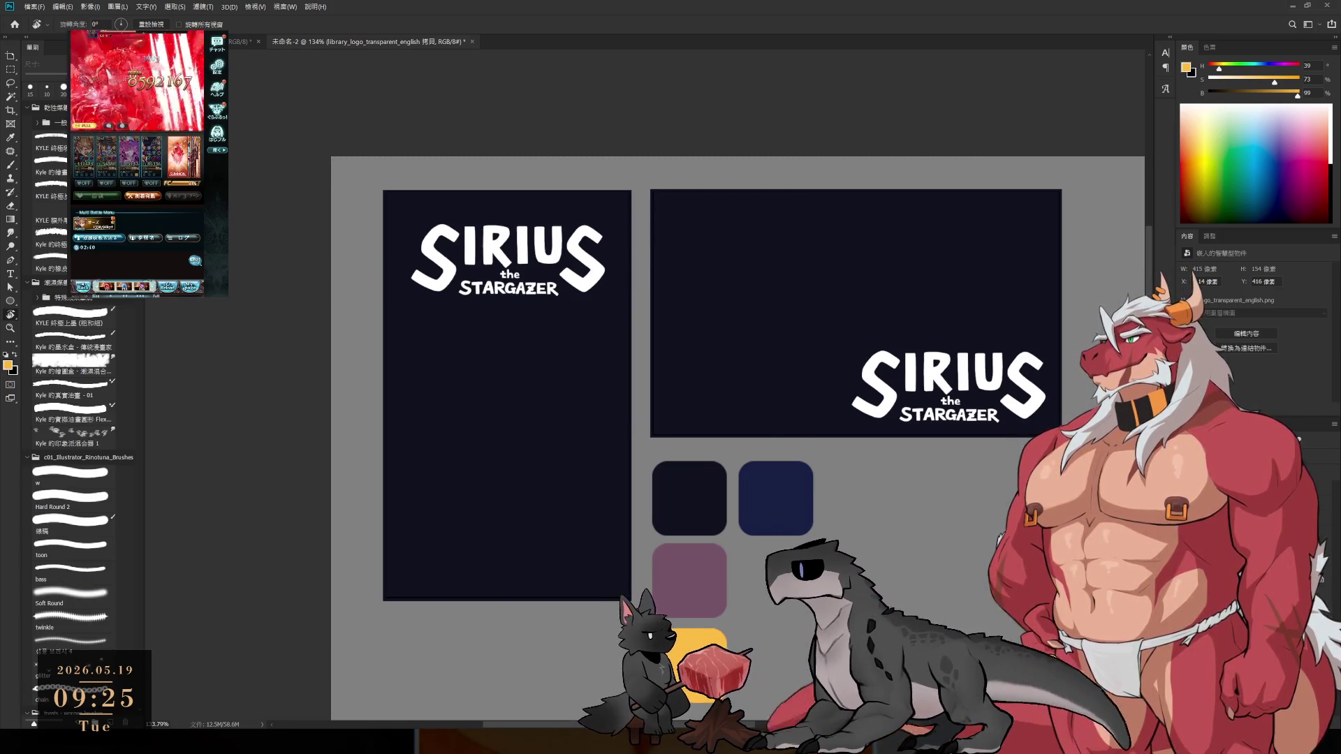
pyautogui.scroll(-2, 823, 471)
pyautogui.scroll(2, 822, 472)
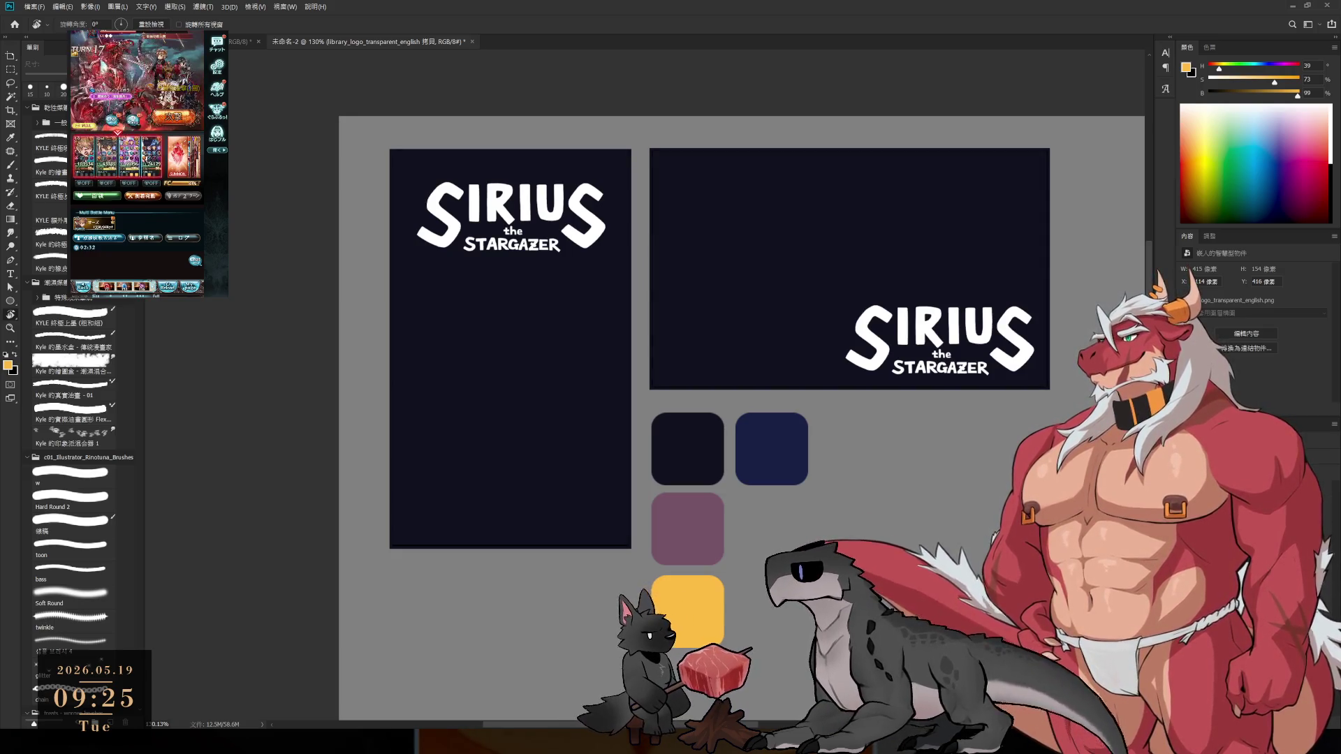
# - Move the colour swatch group up beside the wide dark banner
pyautogui.click(702, 505)
pyautogui.click(704, 554)
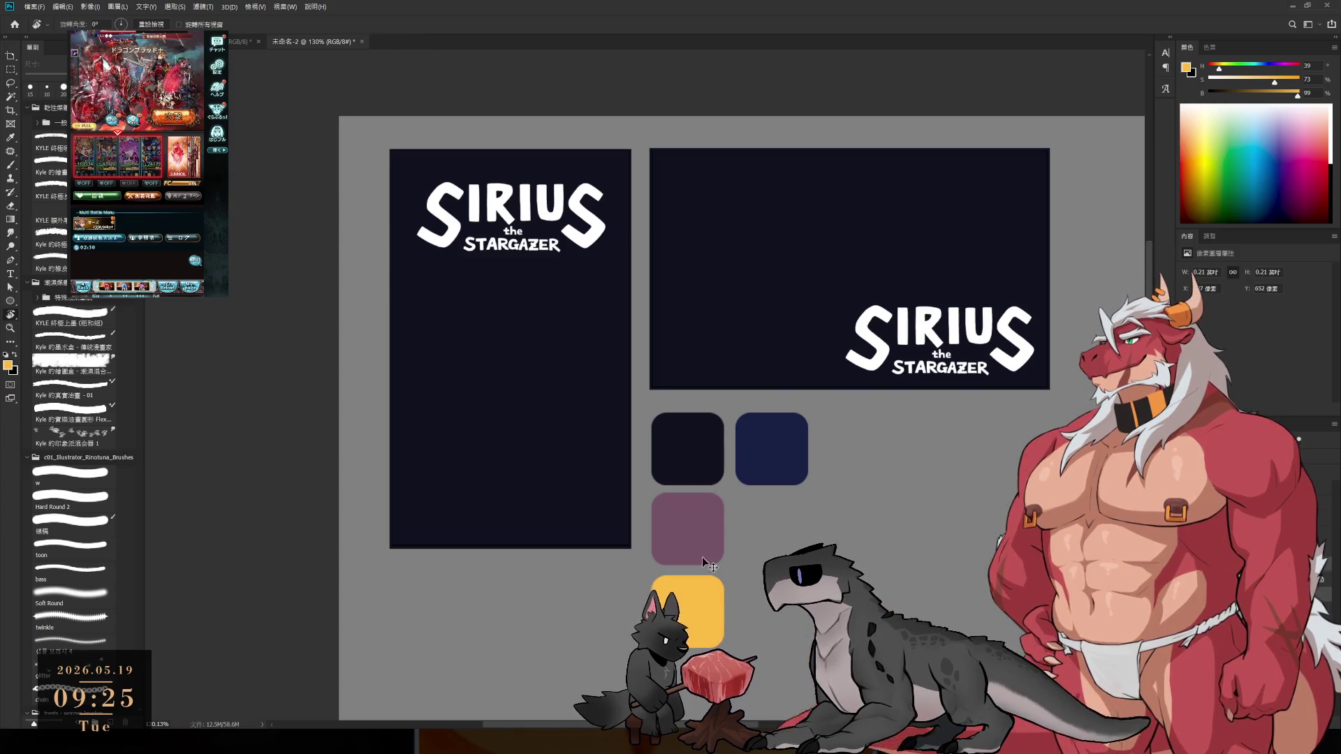
pyautogui.keyDown('ctrl'); pyautogui.click(790, 450); pyautogui.keyUp('ctrl')
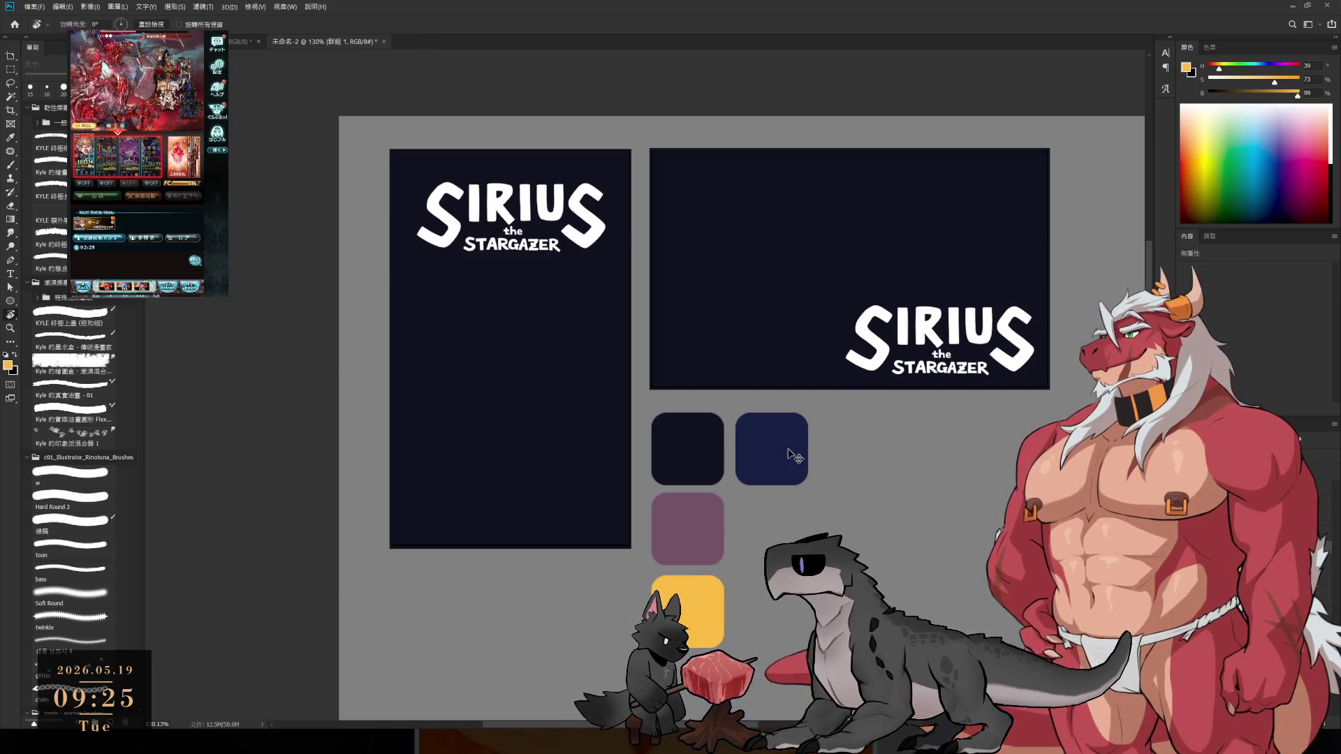
pyautogui.hotkey('ctrl', 't')
pyautogui.moveTo(695, 472)
pyautogui.mouseDown()
pyautogui.moveTo(1031, 313)
pyautogui.moveTo(1106, 211)
pyautogui.mouseUp()
# - Commit the swatch move and select the layer below the swatch group
pyautogui.press('Return')
pyautogui.scroll(-2, 1106, 211)
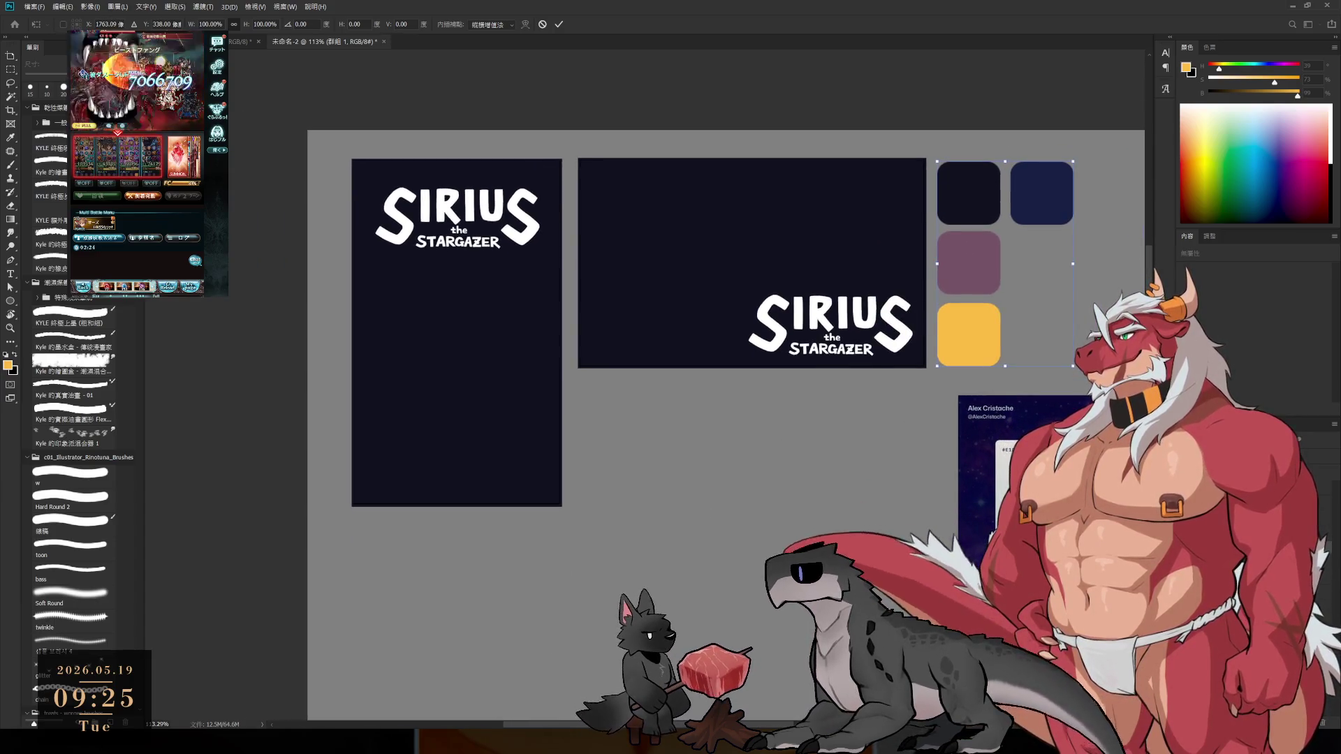
pyautogui.press('r')
pyautogui.hotkey('alt', '[')
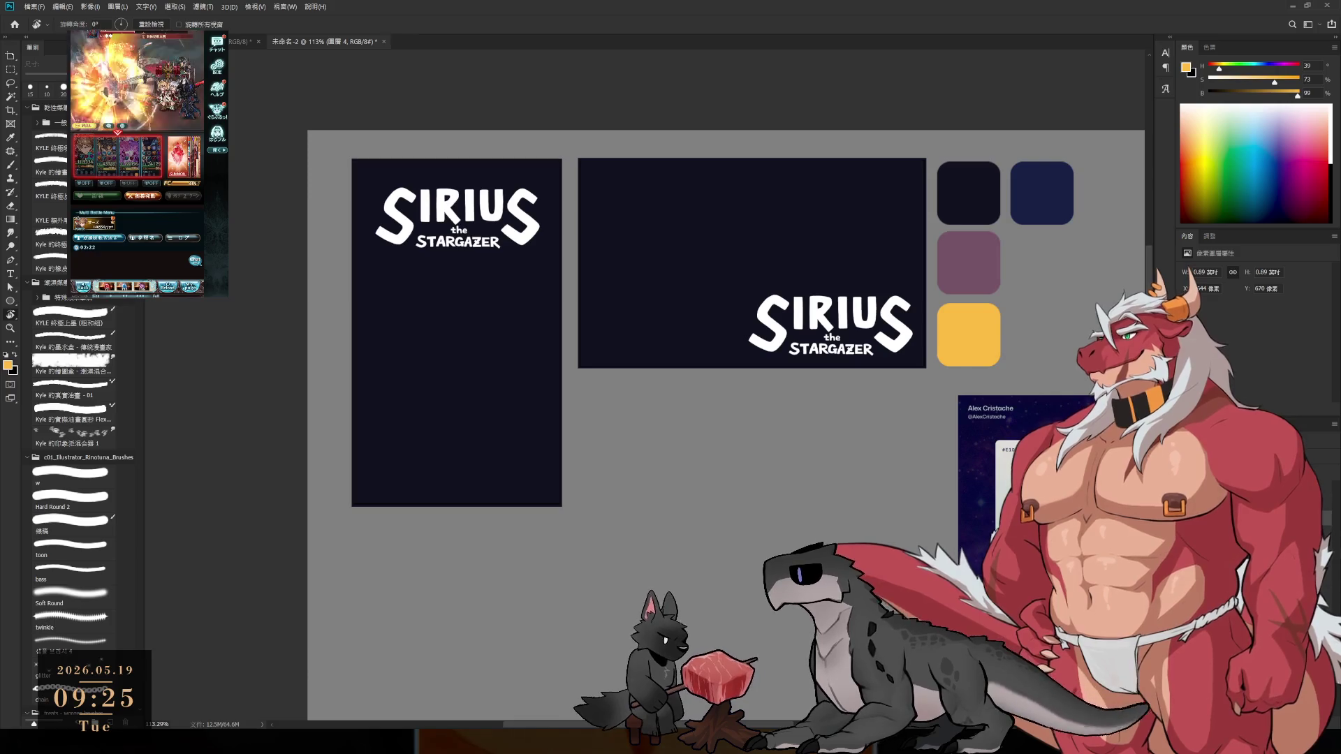
# - Test-move the wide dark banner down-right, then undo it
pyautogui.moveTo(872, 401)
pyautogui.mouseDown()
pyautogui.moveTo(641, 404)
pyautogui.moveTo(685, 386)
pyautogui.mouseUp()
pyautogui.press('v')
pyautogui.click(534, 342)
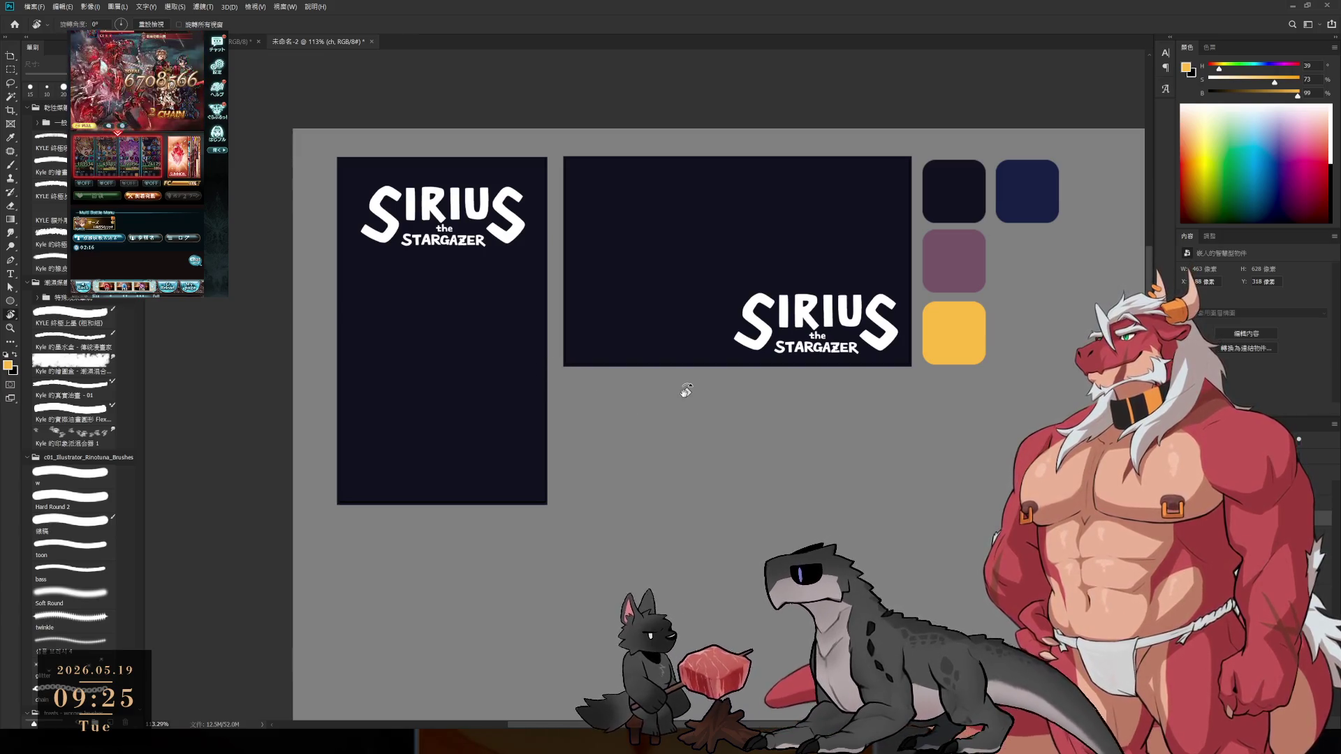
pyautogui.moveTo(788, 276); pyautogui.dragTo(823, 455)
pyautogui.hotkey('ctrl', 'z')
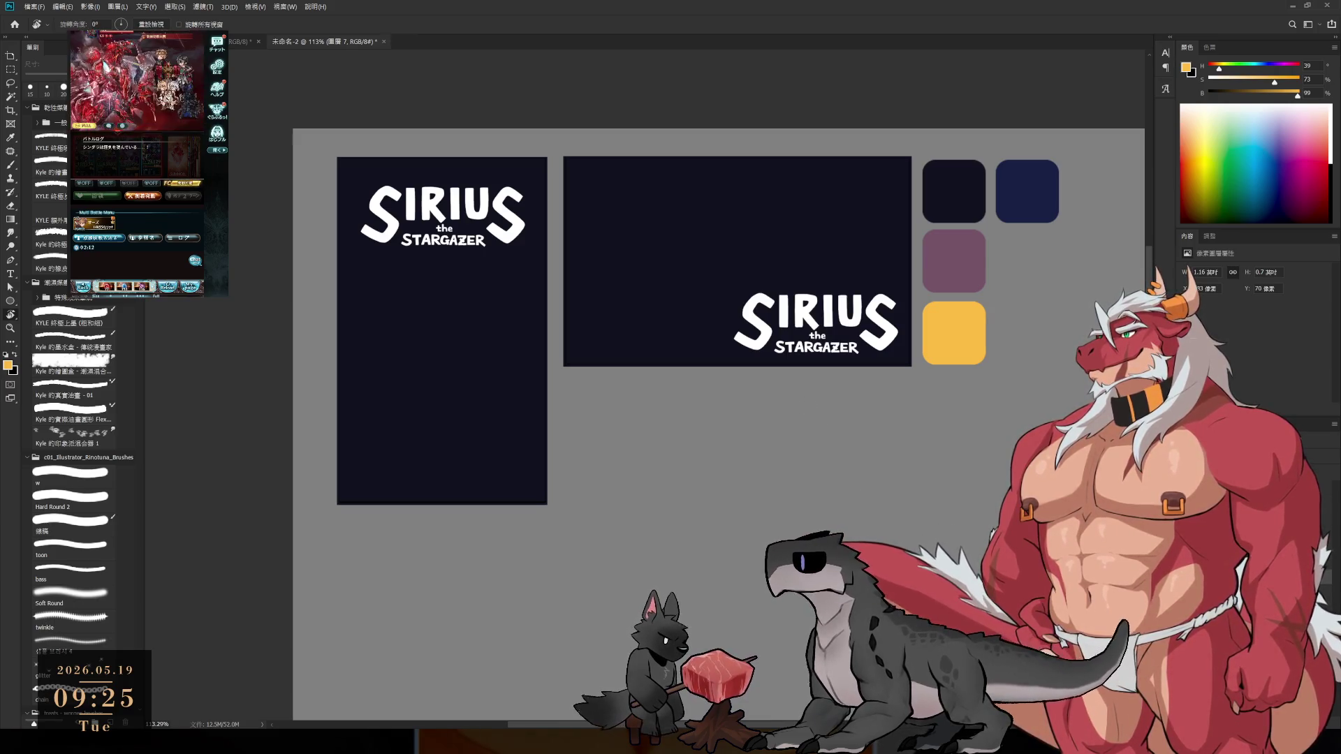
# - Check the tall banner and SIRIUS logo layers, ending with the tall banner's group selected
pyautogui.click(442, 385)
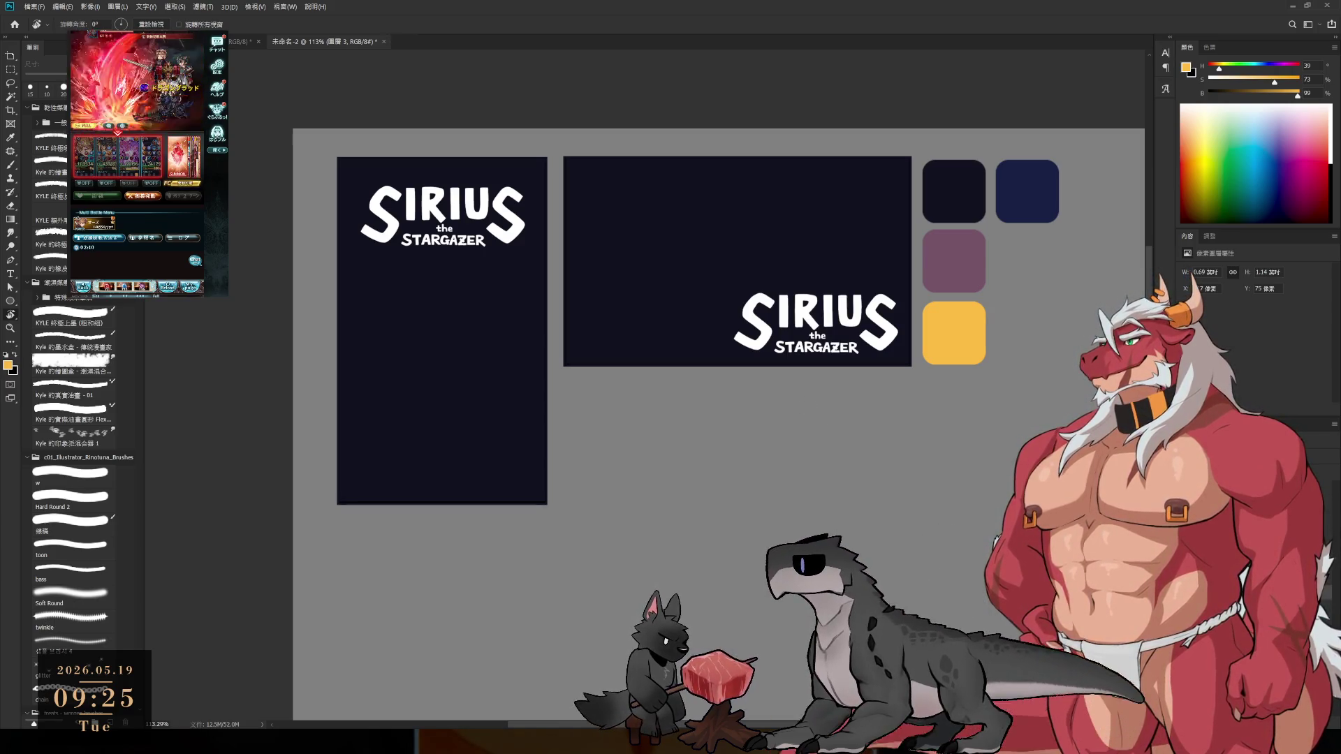
pyautogui.hotkey('ctrl', 'g')
pyautogui.hotkey('ctrl', ',')
pyautogui.hotkey('ctrl', ',')
pyautogui.hotkey('ctrl', ',')
pyautogui.hotkey('ctrl', ',')
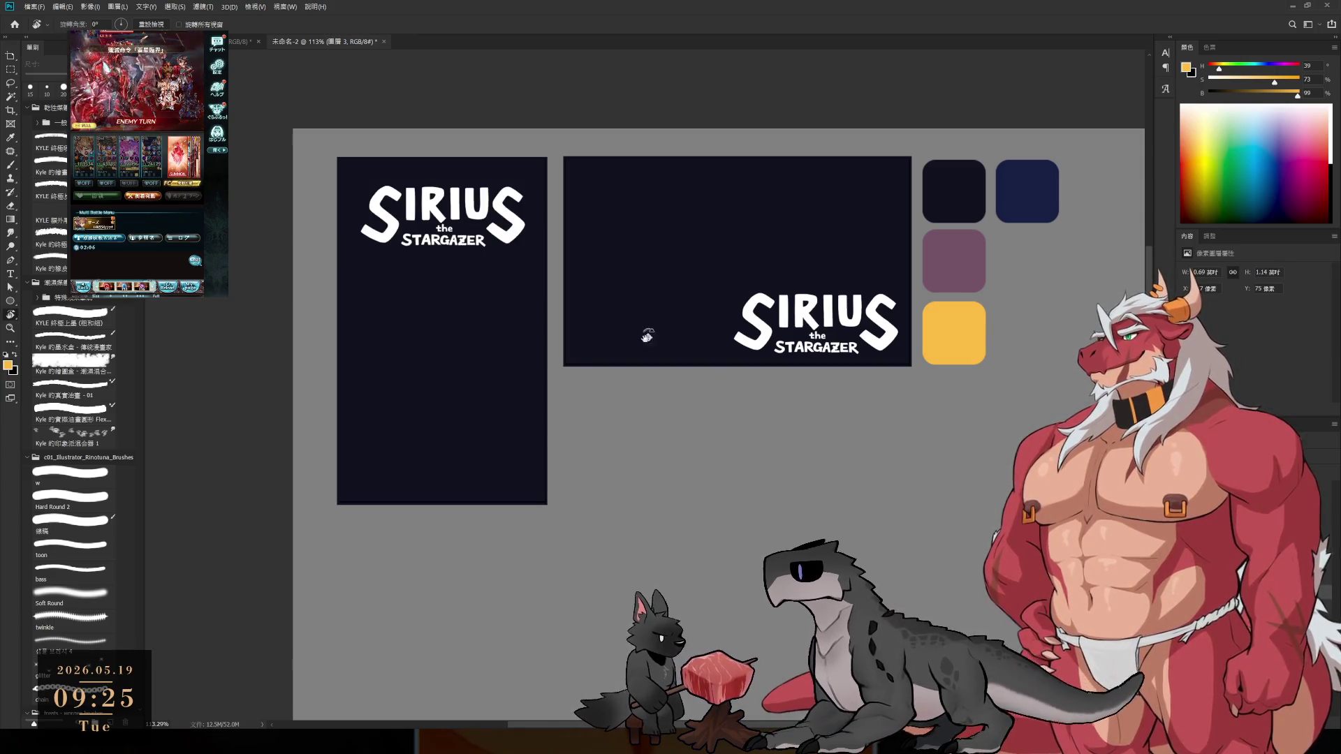
pyautogui.click(518, 238)
pyautogui.click(521, 242)
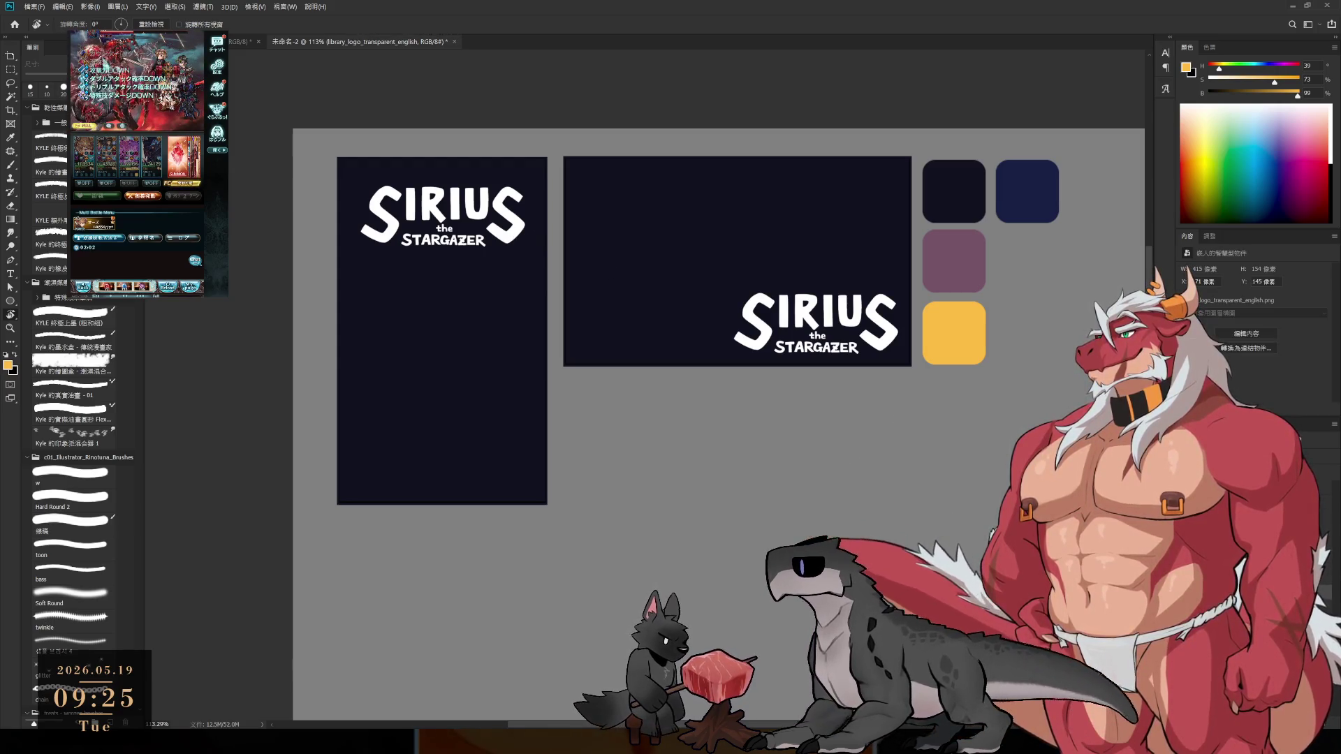
pyautogui.hotkey('ctrl', 'shift', 'alt', 'n')
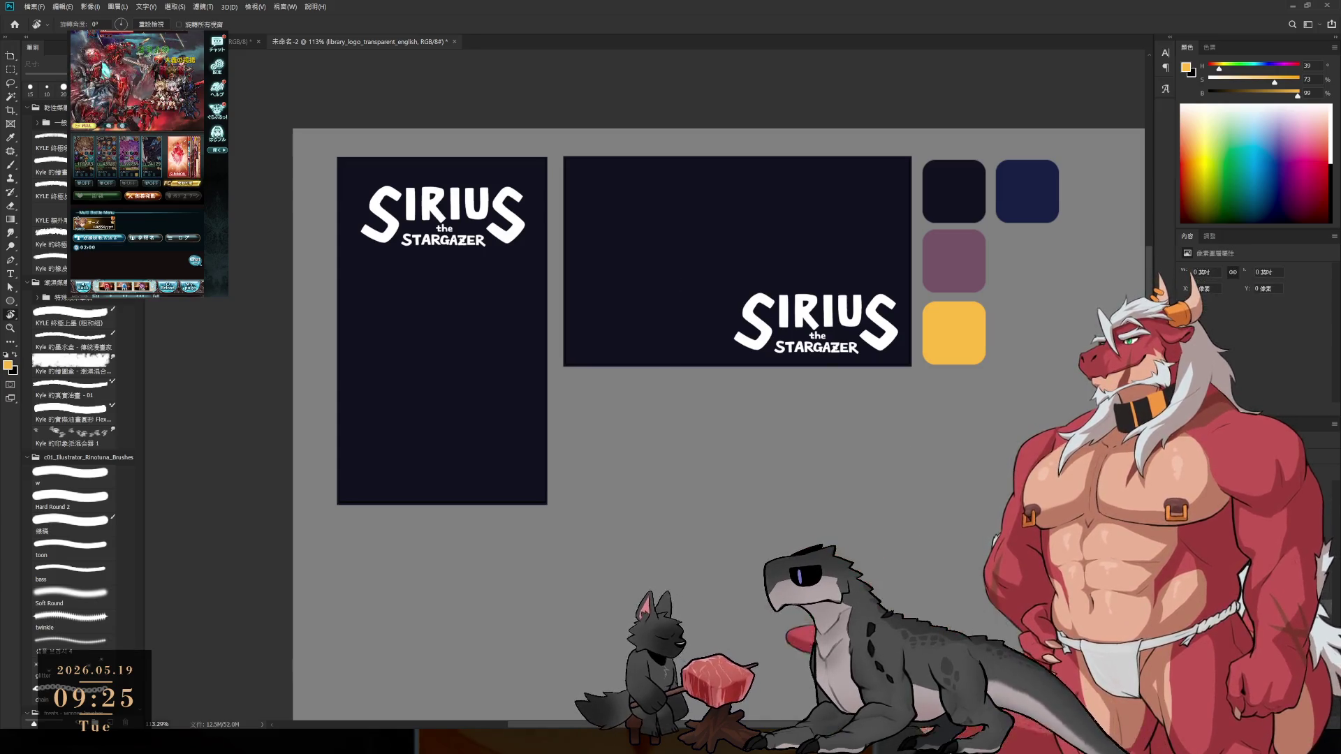
pyautogui.press('Delete')
pyautogui.hotkey('alt', '[')
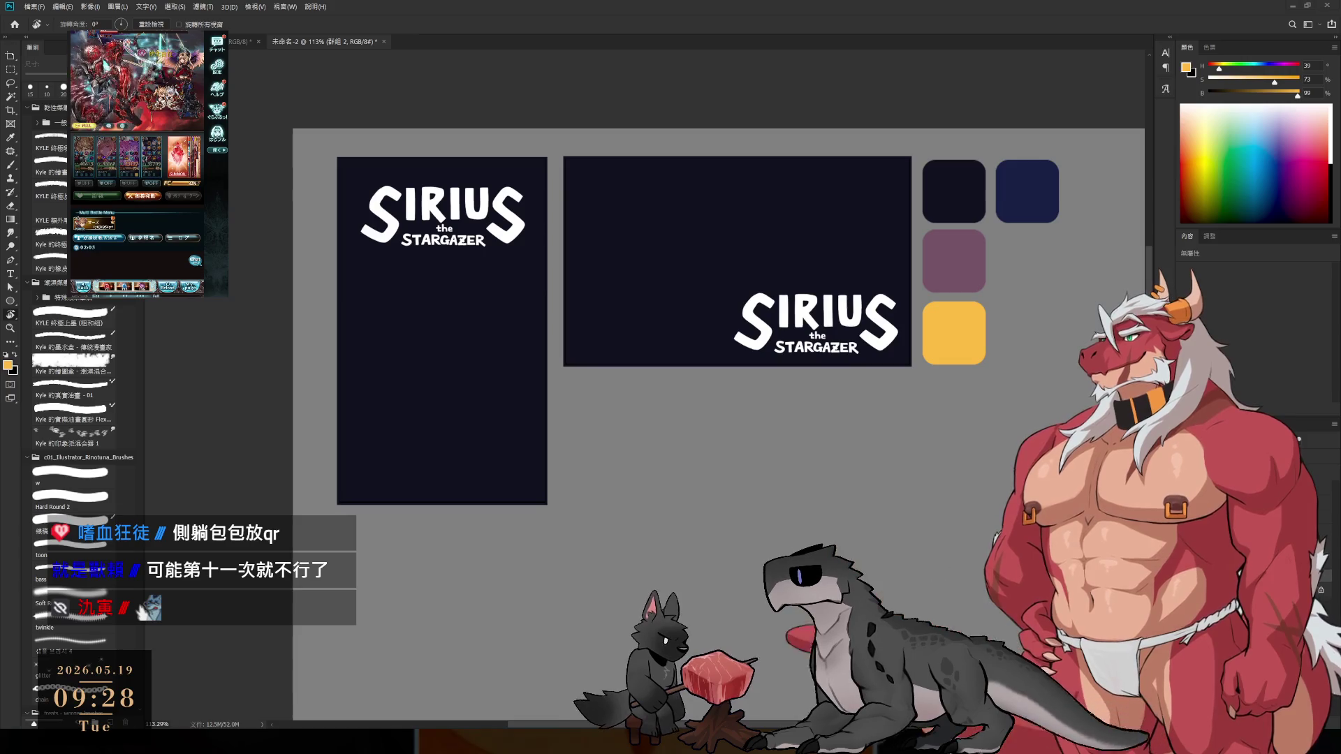
pyautogui.scroll(5, 772, 453)
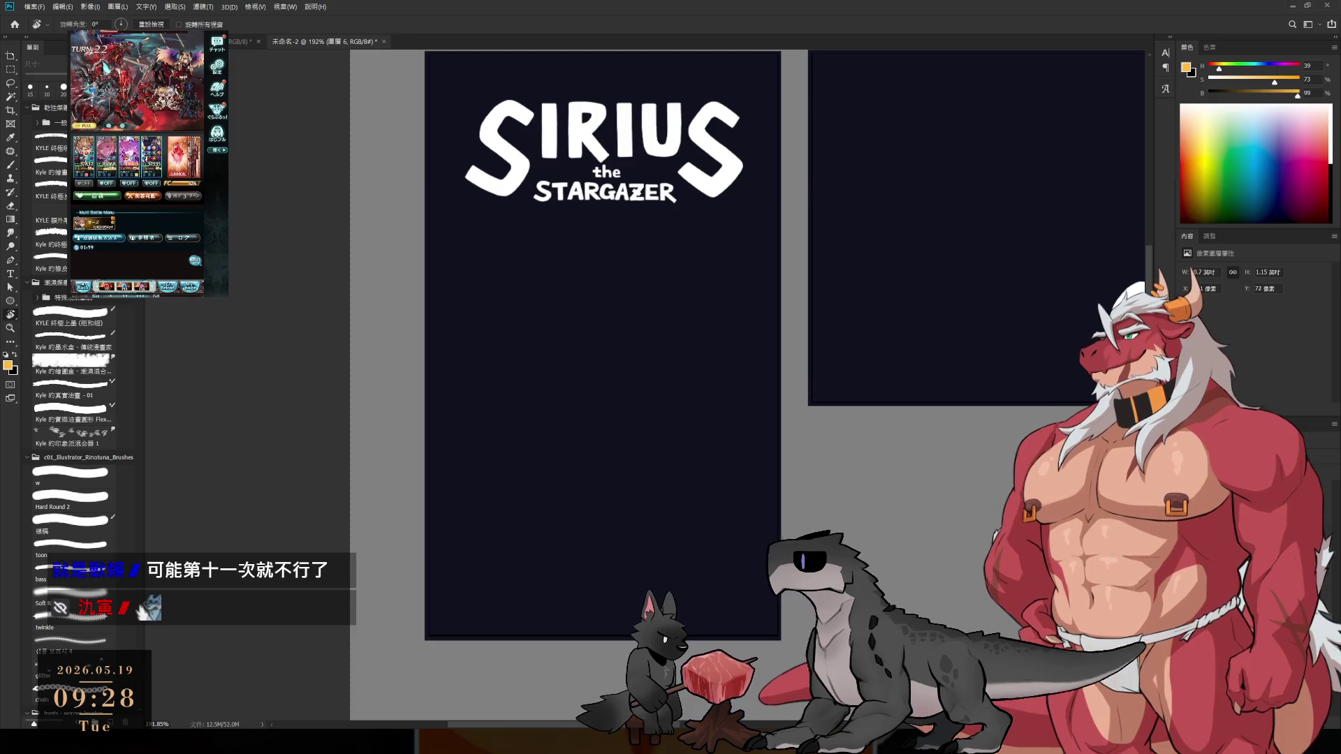
# - Add a new sketch layer and settle on a black brush after testing yellow and white strokes
pyautogui.hotkey('ctrl', 'shift', 'alt', 'n')
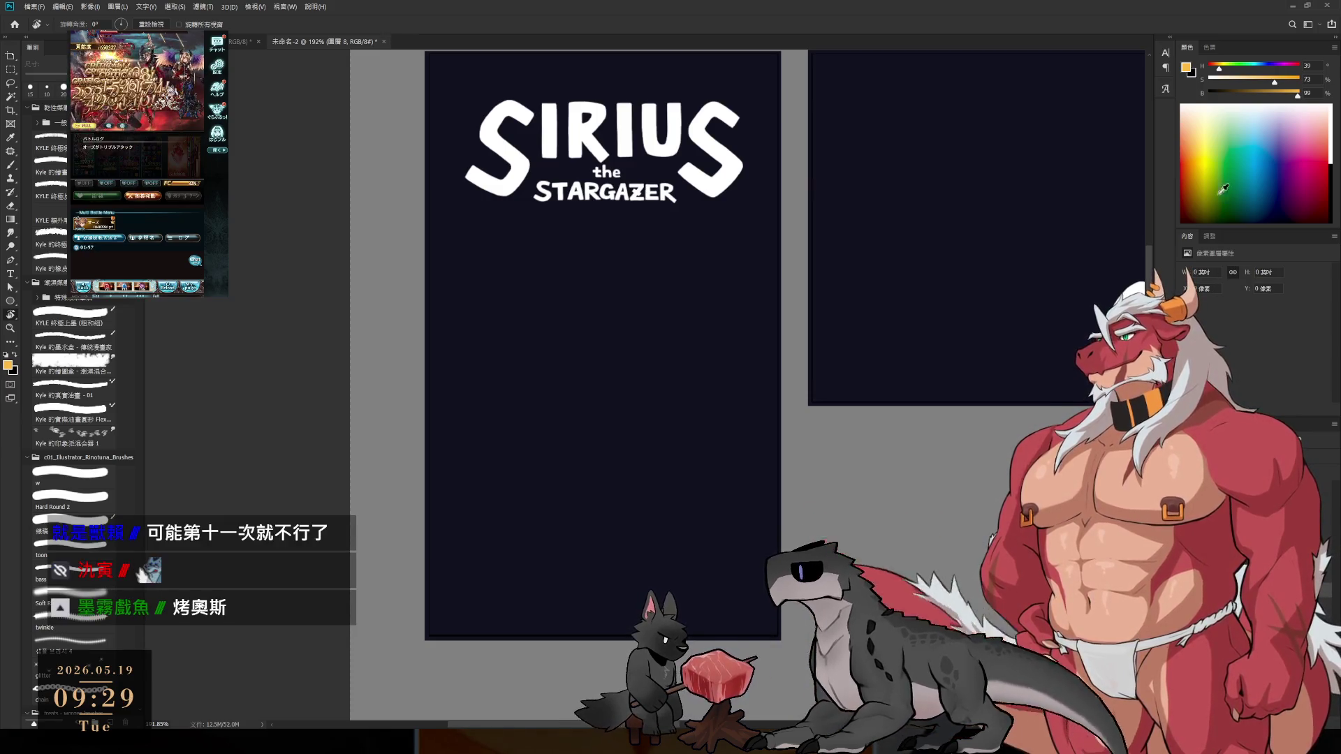
pyautogui.press('b')
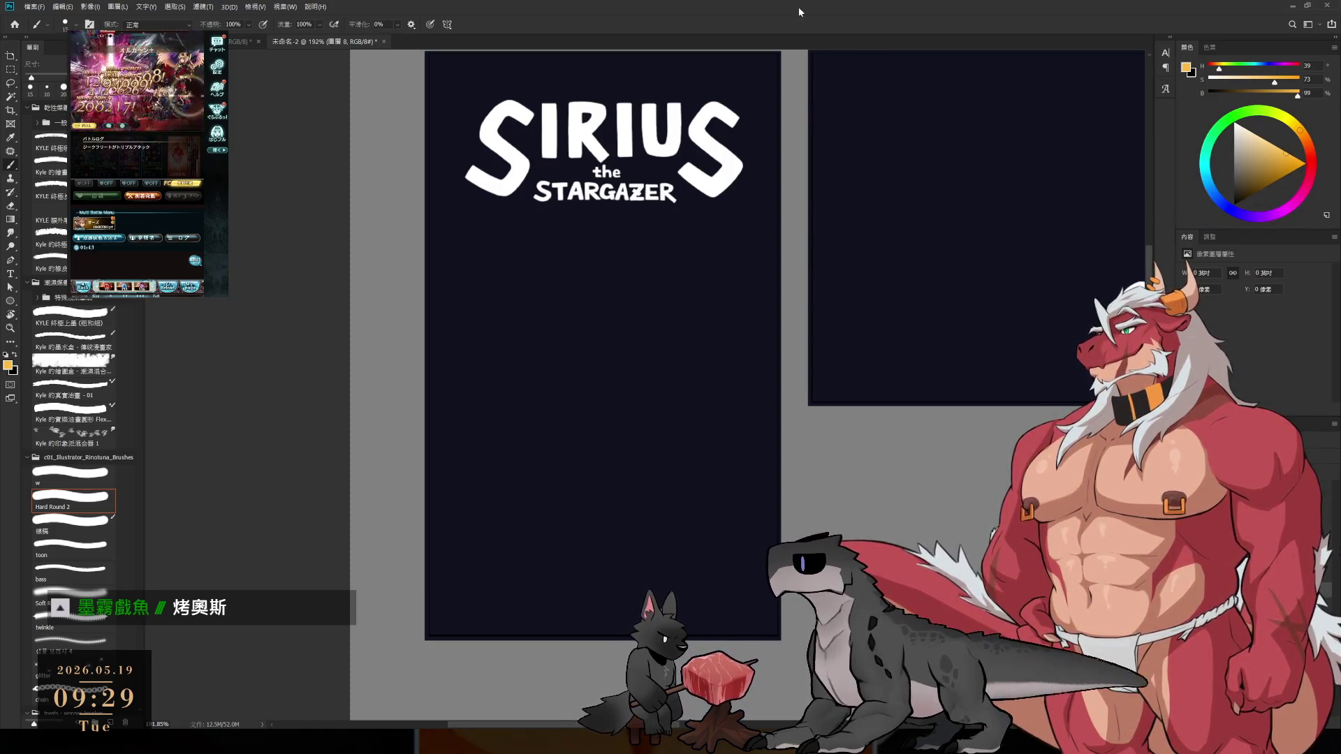
pyautogui.moveTo(637, 407)
pyautogui.mouseDown()
pyautogui.moveTo(733, 383)
pyautogui.moveTo(778, 416)
pyautogui.mouseUp()
pyautogui.hotkey('ctrl', 'z')
pyautogui.moveTo(723, 313); pyautogui.dragTo(784, 381)
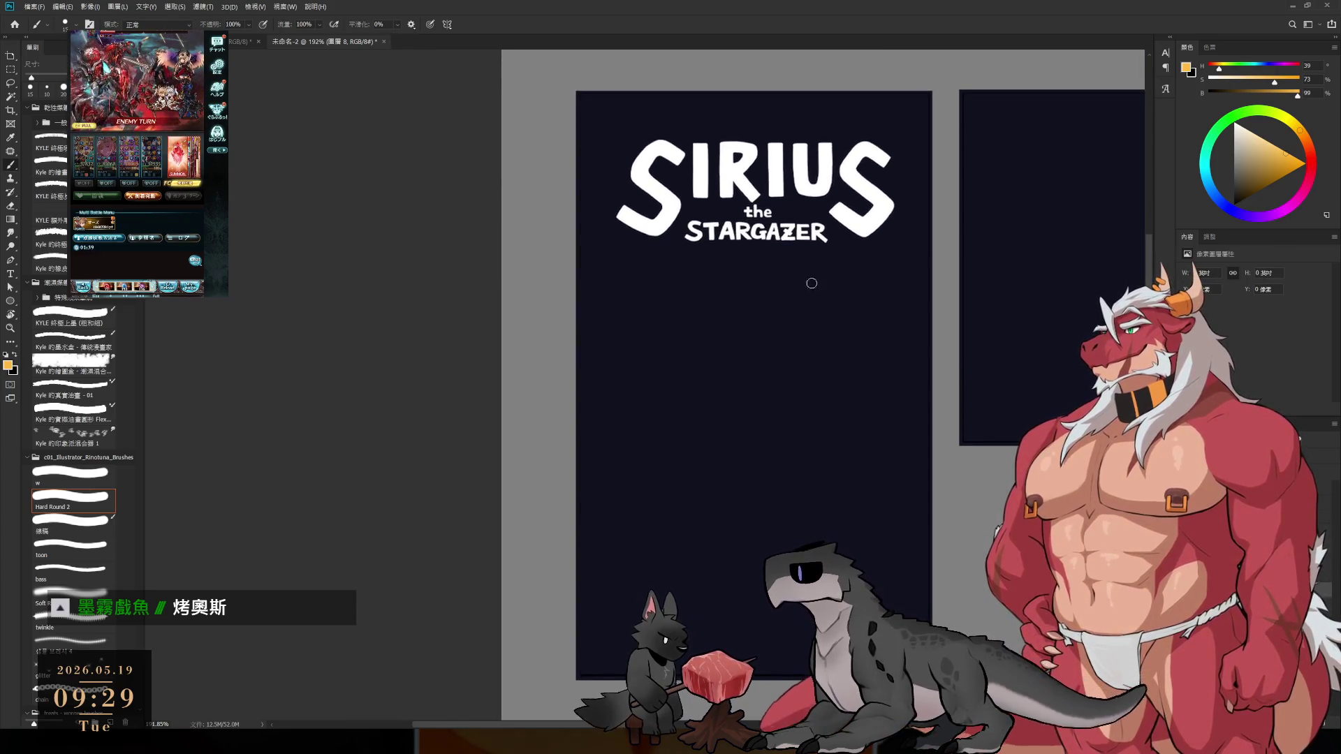
pyautogui.keyDown('alt'); pyautogui.click(866, 216); pyautogui.keyUp('alt')
pyautogui.moveTo(689, 395)
pyautogui.mouseDown()
pyautogui.moveTo(769, 337)
pyautogui.moveTo(808, 392)
pyautogui.mouseUp()
pyautogui.hotkey('ctrl', 'z')
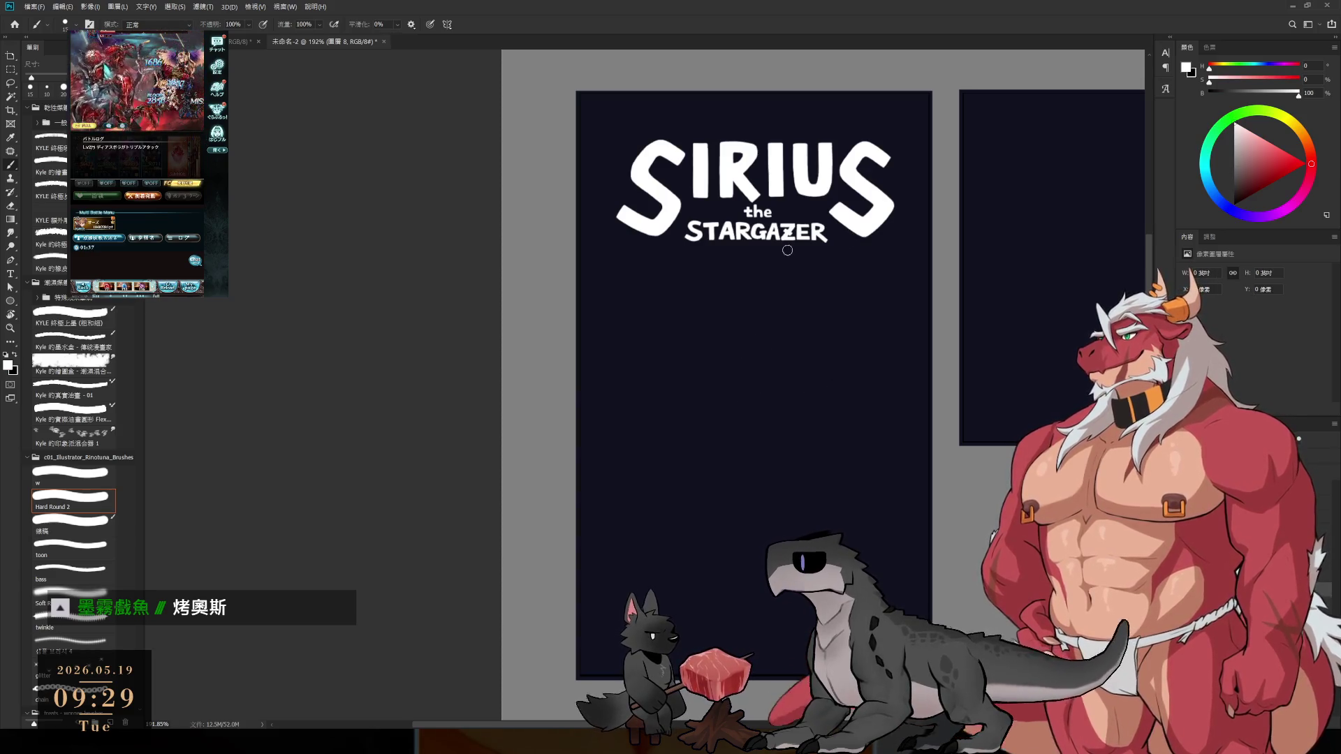
pyautogui.press('x')
pyautogui.moveTo(698, 437); pyautogui.dragTo(869, 374)
pyautogui.hotkey('ctrl', 'z')
# - Draw the first black lines below the SIRIUS logo, undoing unsatisfactory attempts
pyautogui.moveTo(788, 270); pyautogui.dragTo(766, 206)
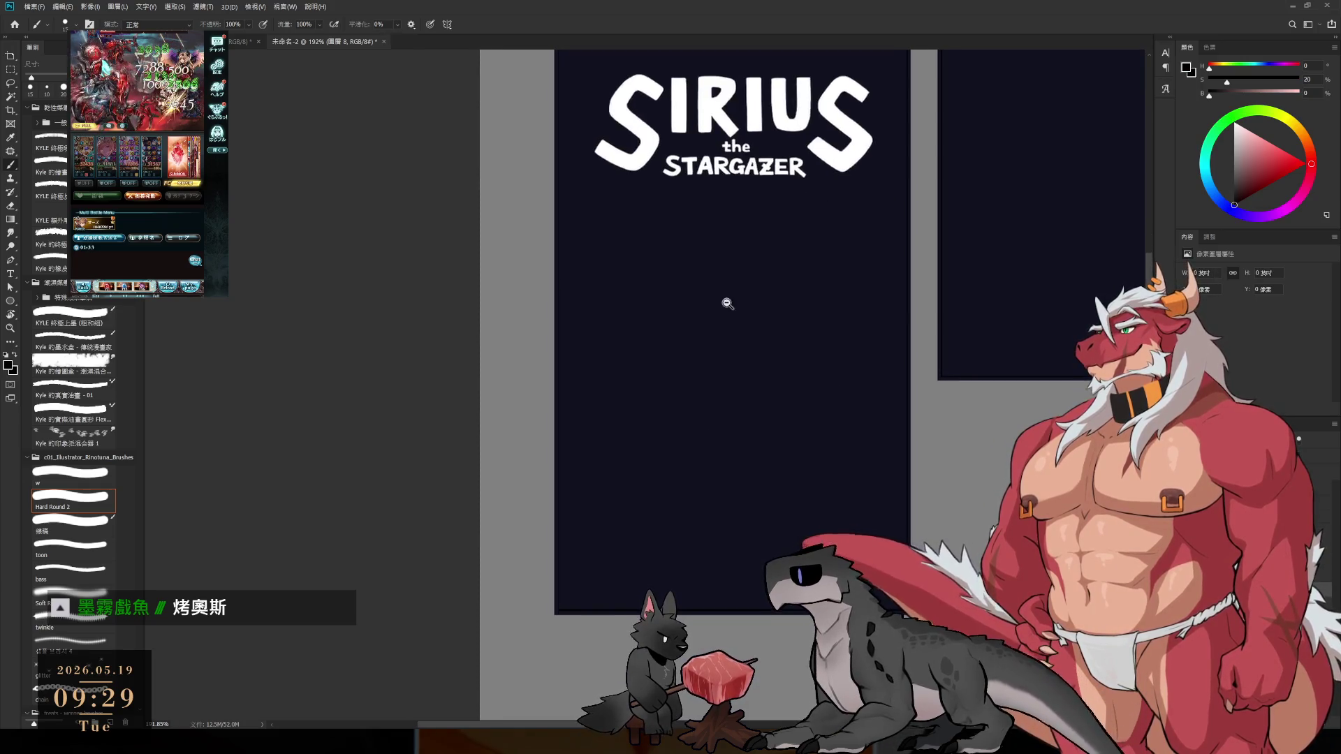
pyautogui.scroll(1, 749, 300)
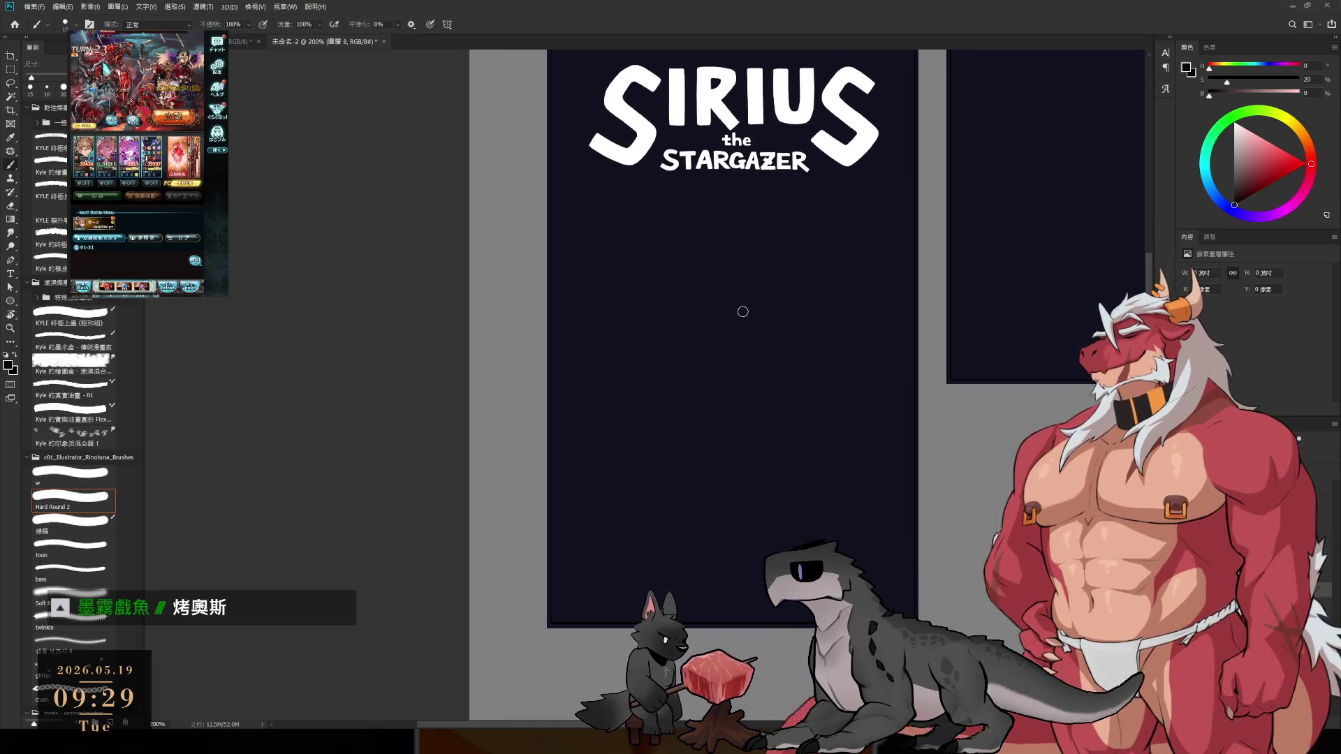
pyautogui.moveTo(766, 295)
pyautogui.mouseDown()
pyautogui.moveTo(785, 299)
pyautogui.moveTo(705, 304)
pyautogui.moveTo(788, 286)
pyautogui.mouseUp()
pyautogui.hotkey('ctrl', 'z')
pyautogui.hotkey('ctrl', 'z')
pyautogui.moveTo(720, 304)
pyautogui.mouseDown()
pyautogui.moveTo(723, 339)
pyautogui.moveTo(812, 294)
pyautogui.mouseUp()
pyautogui.hotkey('ctrl', 'z')
pyautogui.hotkey('ctrl', 'z')
pyautogui.moveTo(712, 340)
pyautogui.mouseDown()
pyautogui.moveTo(694, 369)
pyautogui.moveTo(715, 328)
pyautogui.moveTo(668, 343)
pyautogui.moveTo(688, 377)
pyautogui.mouseUp()
pyautogui.hotkey('ctrl', 'z')
pyautogui.hotkey('ctrl', 'z')
pyautogui.hotkey('ctrl', 'z')
# - Redraw the lower stroke, trim the top curve, and add the top stroke with an ear
pyautogui.hotkey('ctrl', 'z')
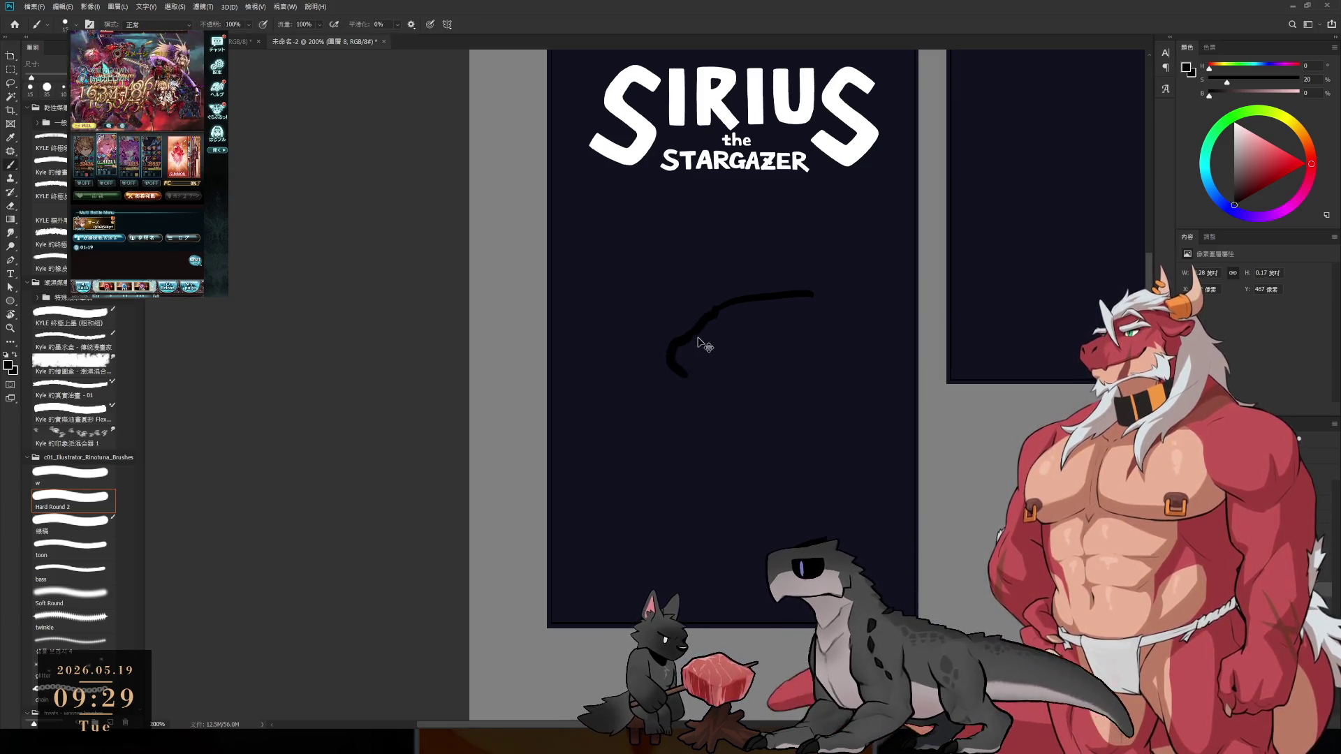
pyautogui.hotkey('ctrl', 'z')
pyautogui.moveTo(706, 329); pyautogui.dragTo(696, 383)
pyautogui.press('e')
pyautogui.moveTo(809, 291)
pyautogui.mouseDown()
pyautogui.moveTo(713, 300)
pyautogui.moveTo(720, 324)
pyautogui.moveTo(713, 302)
pyautogui.moveTo(778, 286)
pyautogui.moveTo(742, 308)
pyautogui.moveTo(710, 290)
pyautogui.moveTo(844, 285)
pyautogui.mouseUp()
pyautogui.press('b')
pyautogui.hotkey('ctrl', 'z')
pyautogui.hotkey('ctrl', 'z')
pyautogui.moveTo(737, 292)
pyautogui.mouseDown()
pyautogui.moveTo(976, 276)
pyautogui.moveTo(754, 312)
pyautogui.mouseUp()
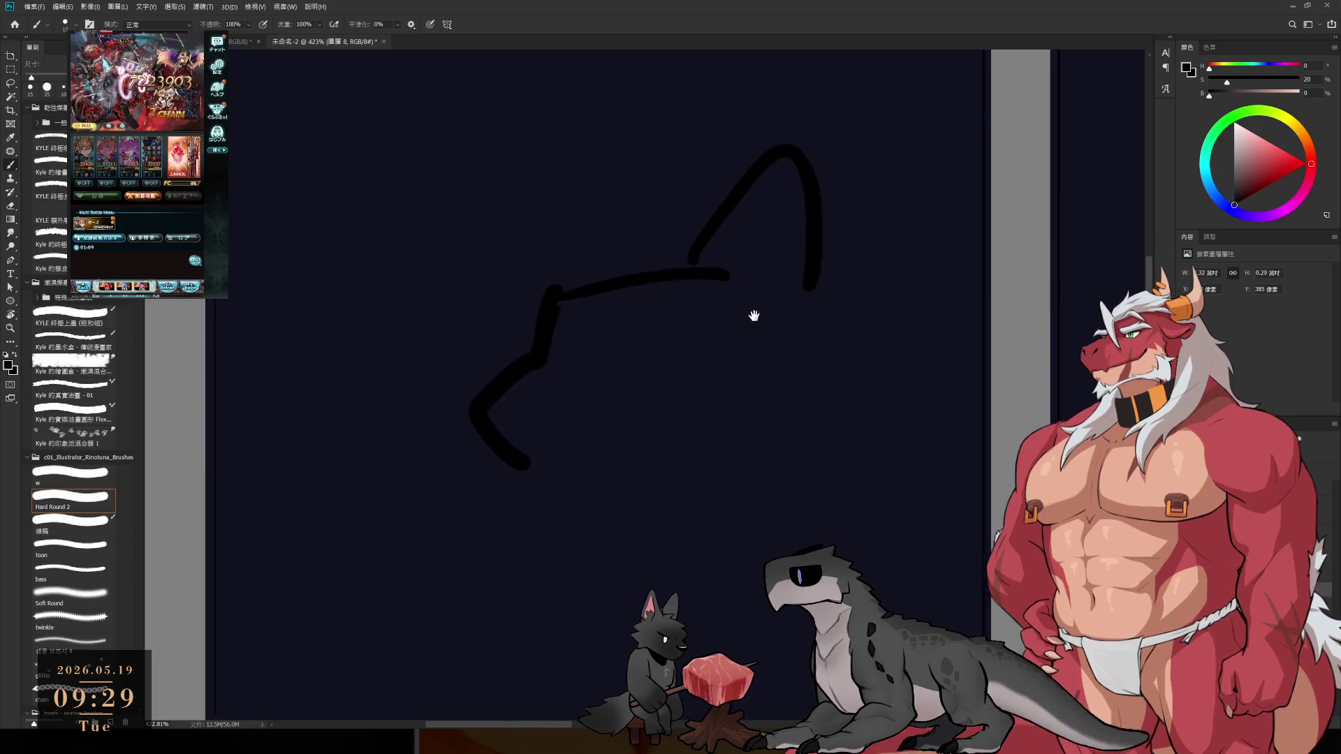
pyautogui.scroll(-1, 743, 311)
# - Draw a longer horizontal snout stroke with a curve below, erasing stray parts
pyautogui.press('e')
pyautogui.moveTo(567, 308)
pyautogui.mouseDown()
pyautogui.moveTo(501, 480)
pyautogui.moveTo(758, 278)
pyautogui.moveTo(827, 171)
pyautogui.mouseUp()
pyautogui.press('b')
pyautogui.moveTo(653, 269)
pyautogui.mouseDown()
pyautogui.moveTo(644, 320)
pyautogui.moveTo(555, 330)
pyautogui.mouseUp()
pyautogui.hotkey('ctrl', 'z')
pyautogui.hotkey('ctrl', 'z')
pyautogui.moveTo(657, 321)
pyautogui.mouseDown()
pyautogui.moveTo(542, 332)
pyautogui.moveTo(586, 434)
pyautogui.moveTo(552, 437)
pyautogui.mouseUp()
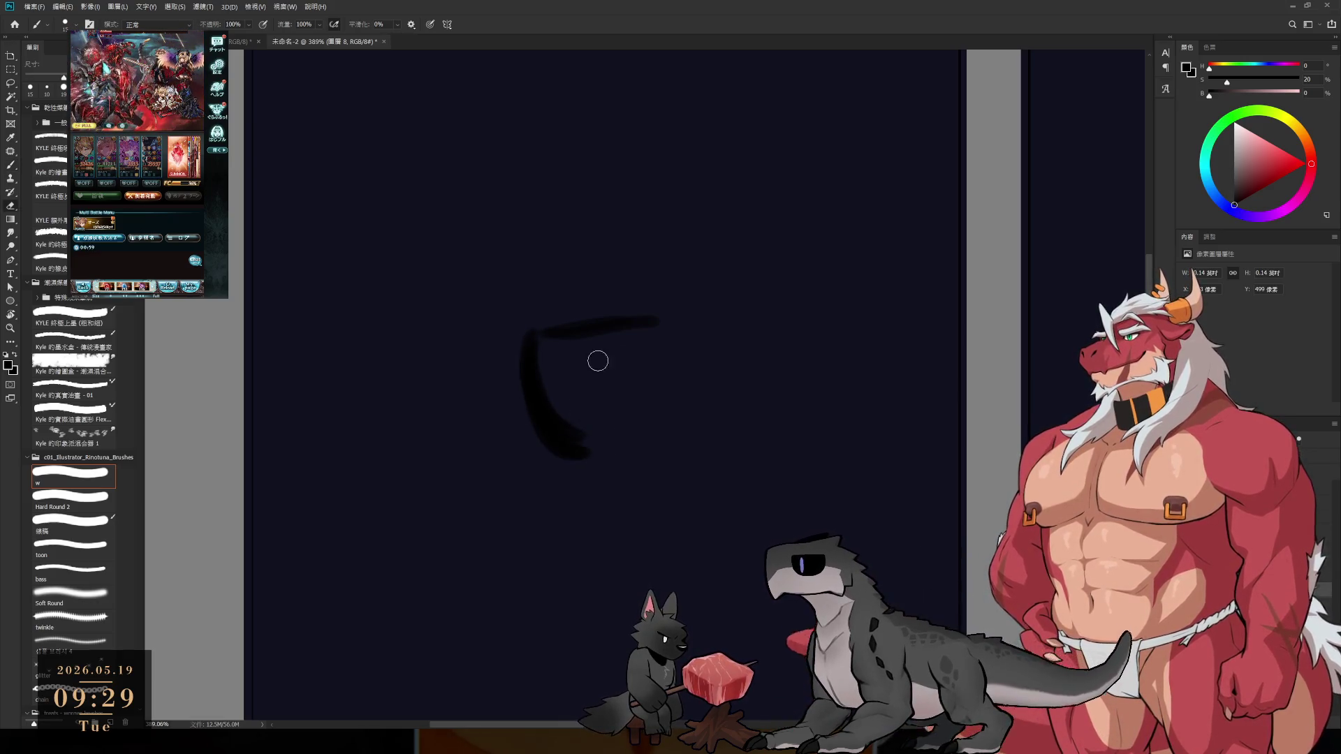
pyautogui.press('e')
pyautogui.moveTo(601, 357); pyautogui.dragTo(631, 344)
pyautogui.hotkey('ctrl', 'z')
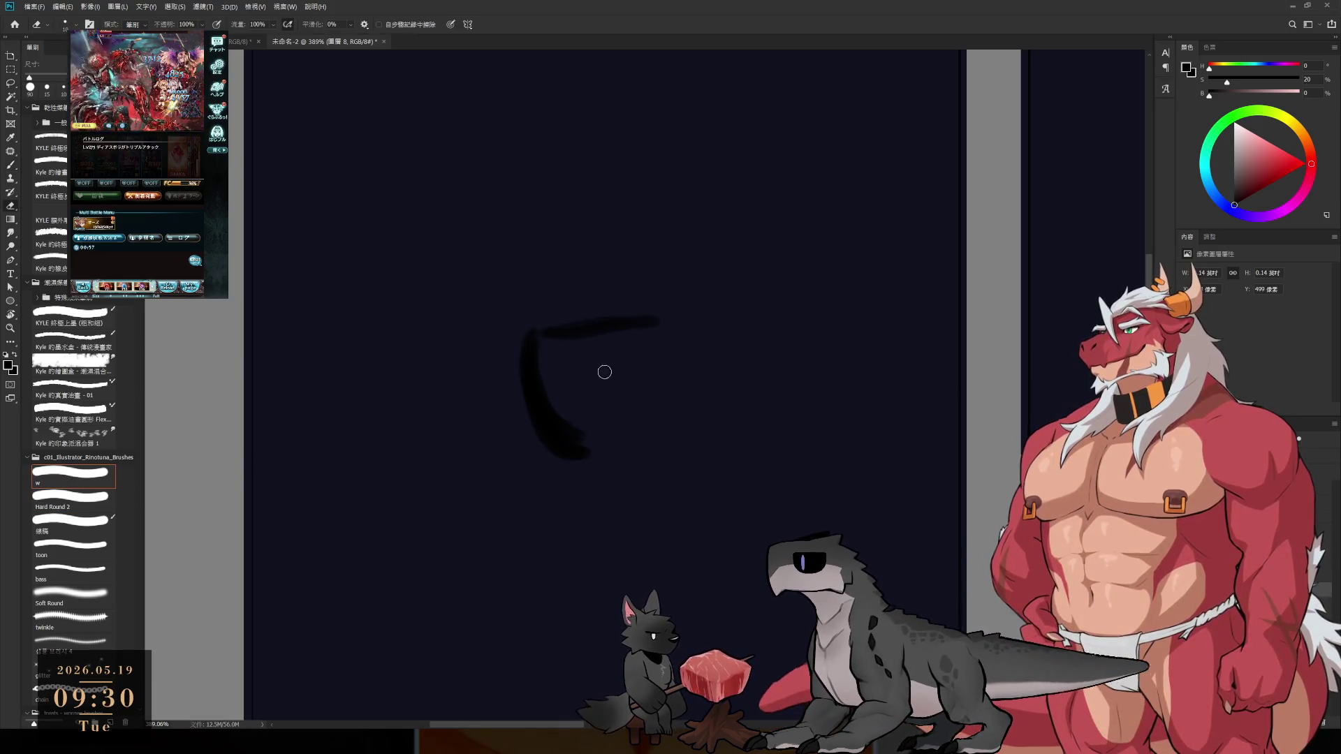
pyautogui.press('b')
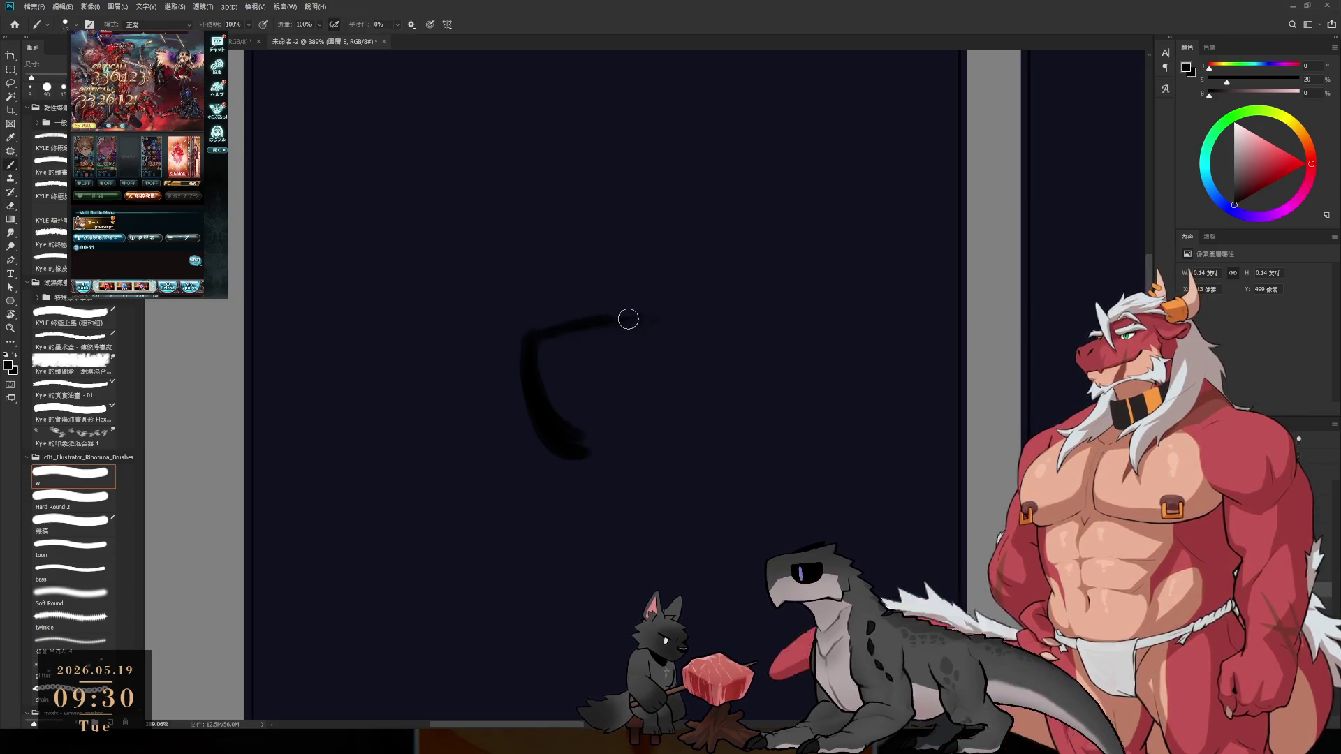
pyautogui.moveTo(536, 336); pyautogui.dragTo(713, 312)
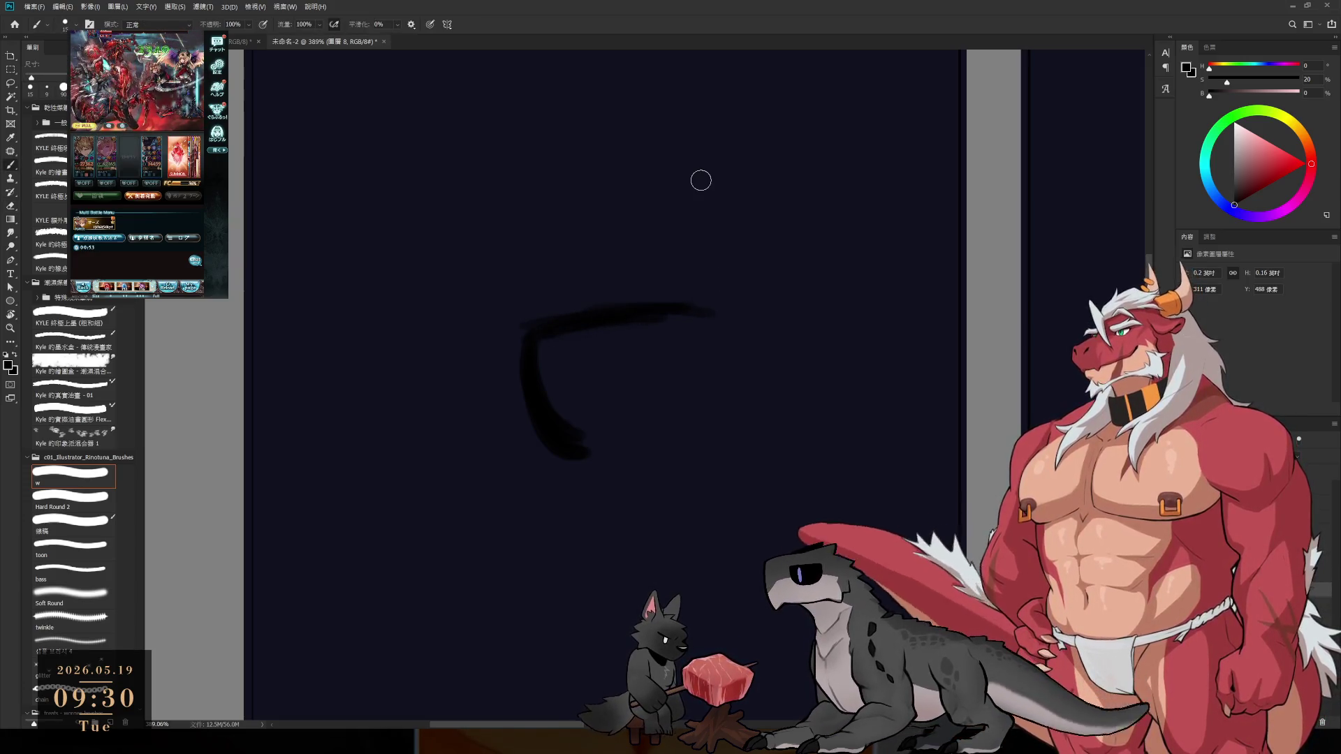
# - Add a diagonal forehead line and the curved lower snout line, trimming their tails
pyautogui.press('e')
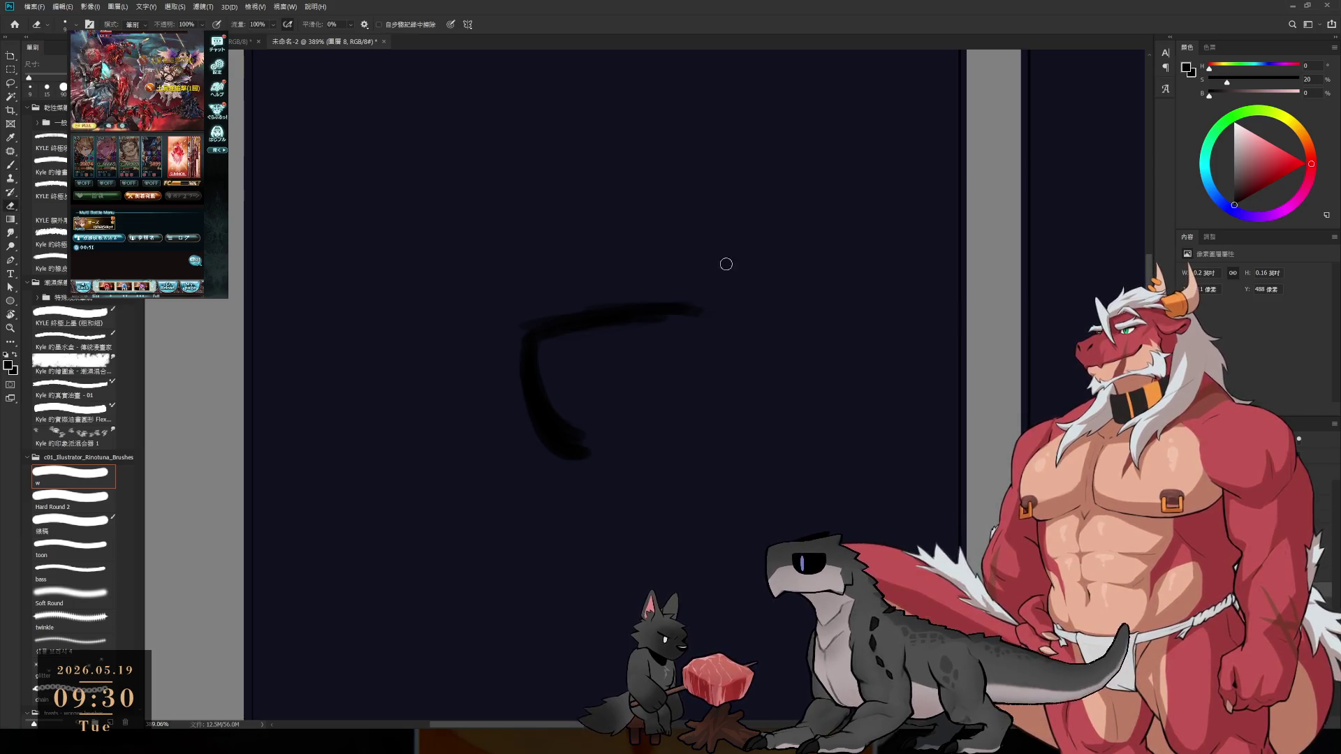
pyautogui.moveTo(717, 311); pyautogui.dragTo(681, 307)
pyautogui.press('b')
pyautogui.moveTo(707, 227)
pyautogui.mouseDown()
pyautogui.moveTo(665, 319)
pyautogui.moveTo(776, 217)
pyautogui.moveTo(887, 241)
pyautogui.mouseUp()
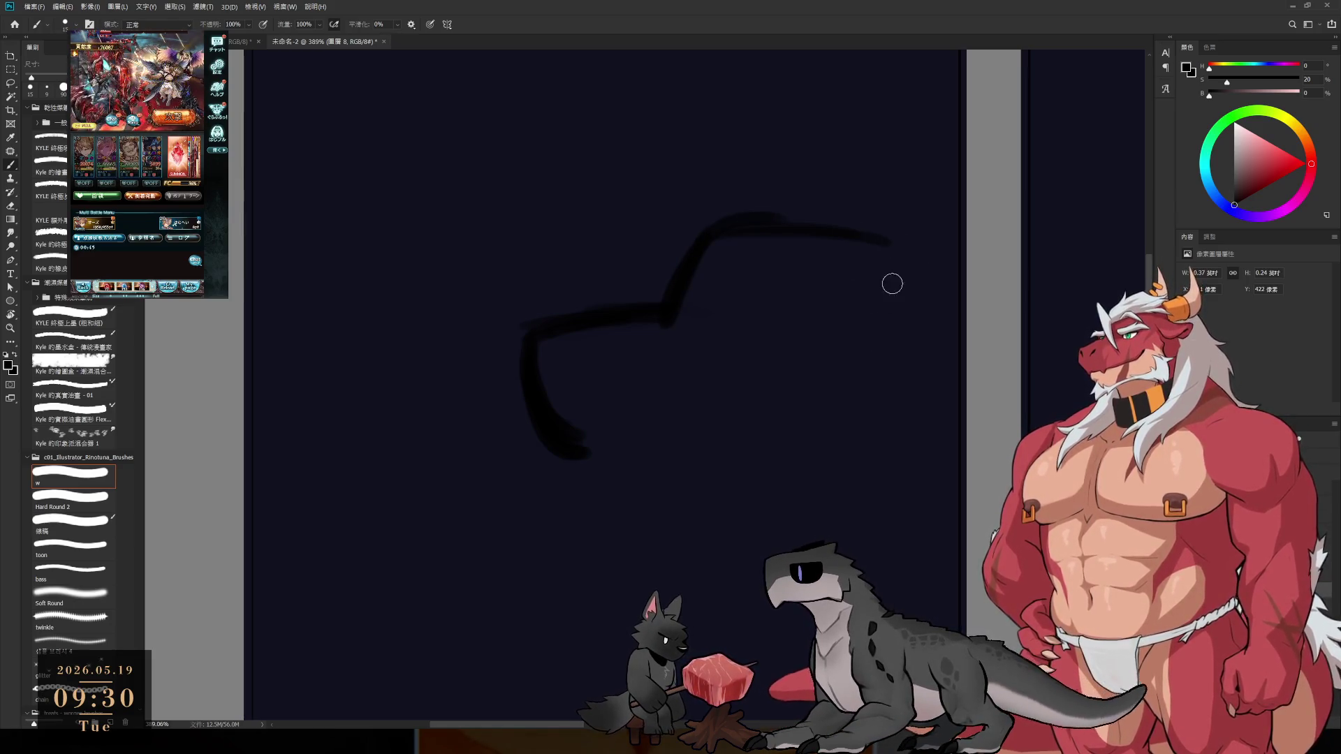
pyautogui.press('e')
pyautogui.press('b')
pyautogui.moveTo(513, 360)
pyautogui.mouseDown()
pyautogui.moveTo(601, 461)
pyautogui.moveTo(734, 476)
pyautogui.moveTo(615, 478)
pyautogui.mouseUp()
pyautogui.press('e')
pyautogui.moveTo(525, 332)
pyautogui.mouseDown()
pyautogui.moveTo(528, 409)
pyautogui.moveTo(563, 338)
pyautogui.moveTo(590, 467)
pyautogui.moveTo(696, 476)
pyautogui.mouseUp()
pyautogui.press('b')
# - Replace the bottom stroke with a longer, lower bottom line of the head
pyautogui.hotkey('ctrl', 'z')
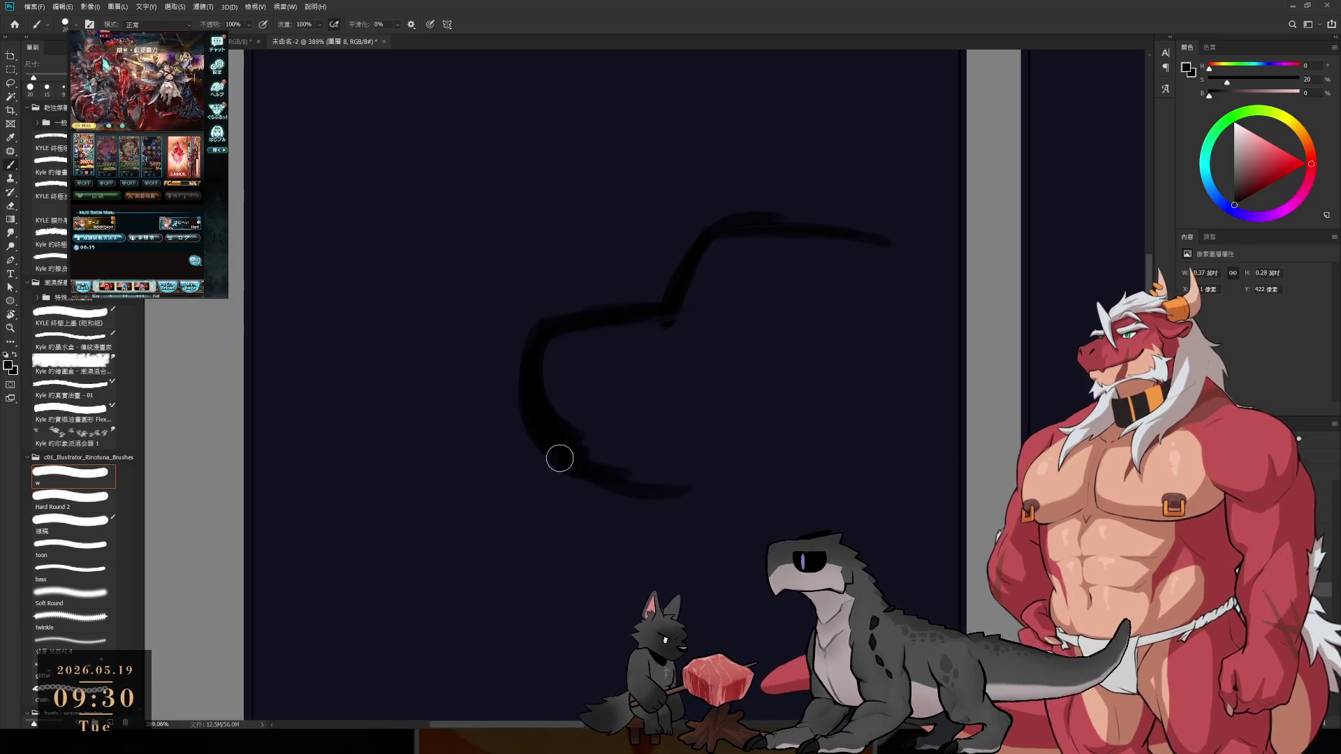
pyautogui.moveTo(554, 443); pyautogui.dragTo(764, 510)
pyautogui.moveTo(724, 441)
pyautogui.mouseDown()
pyautogui.moveTo(697, 306)
pyautogui.moveTo(709, 308)
pyautogui.moveTo(713, 278)
pyautogui.moveTo(752, 329)
pyautogui.mouseUp()
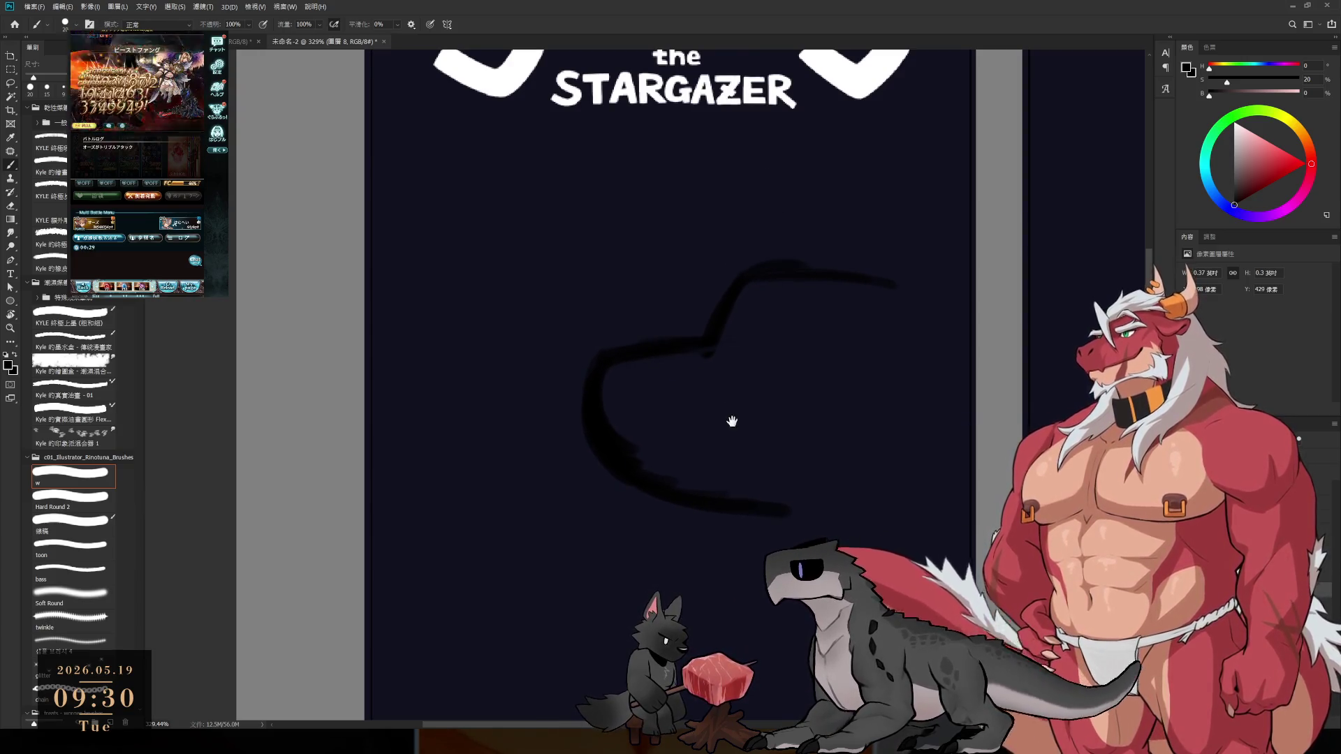
# - Shrink the head sketch vertically from its bottom edge
pyautogui.moveTo(732, 406); pyautogui.dragTo(760, 311)
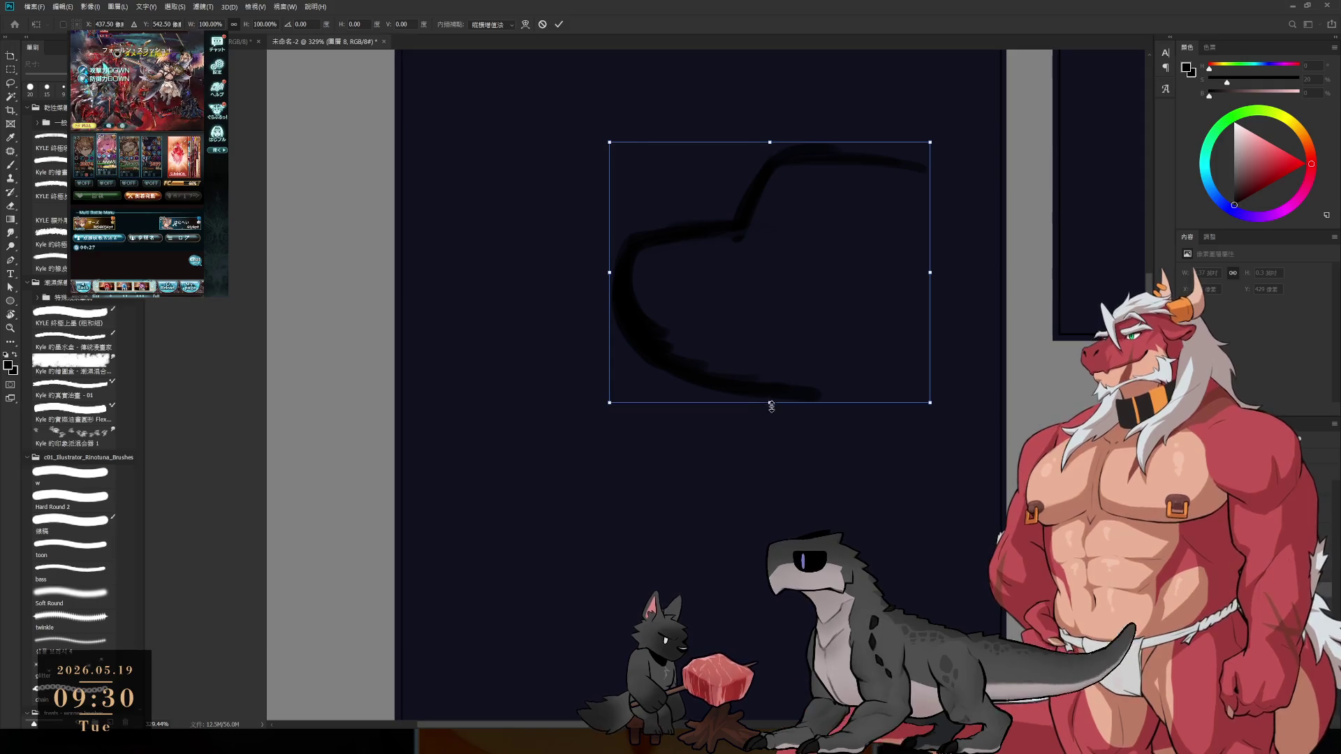
pyautogui.moveTo(769, 404); pyautogui.dragTo(772, 350)
pyautogui.press('Return')
# - Draw the first eye mark on the head and thin it with the eraser
pyautogui.moveTo(831, 190); pyautogui.dragTo(825, 221)
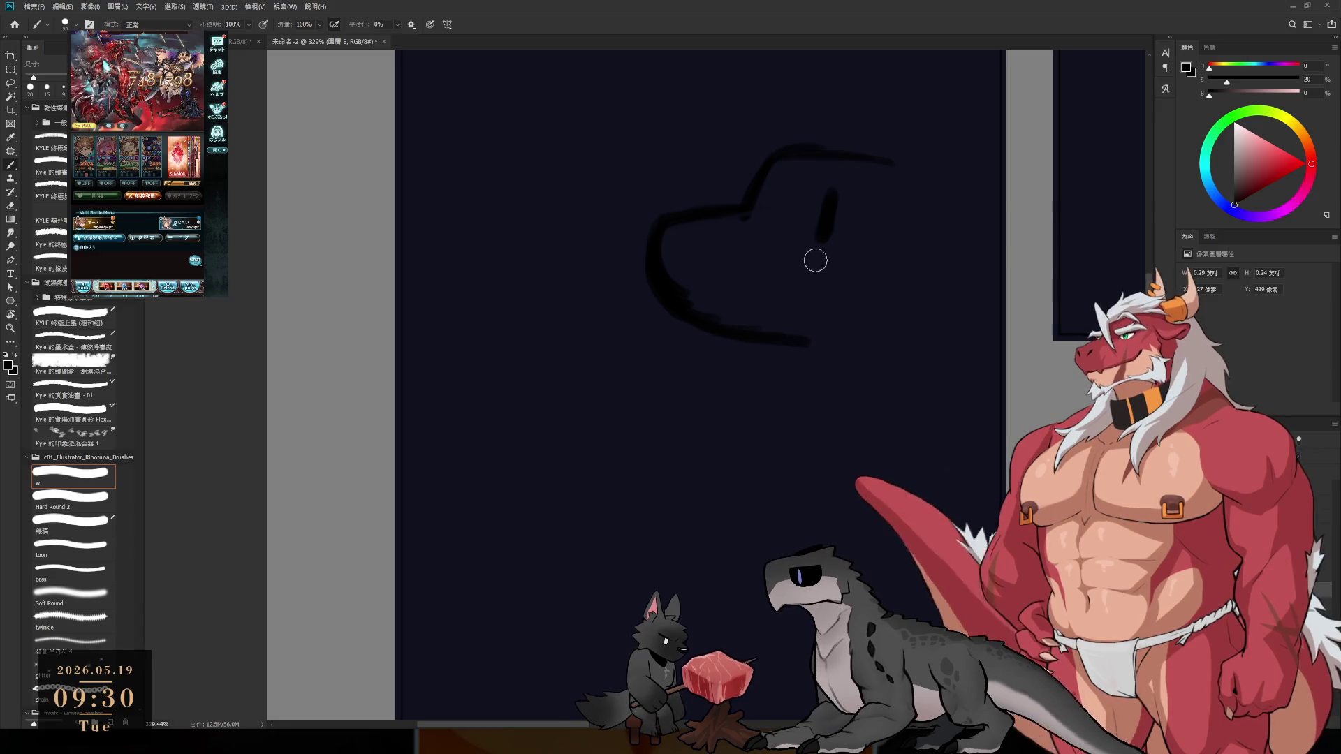
pyautogui.scroll(-1, 796, 368)
pyautogui.scroll(-1, 767, 405)
pyautogui.moveTo(767, 405); pyautogui.dragTo(757, 436)
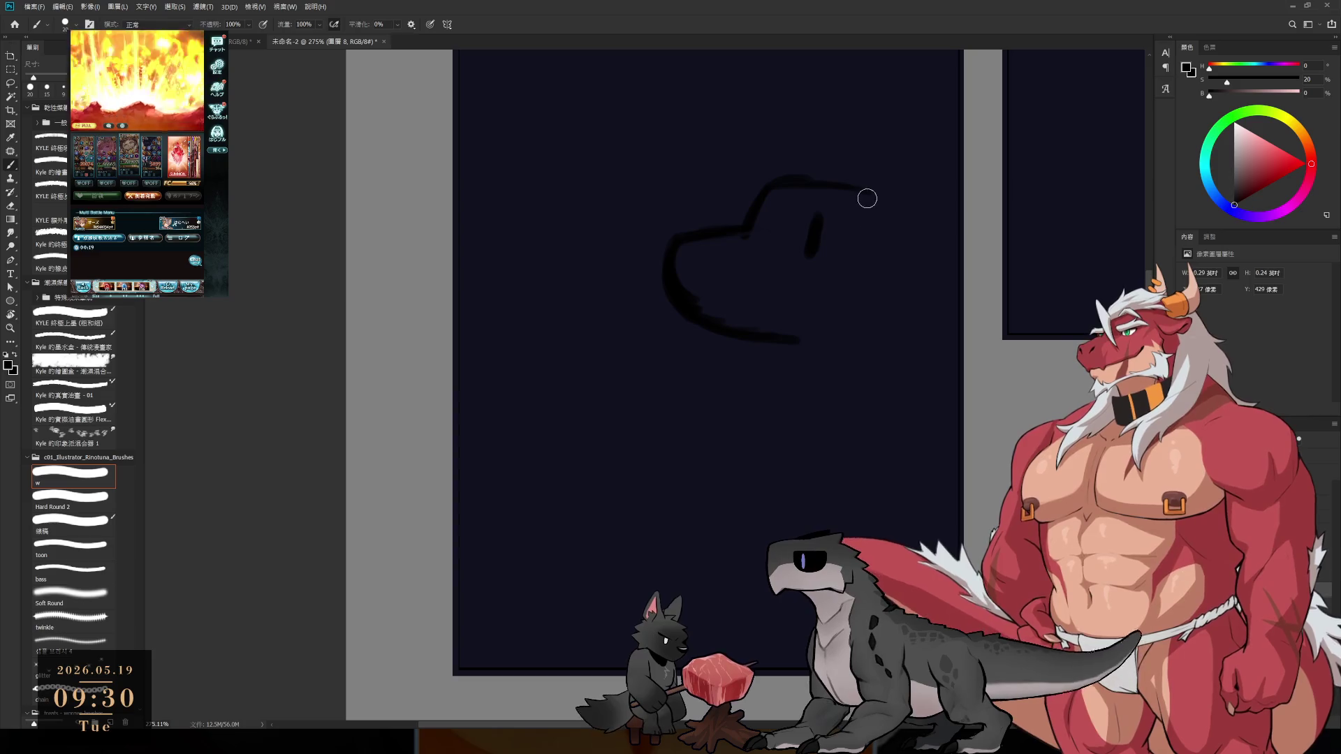
pyautogui.press('e')
pyautogui.moveTo(816, 217); pyautogui.dragTo(818, 269)
pyautogui.press('b')
pyautogui.moveTo(854, 190)
pyautogui.mouseDown()
pyautogui.moveTo(900, 119)
pyautogui.moveTo(929, 239)
pyautogui.mouseUp()
pyautogui.hotkey('ctrl', 'z')
# - Draw the two pointed ears rising above the head
pyautogui.hotkey('ctrl', 'z')
pyautogui.moveTo(860, 111)
pyautogui.mouseDown()
pyautogui.moveTo(817, 180)
pyautogui.moveTo(802, 123)
pyautogui.mouseUp()
pyautogui.hotkey('ctrl', 'z')
pyautogui.moveTo(786, 178)
pyautogui.mouseDown()
pyautogui.moveTo(853, 134)
pyautogui.moveTo(870, 160)
pyautogui.mouseUp()
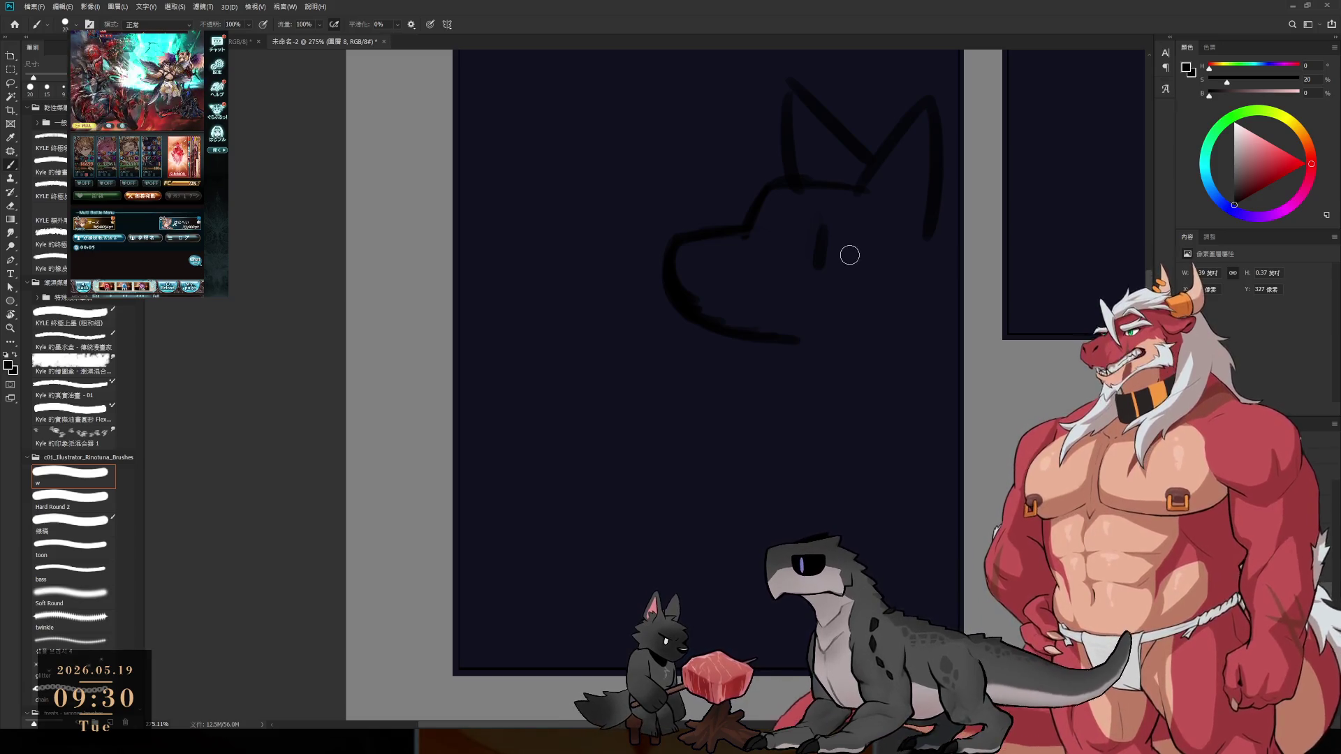
pyautogui.press('e')
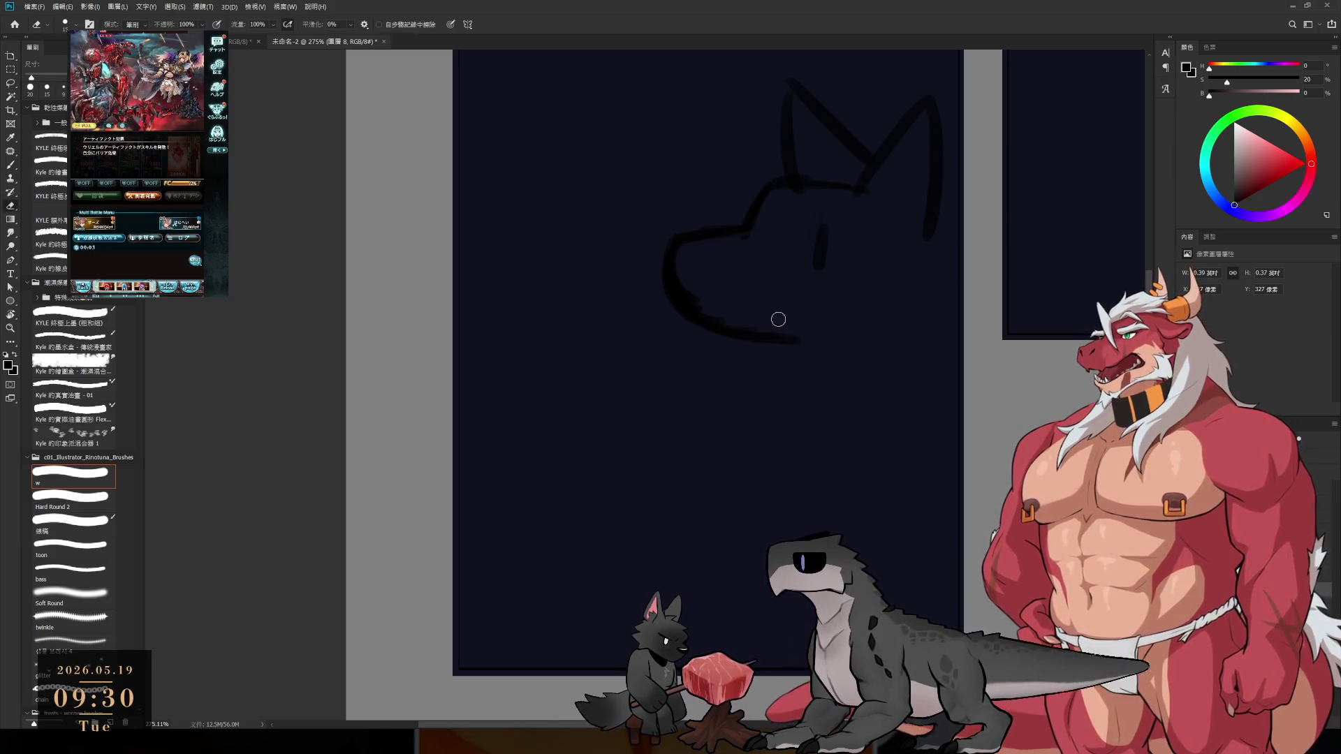
pyautogui.press(']')
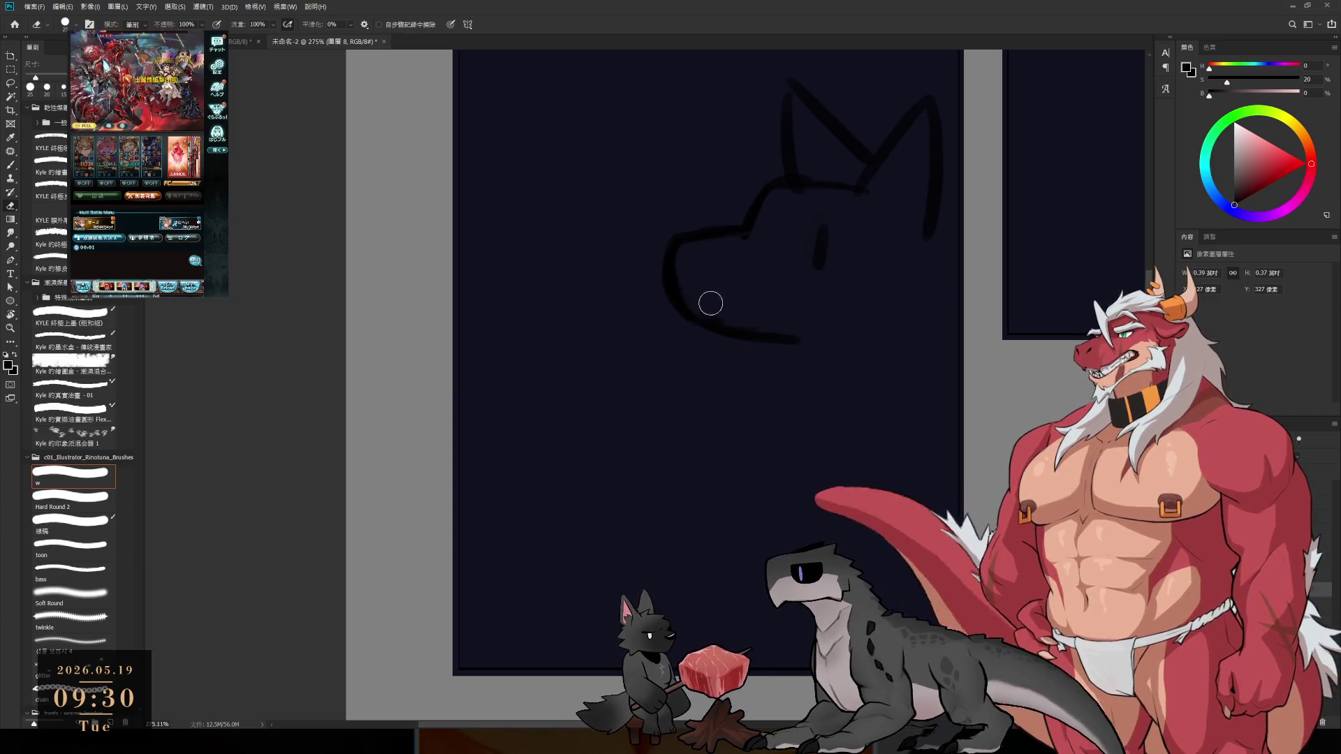
pyautogui.press('b')
# - Redraw the jaw curve lower and add a second, darker eye beside the snout
pyautogui.moveTo(662, 266)
pyautogui.mouseDown()
pyautogui.moveTo(741, 327)
pyautogui.moveTo(716, 323)
pyautogui.moveTo(803, 353)
pyautogui.mouseUp()
pyautogui.press('e')
pyautogui.moveTo(688, 304)
pyautogui.mouseDown()
pyautogui.moveTo(773, 324)
pyautogui.moveTo(773, 338)
pyautogui.mouseUp()
pyautogui.press('b')
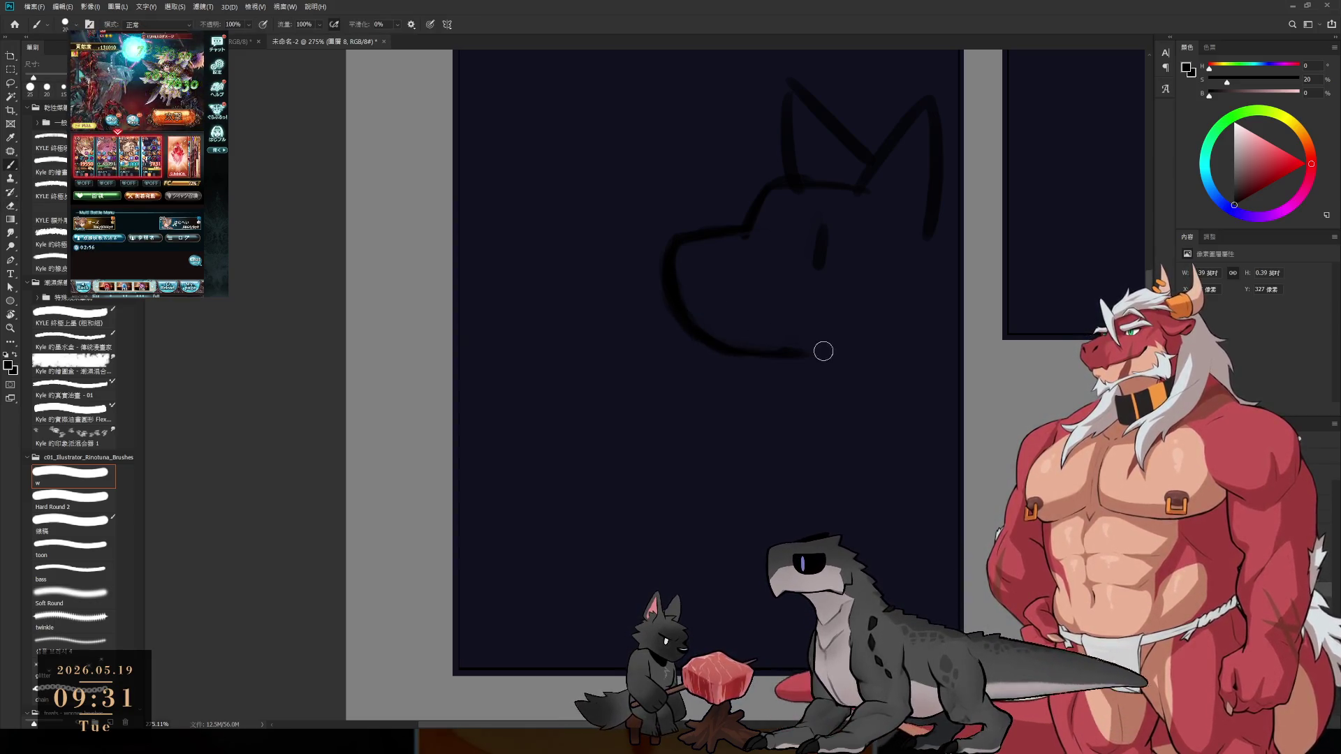
pyautogui.moveTo(762, 222); pyautogui.dragTo(756, 267)
pyautogui.moveTo(824, 229); pyautogui.dragTo(819, 269)
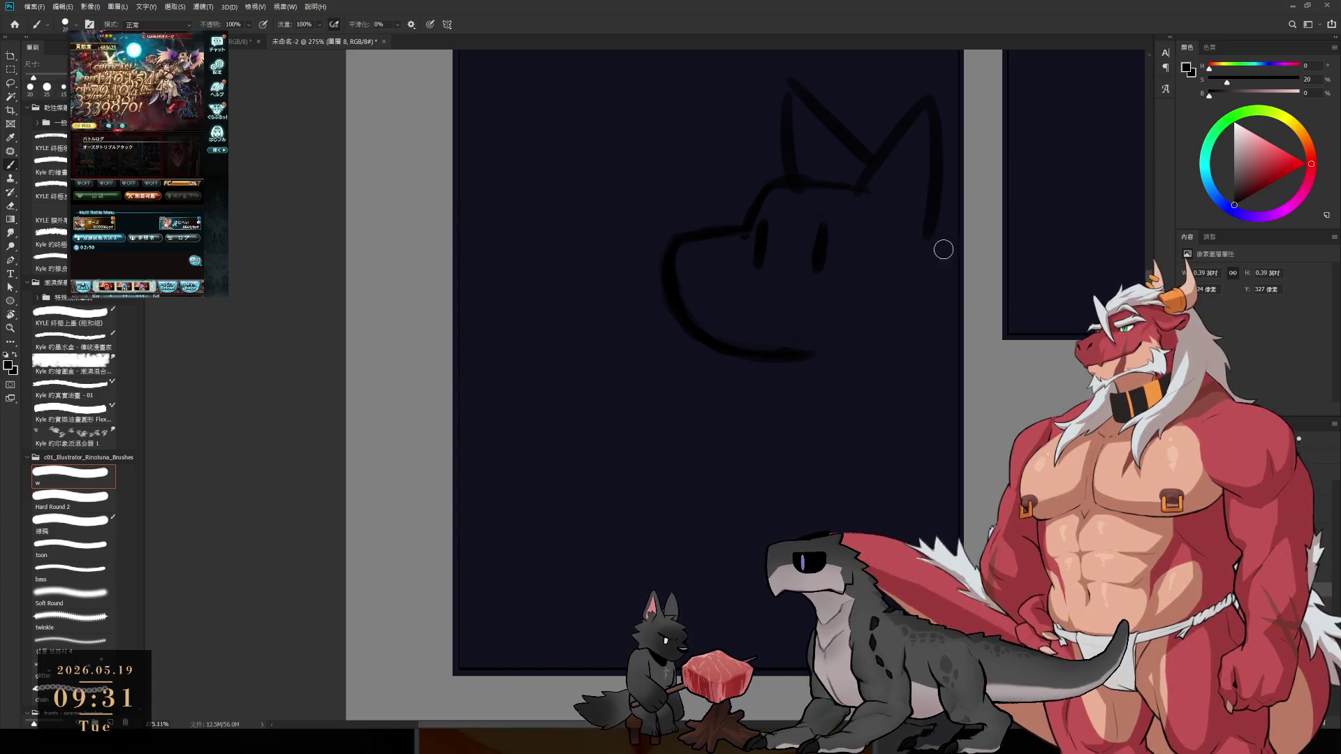
# - Draw the back-of-head and neck lines on the right side
pyautogui.moveTo(936, 231); pyautogui.dragTo(945, 257)
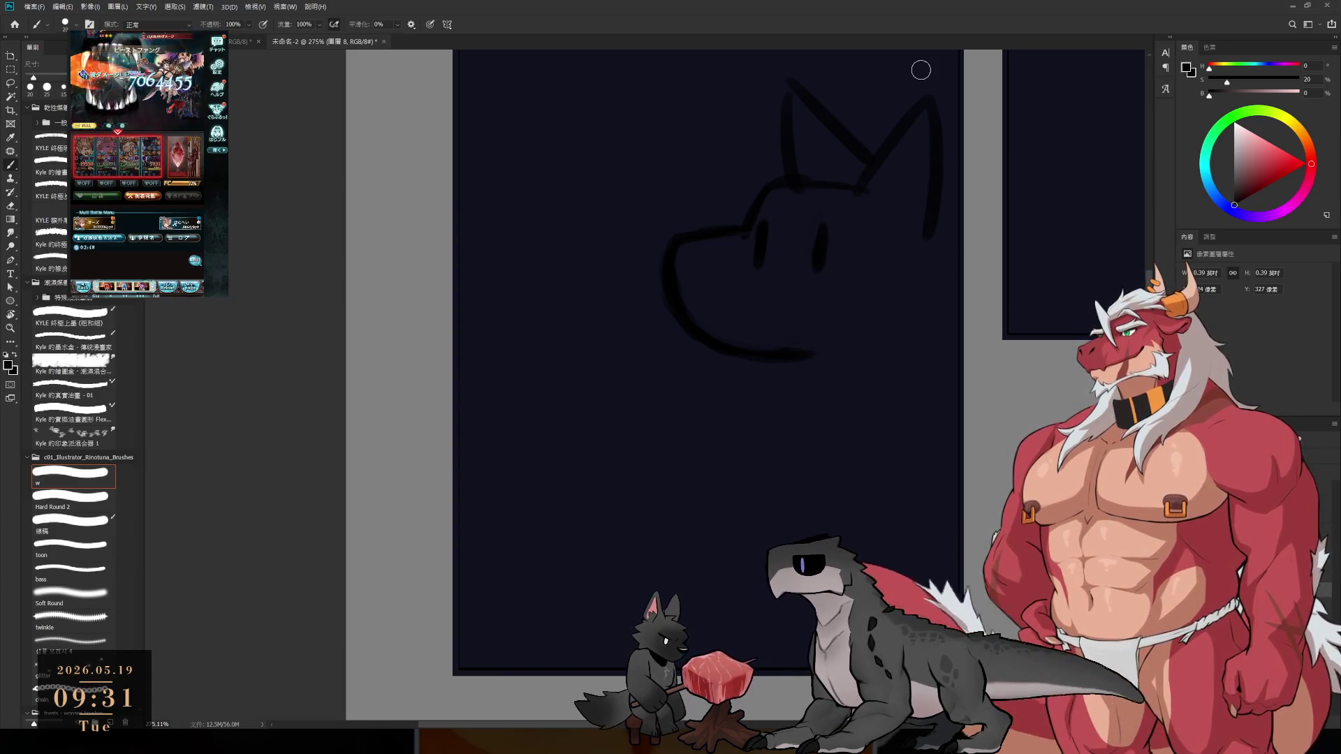
pyautogui.moveTo(936, 209); pyautogui.dragTo(978, 266)
pyautogui.moveTo(953, 260); pyautogui.dragTo(964, 339)
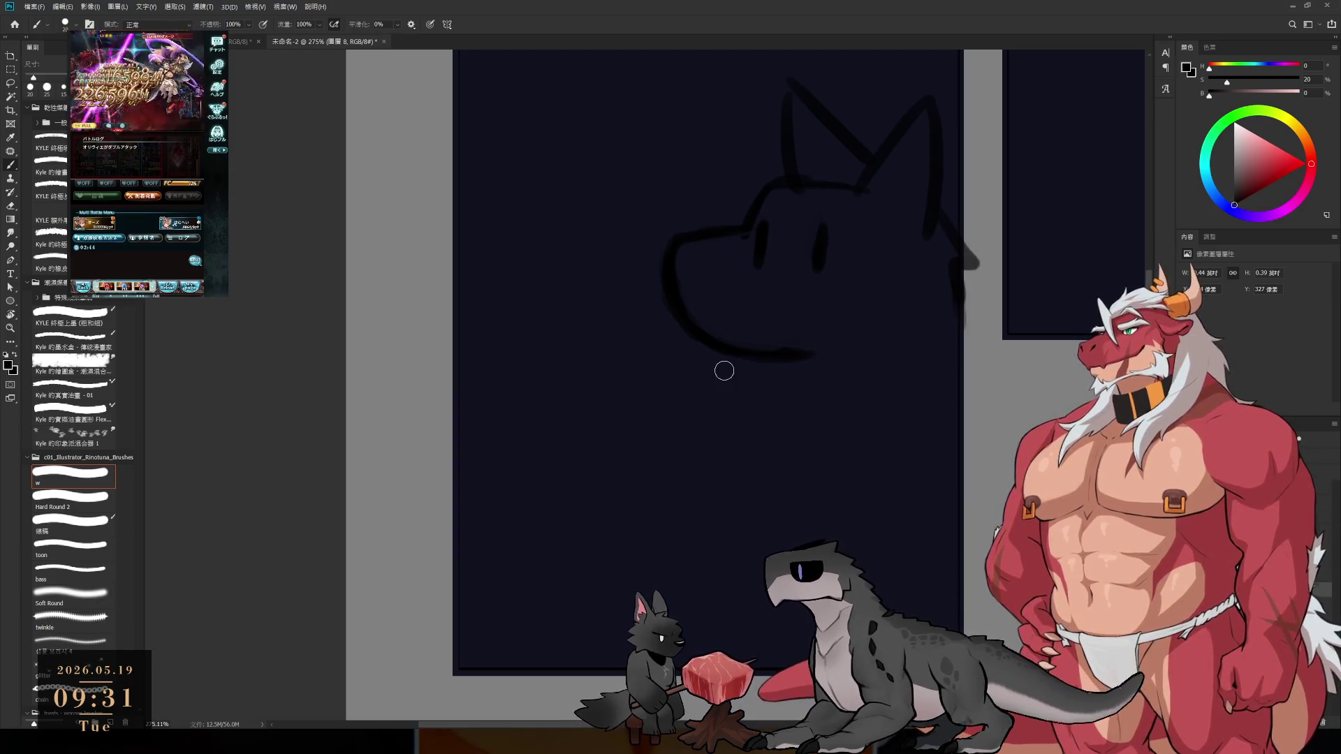
pyautogui.hotkey('ctrl', 't')
pyautogui.scroll(-3, 818, 365)
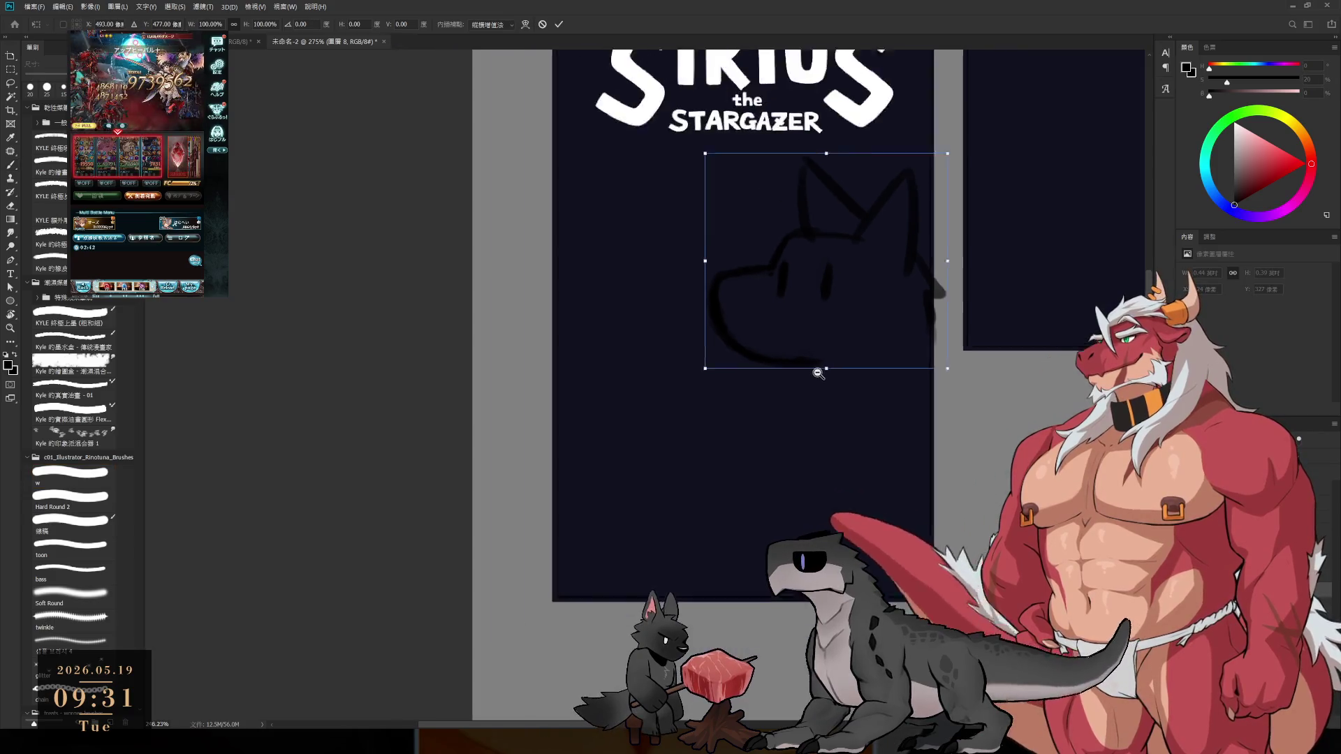
# - Scale the wolf head sketch down to about 81%
pyautogui.moveTo(818, 366); pyautogui.dragTo(846, 316)
pyautogui.press('Return')
pyautogui.press('b')
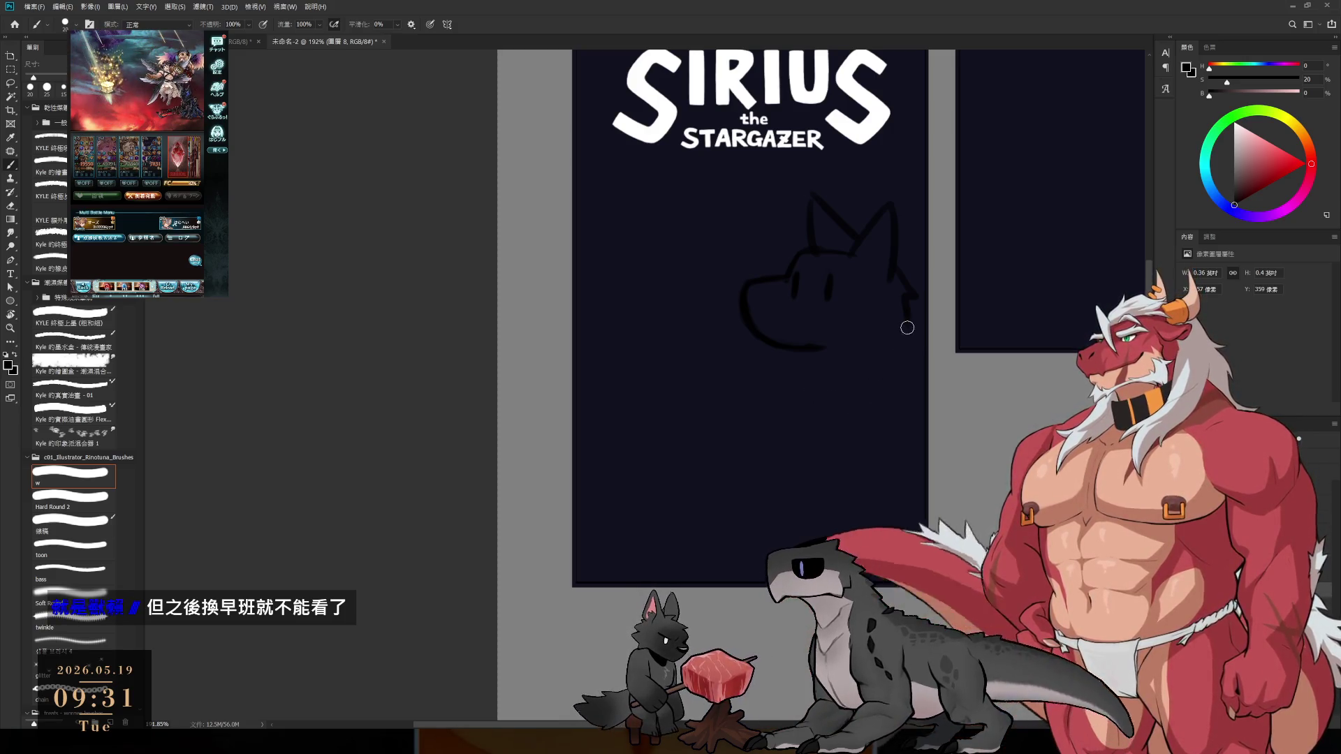
# - Extend the head's right side and chin, and draw the body's right side and chest line
pyautogui.moveTo(903, 311)
pyautogui.mouseDown()
pyautogui.moveTo(901, 335)
pyautogui.moveTo(835, 355)
pyautogui.mouseUp()
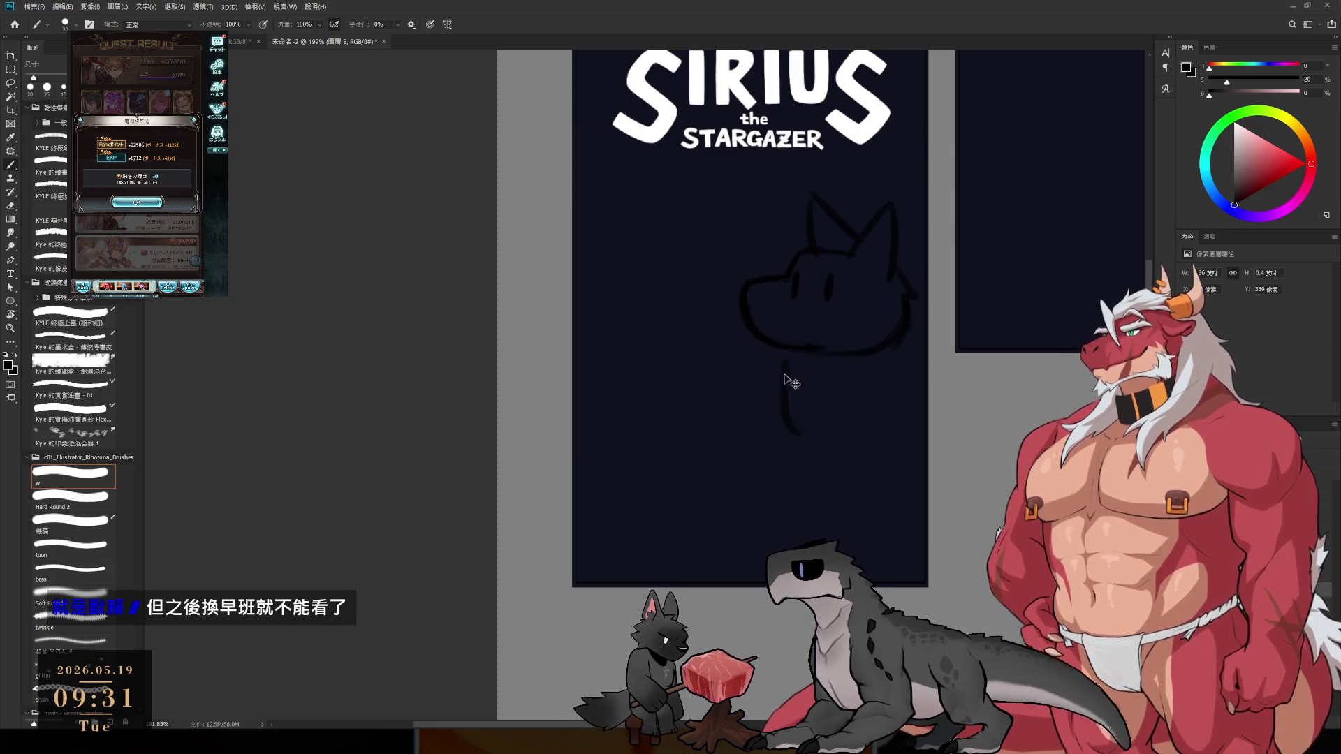
pyautogui.moveTo(797, 365); pyautogui.dragTo(803, 430)
pyautogui.hotkey('ctrl', 'z')
pyautogui.moveTo(900, 343); pyautogui.dragTo(915, 469)
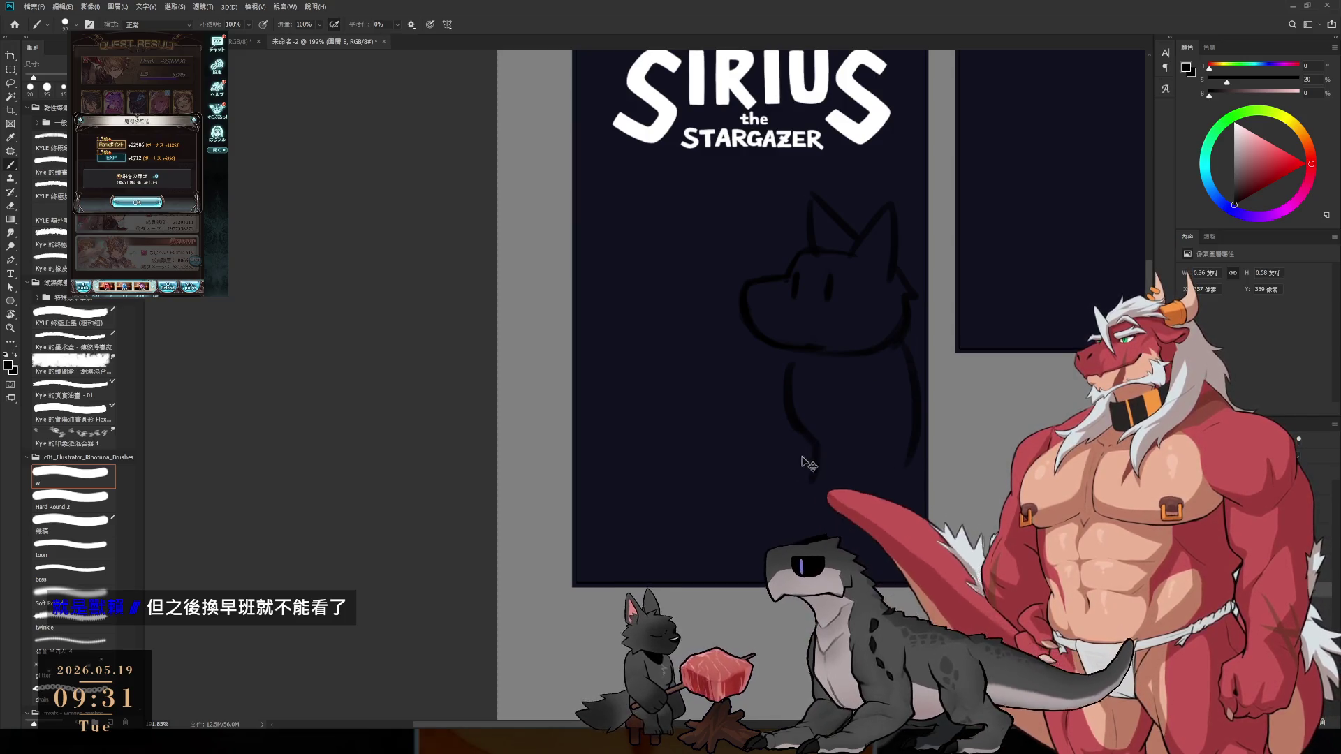
pyautogui.moveTo(803, 439); pyautogui.dragTo(791, 458)
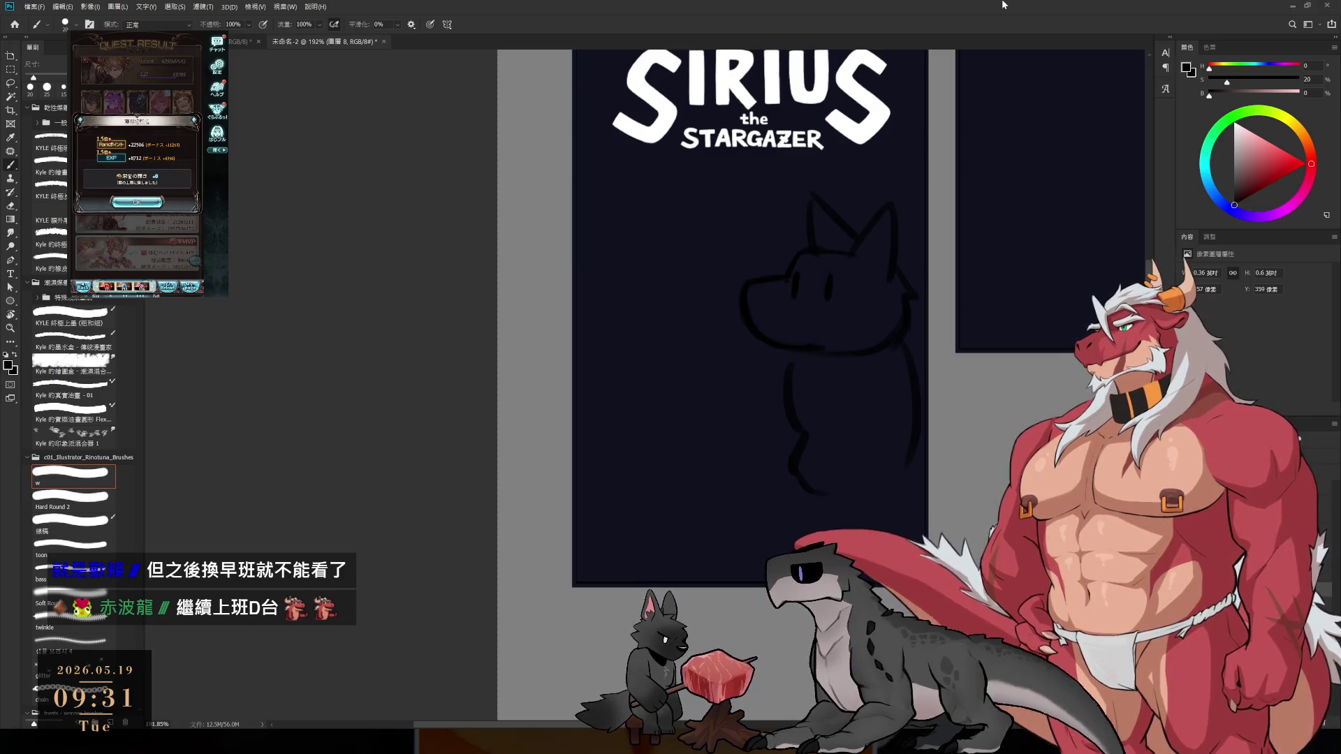
# - Redraw the left neck and chest line, extending it upward and further left
pyautogui.press('e')
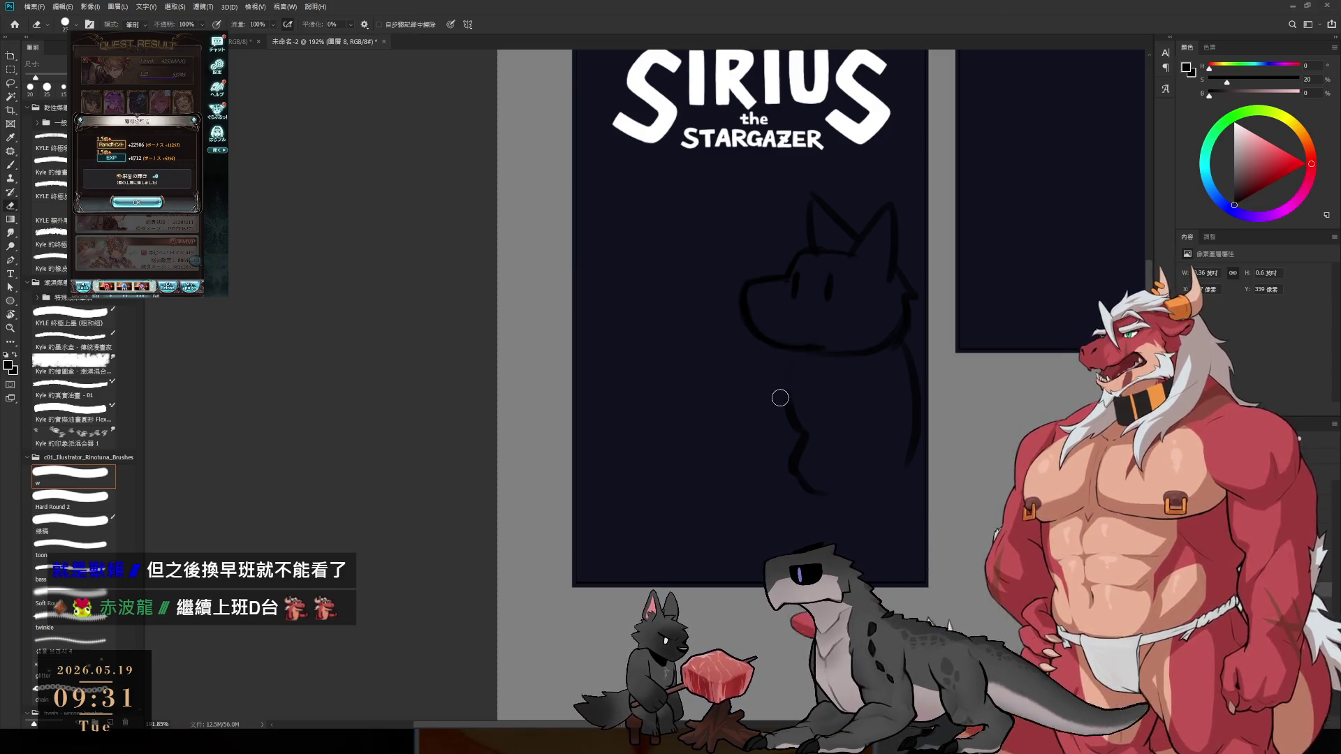
pyautogui.press('b')
pyautogui.moveTo(789, 413)
pyautogui.mouseDown()
pyautogui.moveTo(787, 365)
pyautogui.moveTo(791, 428)
pyautogui.moveTo(797, 381)
pyautogui.mouseUp()
pyautogui.press('e')
pyautogui.press('b')
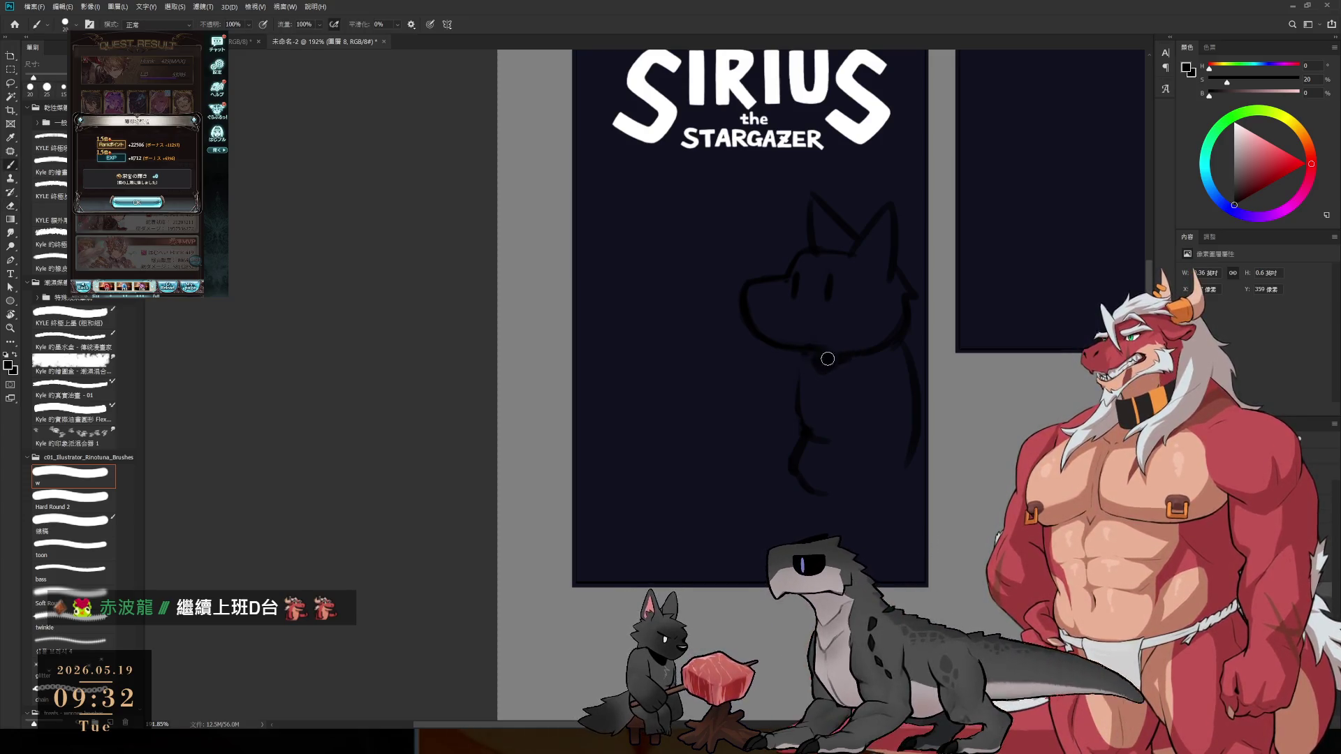
pyautogui.moveTo(794, 372); pyautogui.dragTo(787, 419)
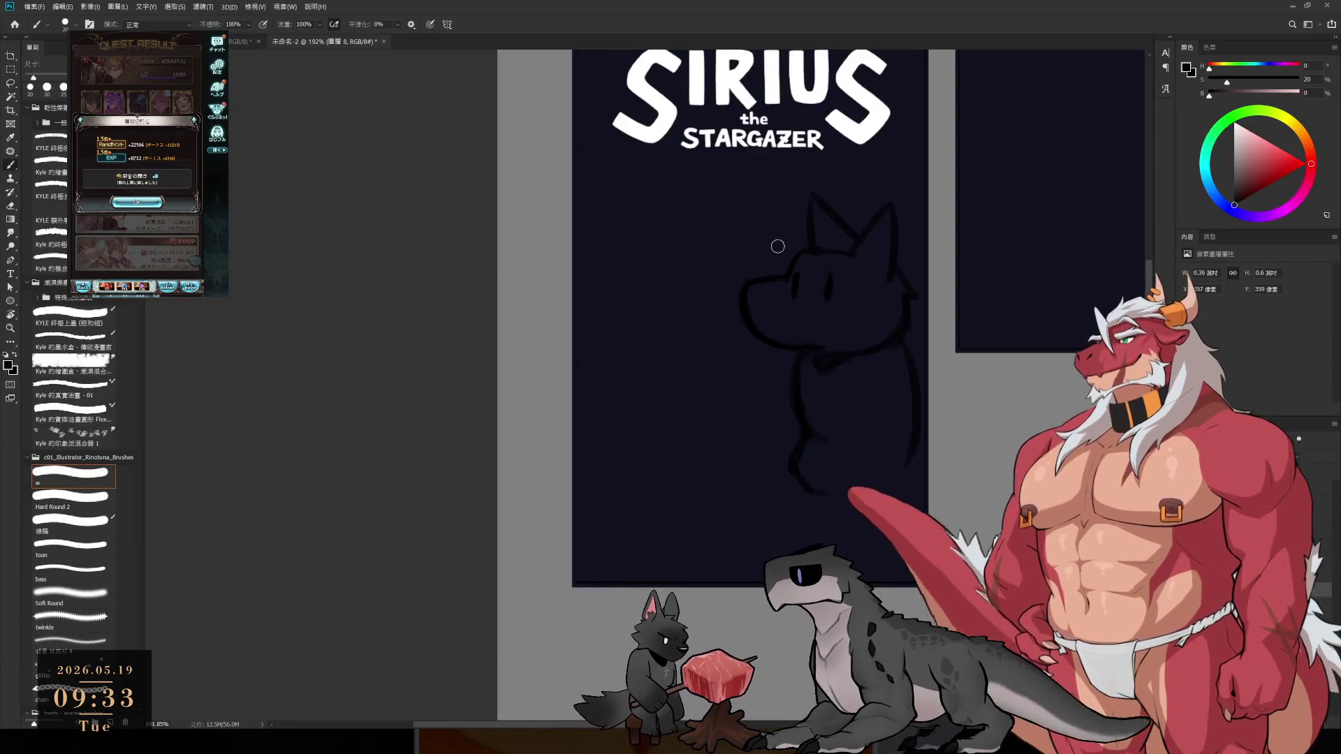
# - Touch up the neck line, sample the panel's dark navy as brush colour, and shrink the brush
pyautogui.press('e')
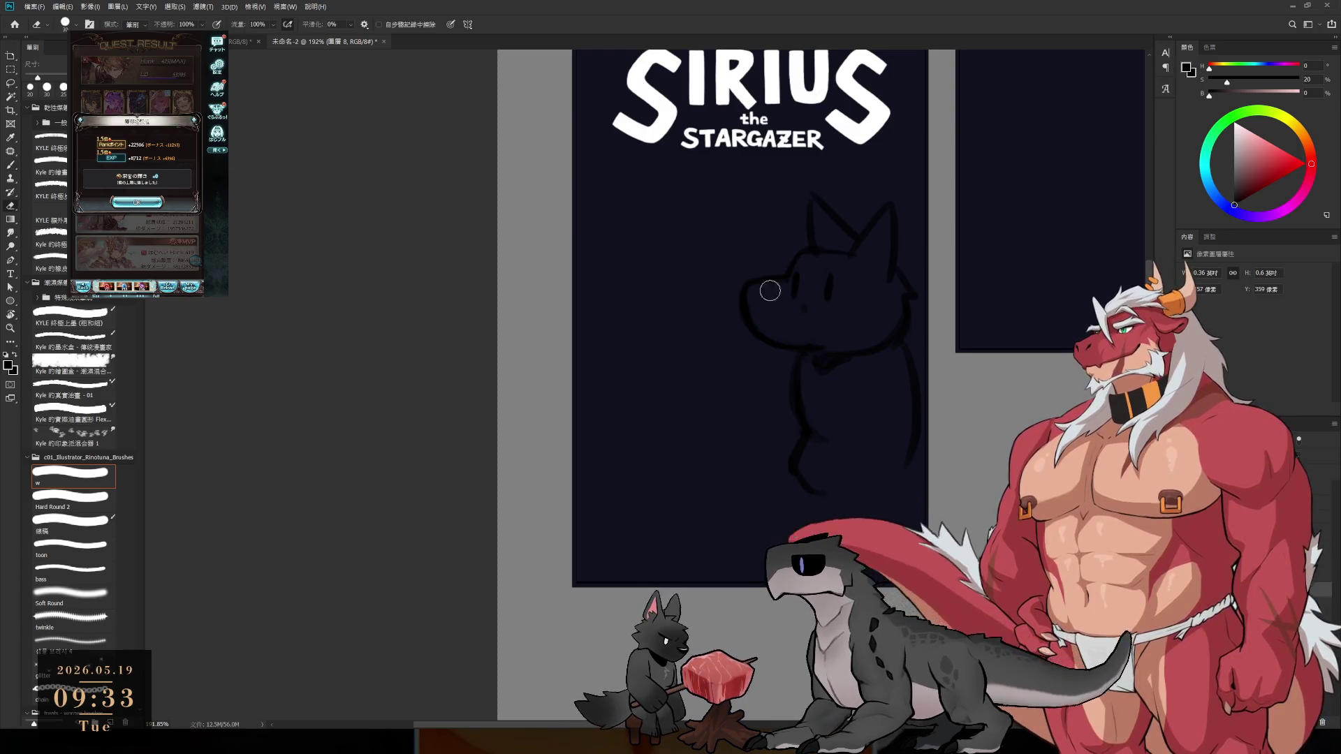
pyautogui.press('b')
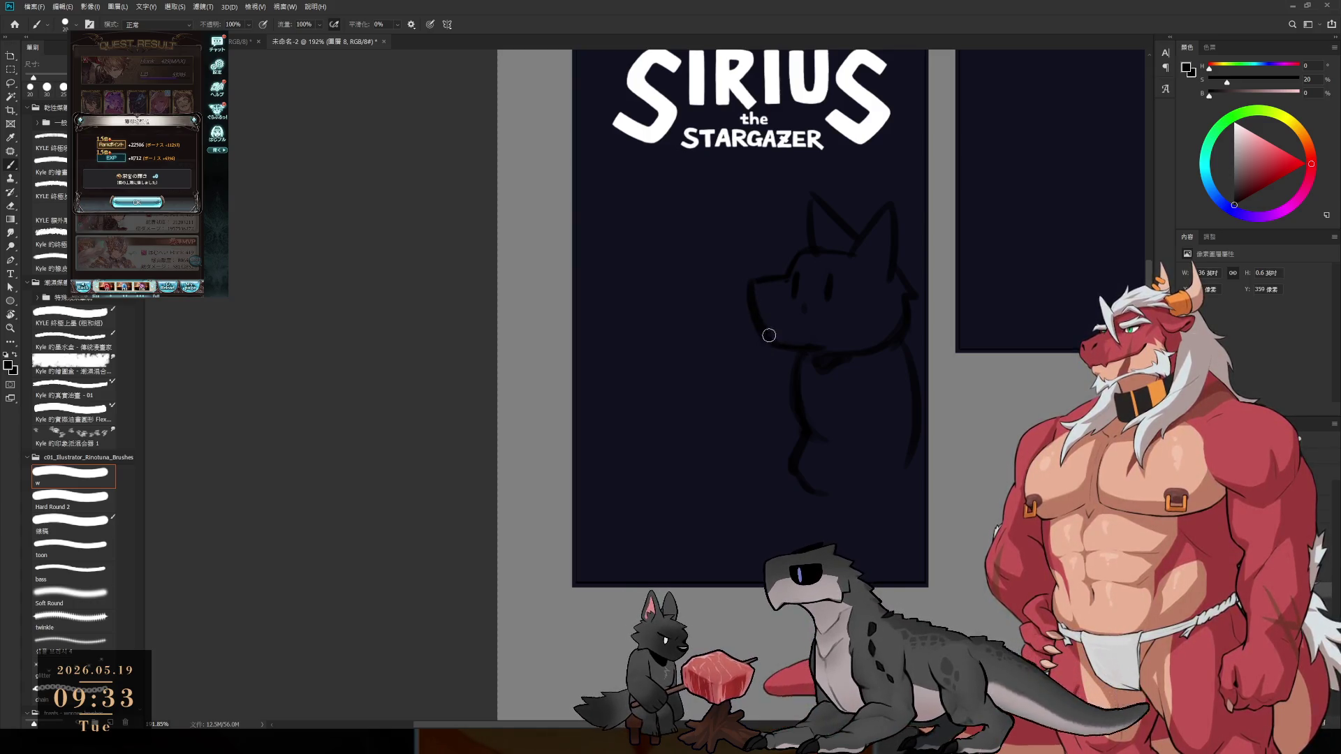
pyautogui.keyDown('alt'); pyautogui.click(802, 282); pyautogui.keyUp('alt')
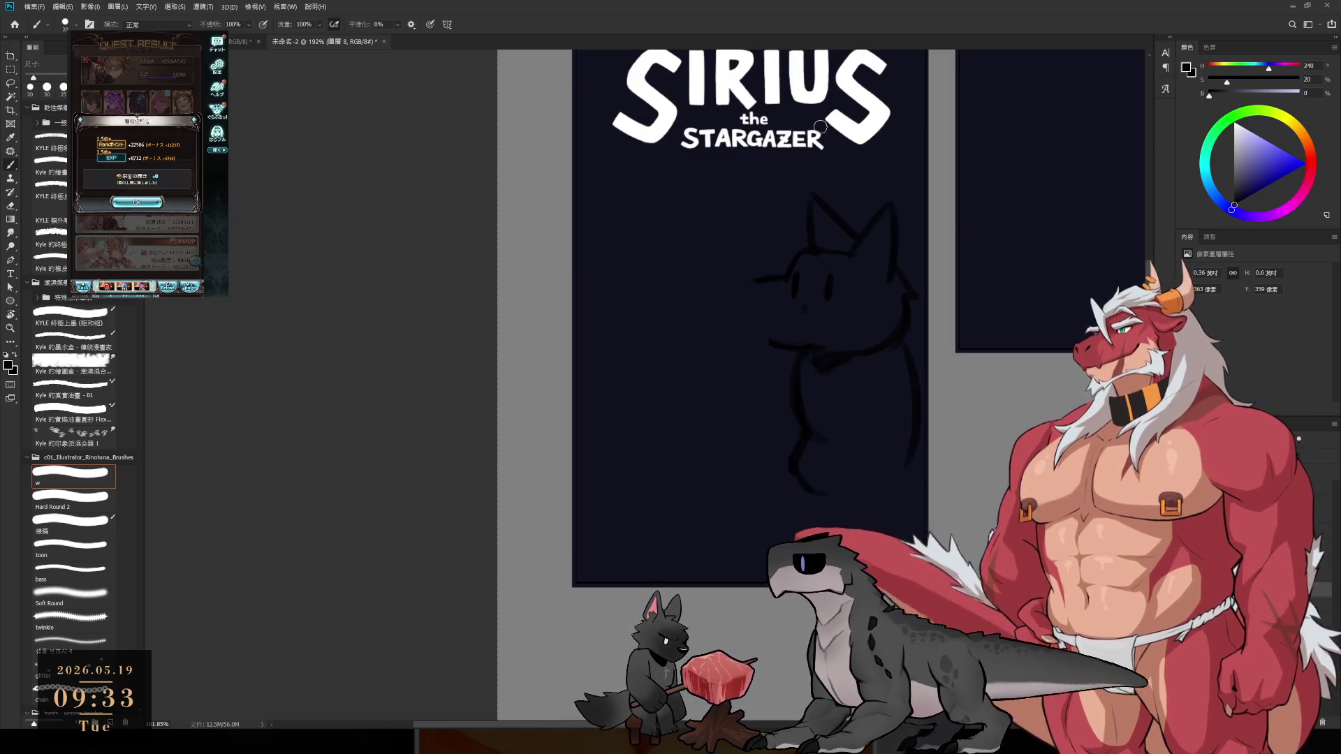
pyautogui.scroll(3, 799, 356)
pyautogui.press('[')
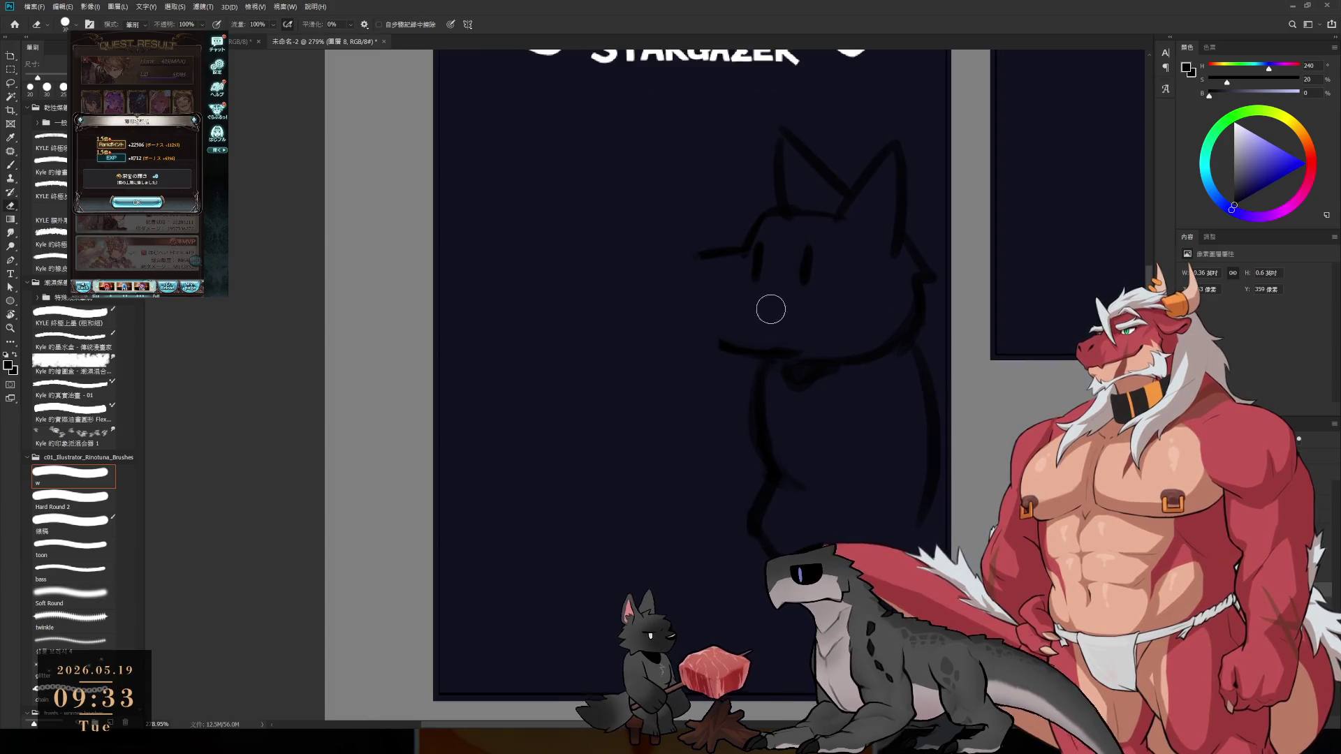
# - Draw the jaw line down from the muzzle and redraw the haunch curve ending lower right
pyautogui.moveTo(696, 257); pyautogui.dragTo(716, 335)
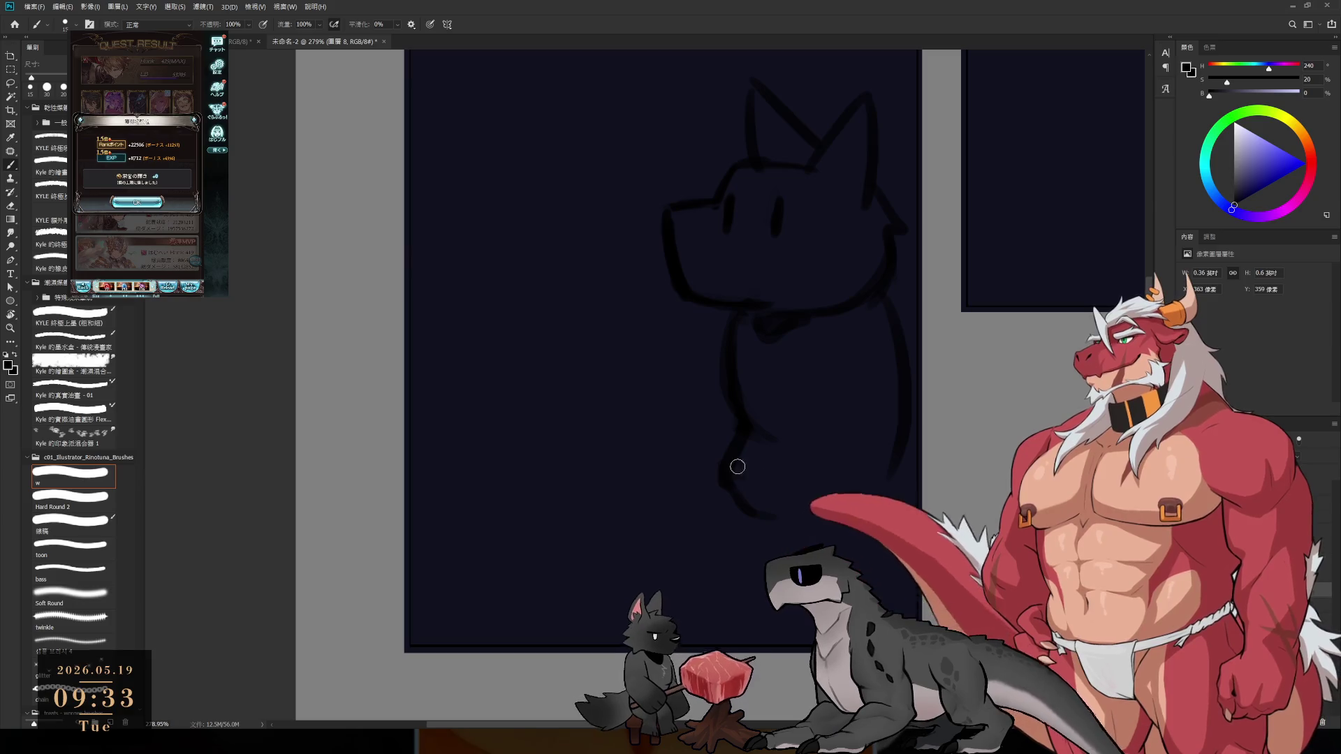
pyautogui.moveTo(737, 439); pyautogui.dragTo(669, 559)
pyautogui.hotkey('ctrl', 'z')
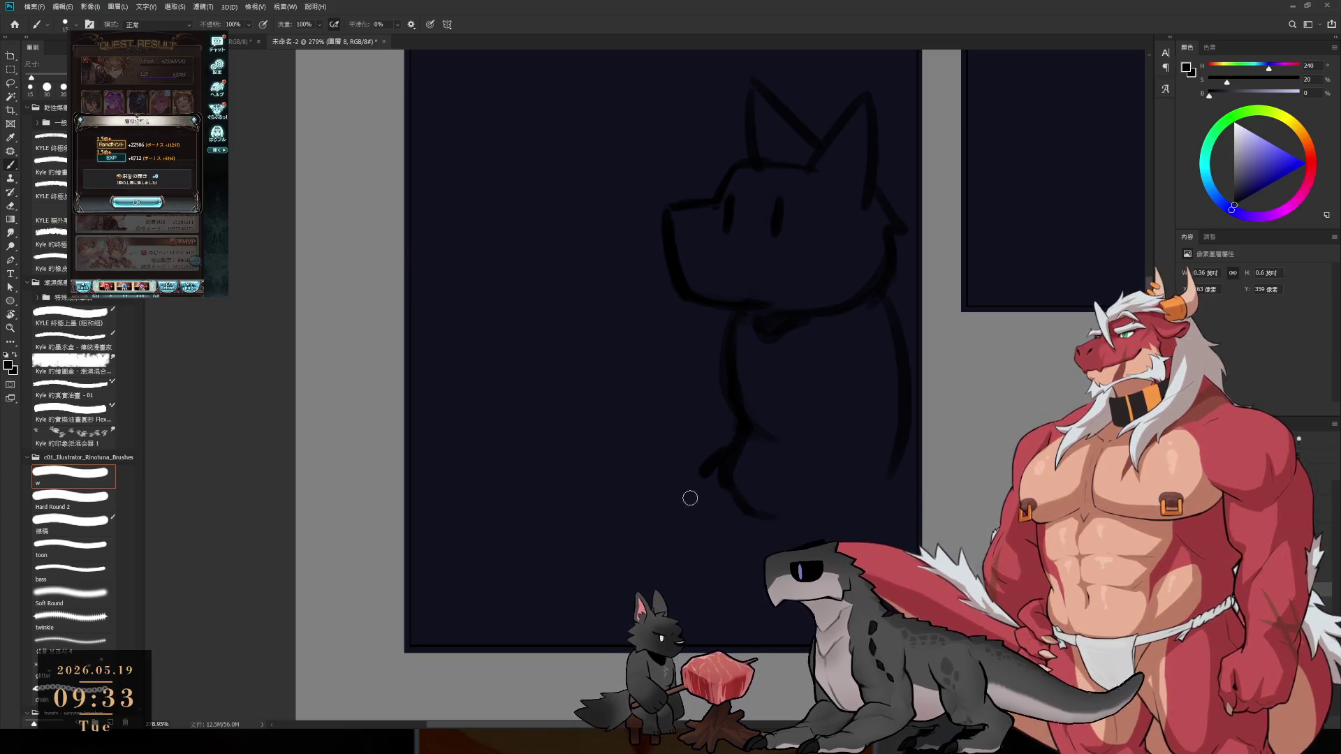
pyautogui.moveTo(730, 446); pyautogui.dragTo(709, 557)
# - Add a short stroke near the paw and make the eraser smaller
pyautogui.press('e')
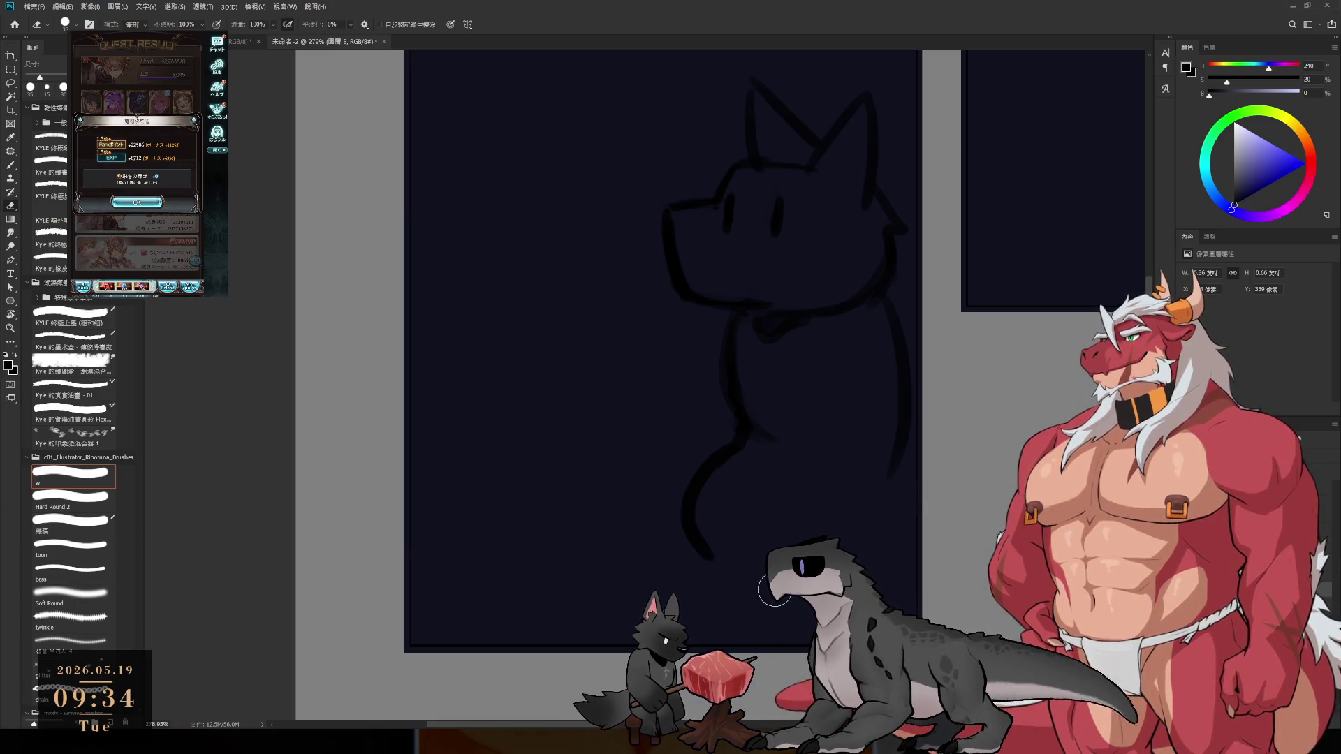
pyautogui.press('b')
pyautogui.moveTo(763, 491); pyautogui.dragTo(759, 467)
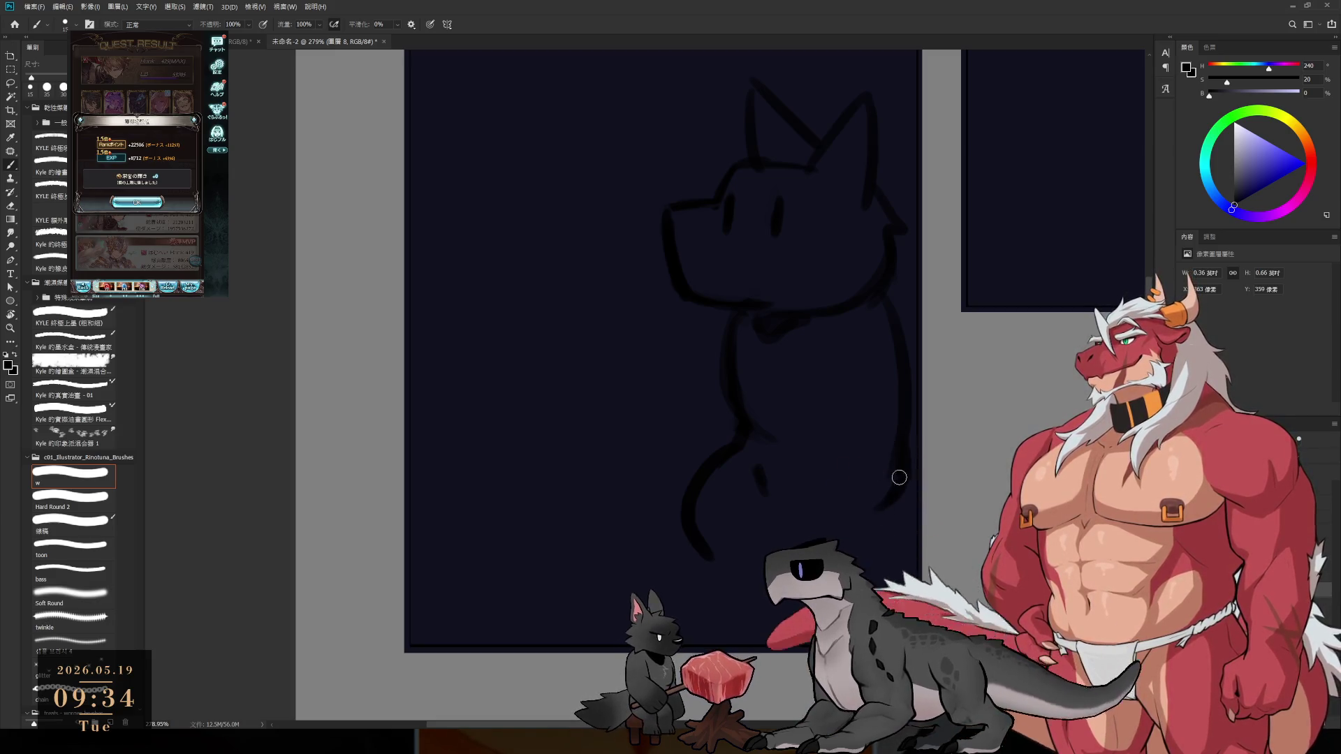
pyautogui.press('e')
pyautogui.press('[')
pyautogui.press('b')
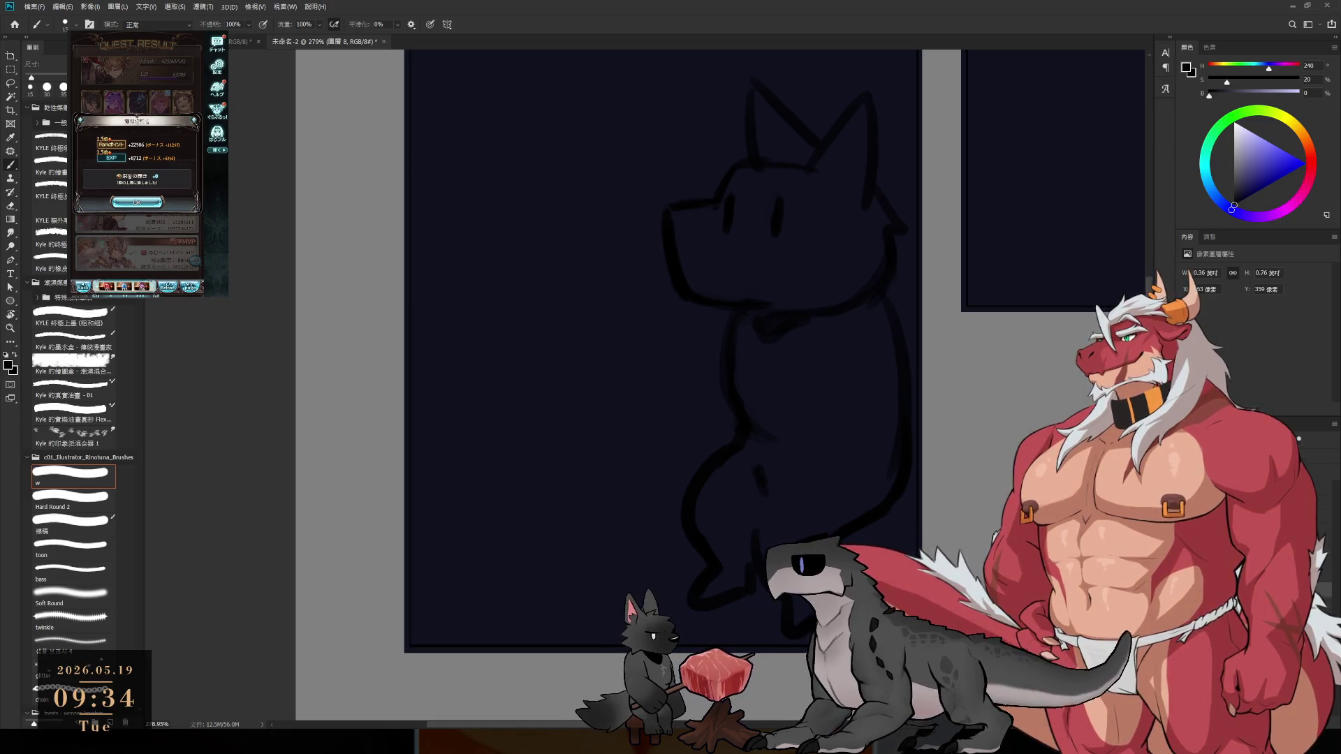
pyautogui.scroll(-3, 798, 523)
# - Set the eraser to size 30 and the brush to 15, then zoom out on the layout
pyautogui.scroll(3, 754, 467)
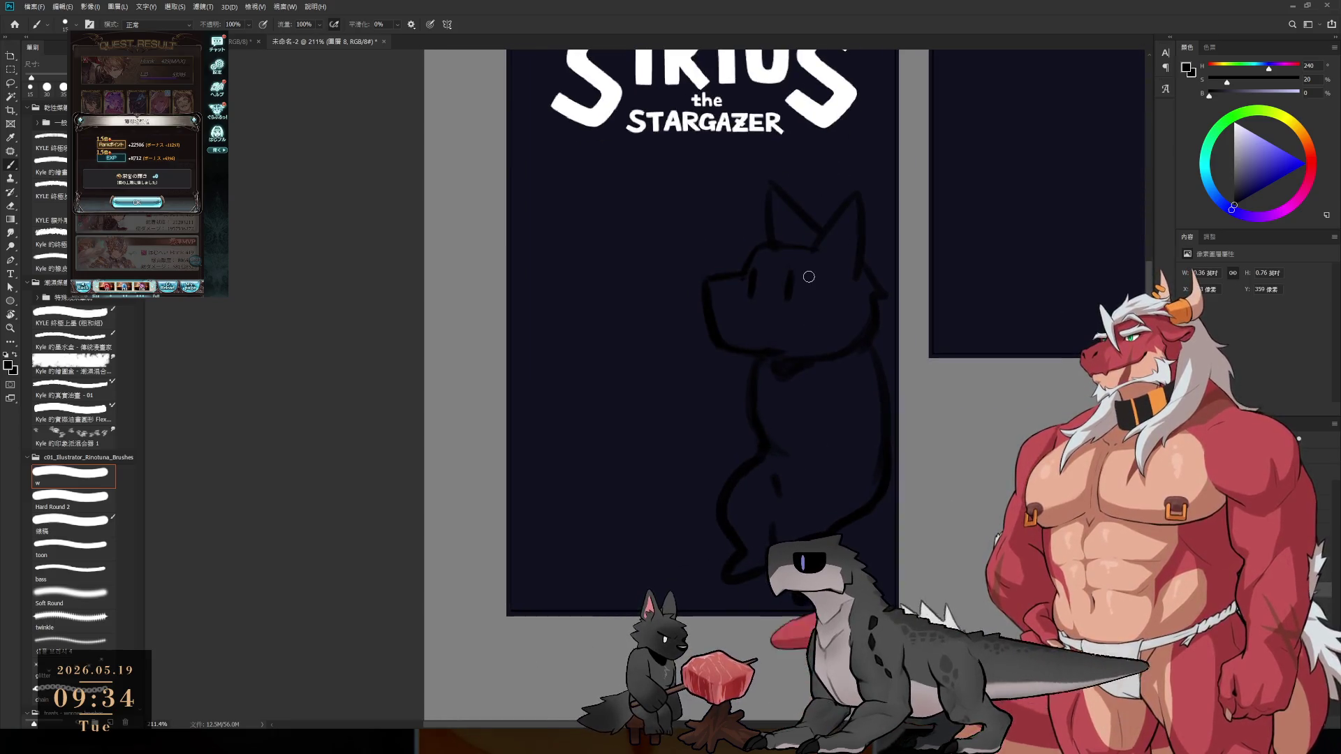
pyautogui.press('e')
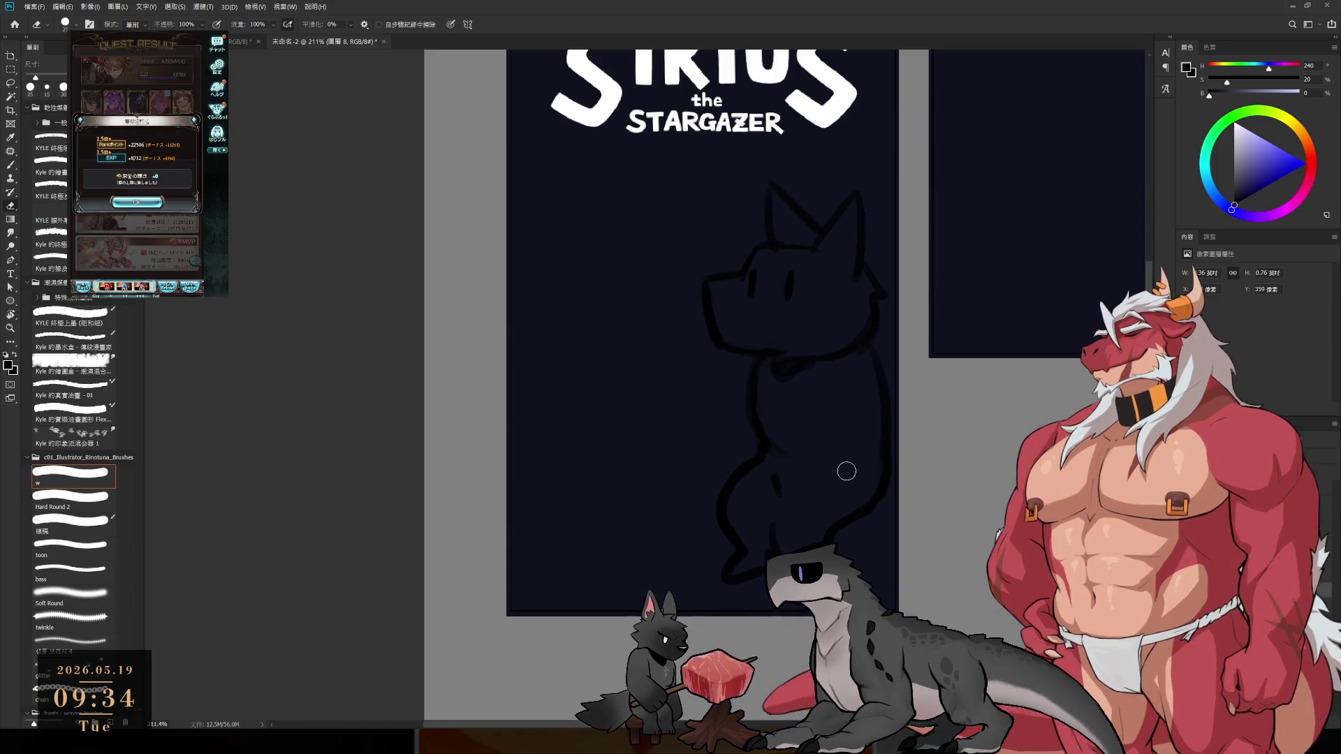
pyautogui.press('b')
pyautogui.press('e')
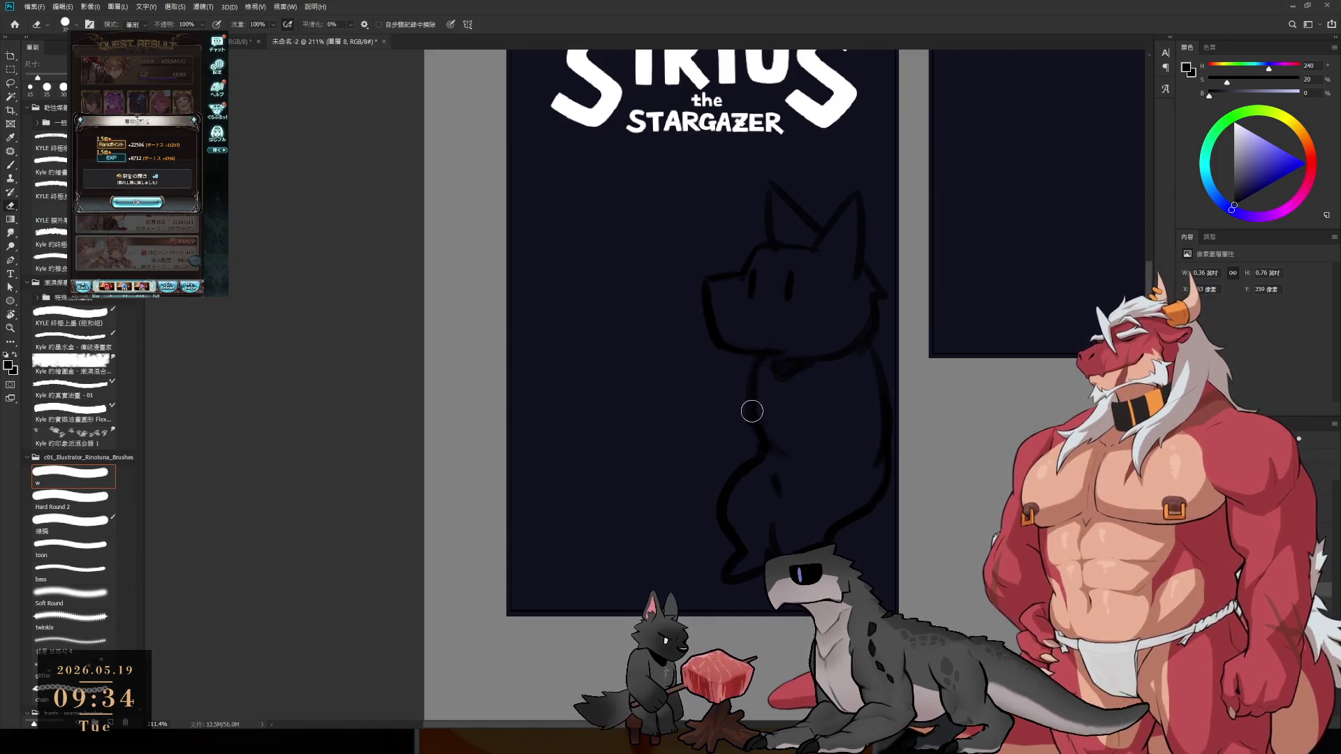
pyautogui.press('b')
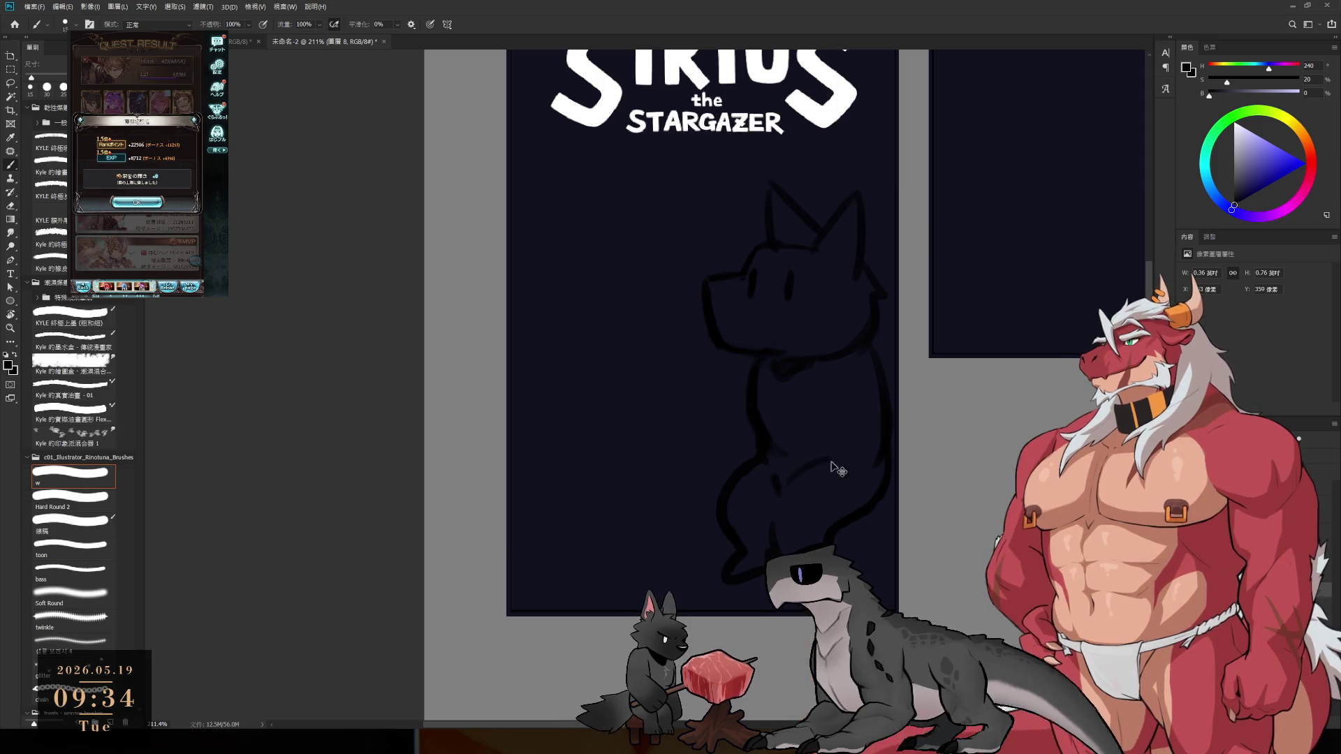
pyautogui.press('e')
pyautogui.press('b')
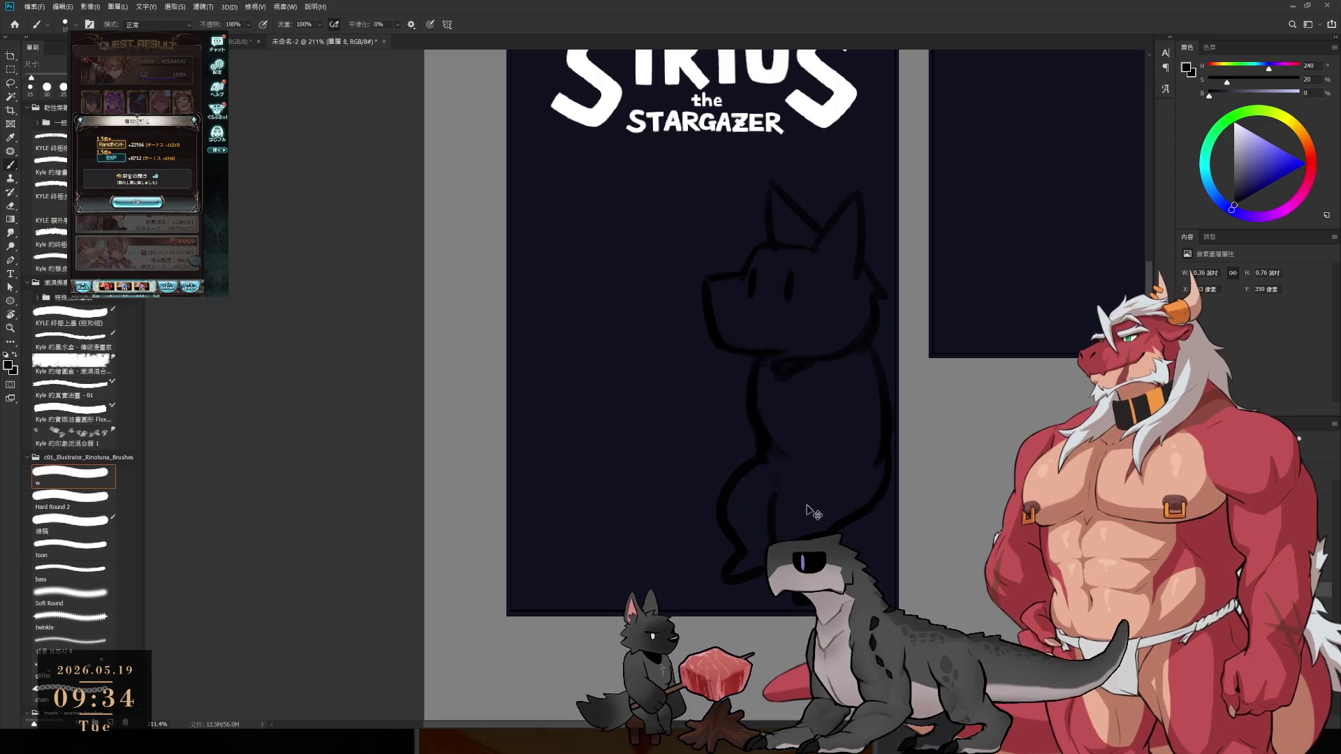
pyautogui.moveTo(793, 389)
pyautogui.mouseDown()
pyautogui.moveTo(757, 375)
pyautogui.moveTo(772, 384)
pyautogui.mouseUp()
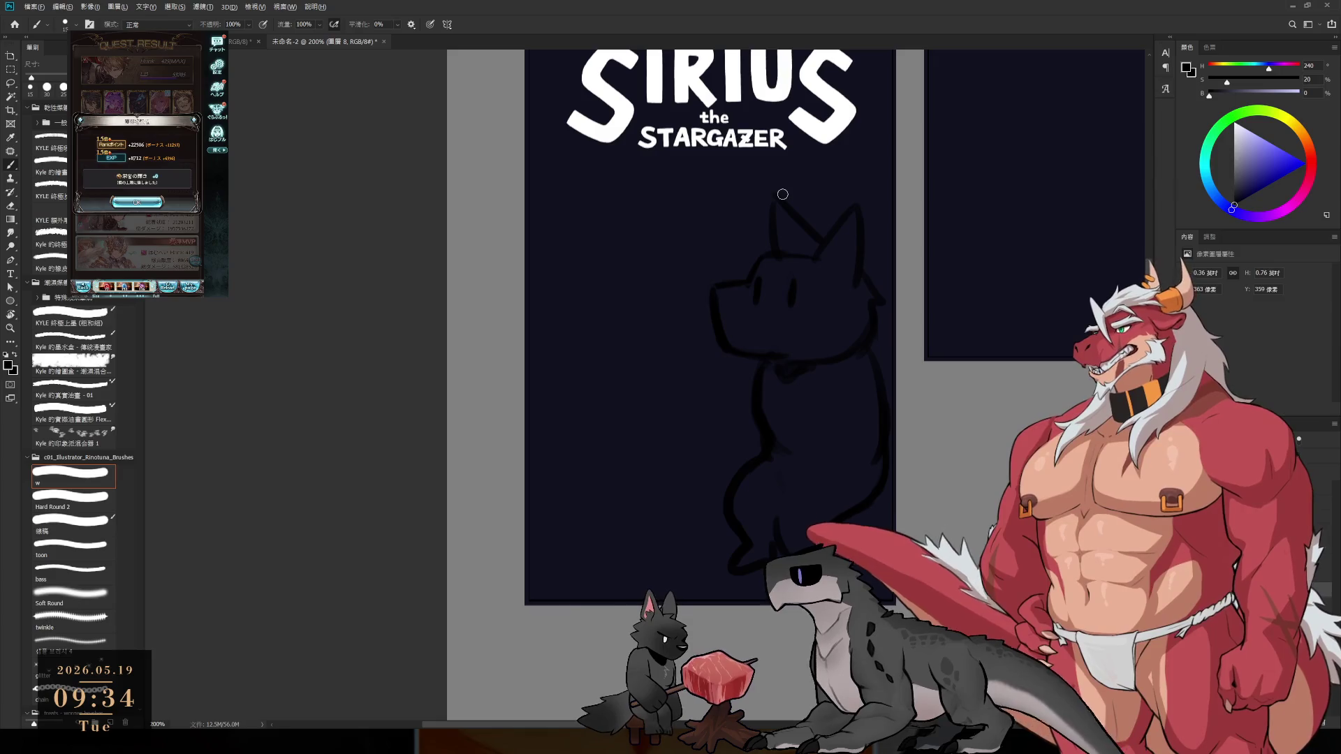
# - Erase the old eye mark on the wolf and redraw the eye
pyautogui.press('e')
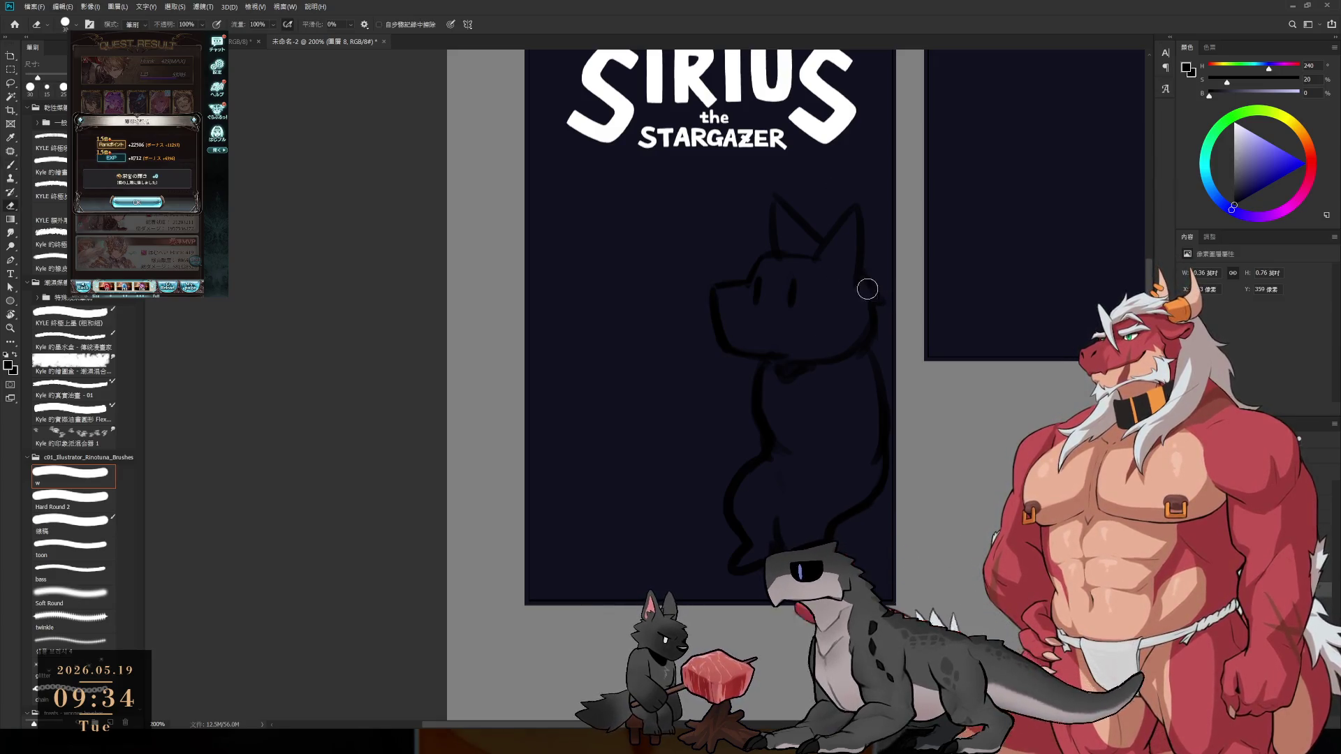
pyautogui.press('b')
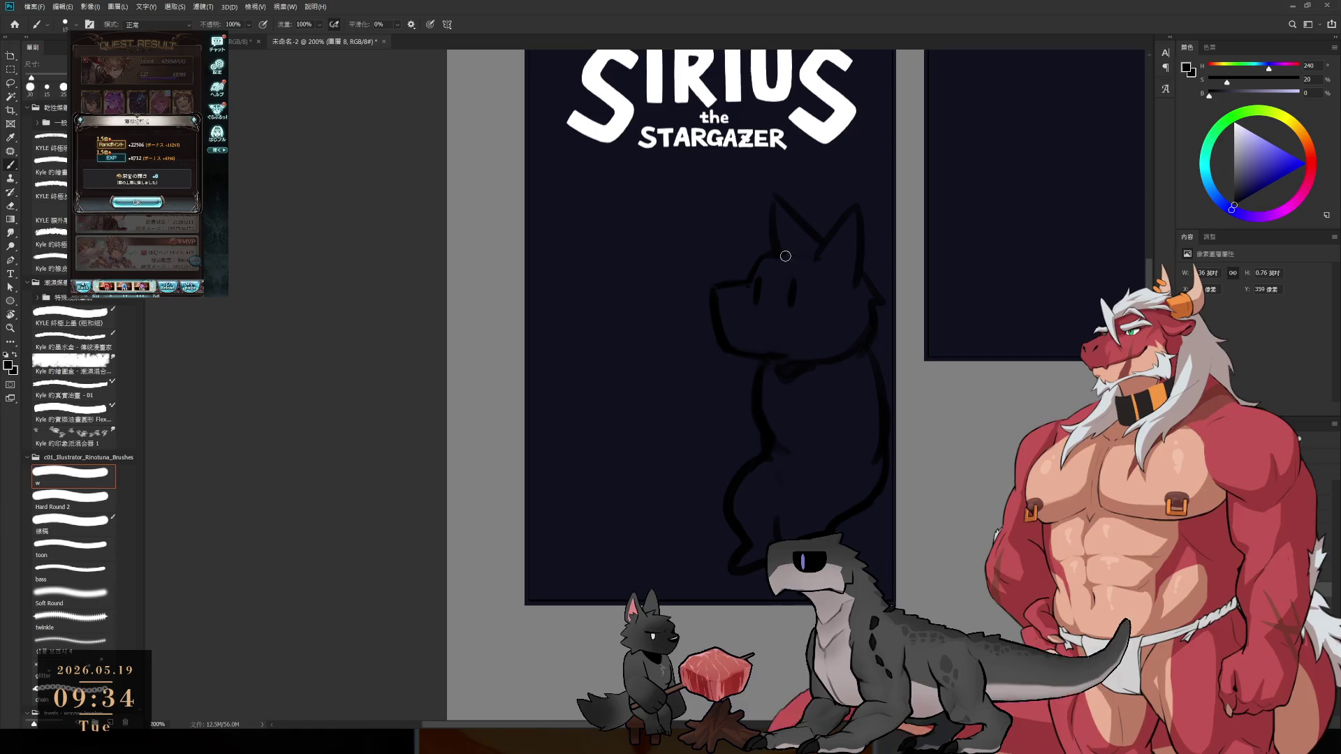
pyautogui.press('e')
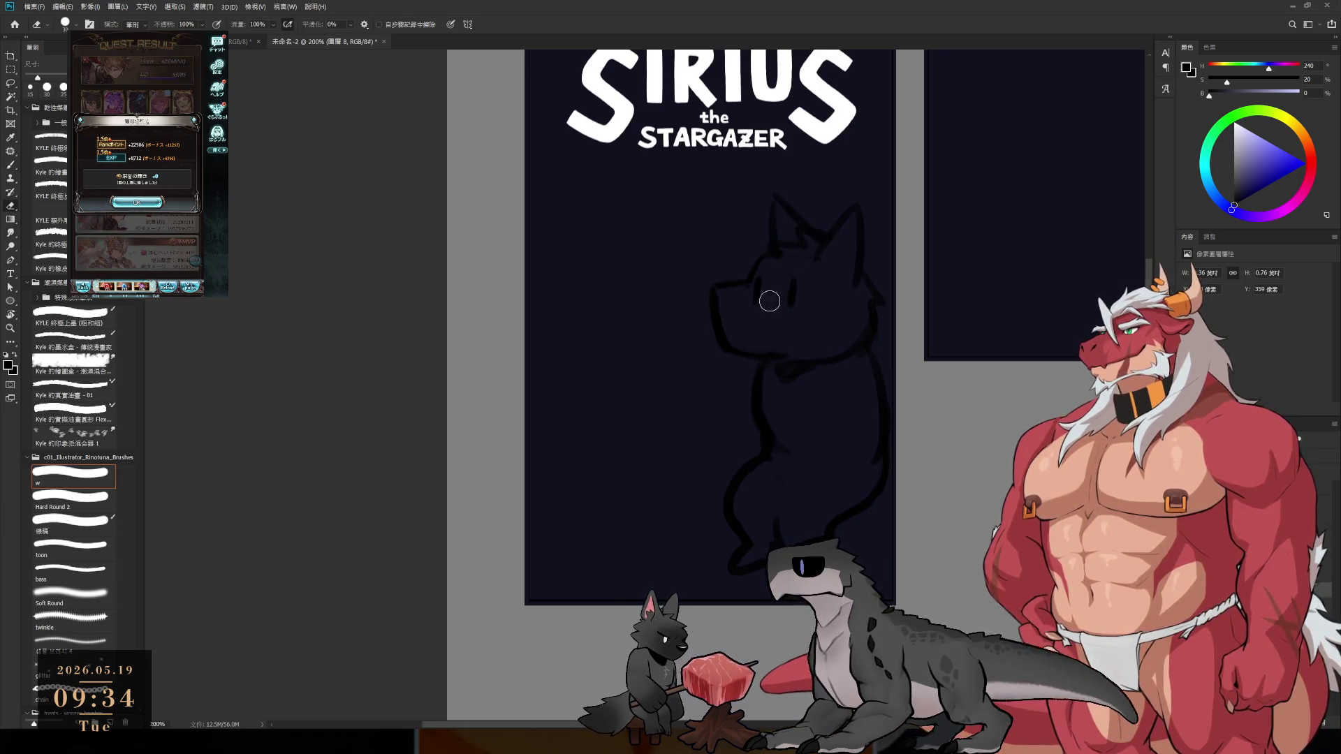
pyautogui.moveTo(791, 300)
pyautogui.mouseDown()
pyautogui.moveTo(794, 278)
pyautogui.moveTo(771, 299)
pyautogui.mouseUp()
pyautogui.press('b')
pyautogui.hotkey('ctrl', 'z')
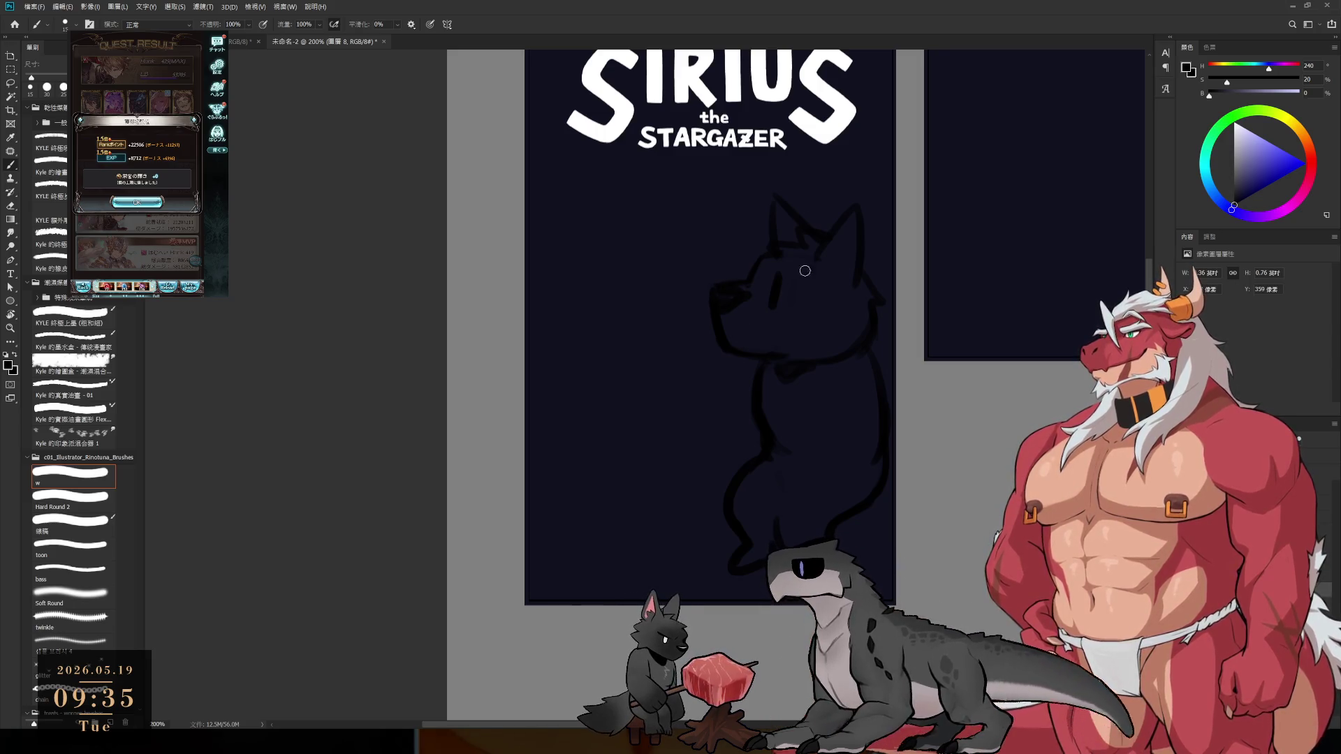
# - Lasso the wolf's head, deselect, and set the eraser size to 20
pyautogui.press('l')
pyautogui.moveTo(768, 370)
pyautogui.mouseDown()
pyautogui.moveTo(957, 222)
pyautogui.moveTo(908, 363)
pyautogui.mouseUp()
pyautogui.hotkey('ctrl', 'd')
pyautogui.press('e')
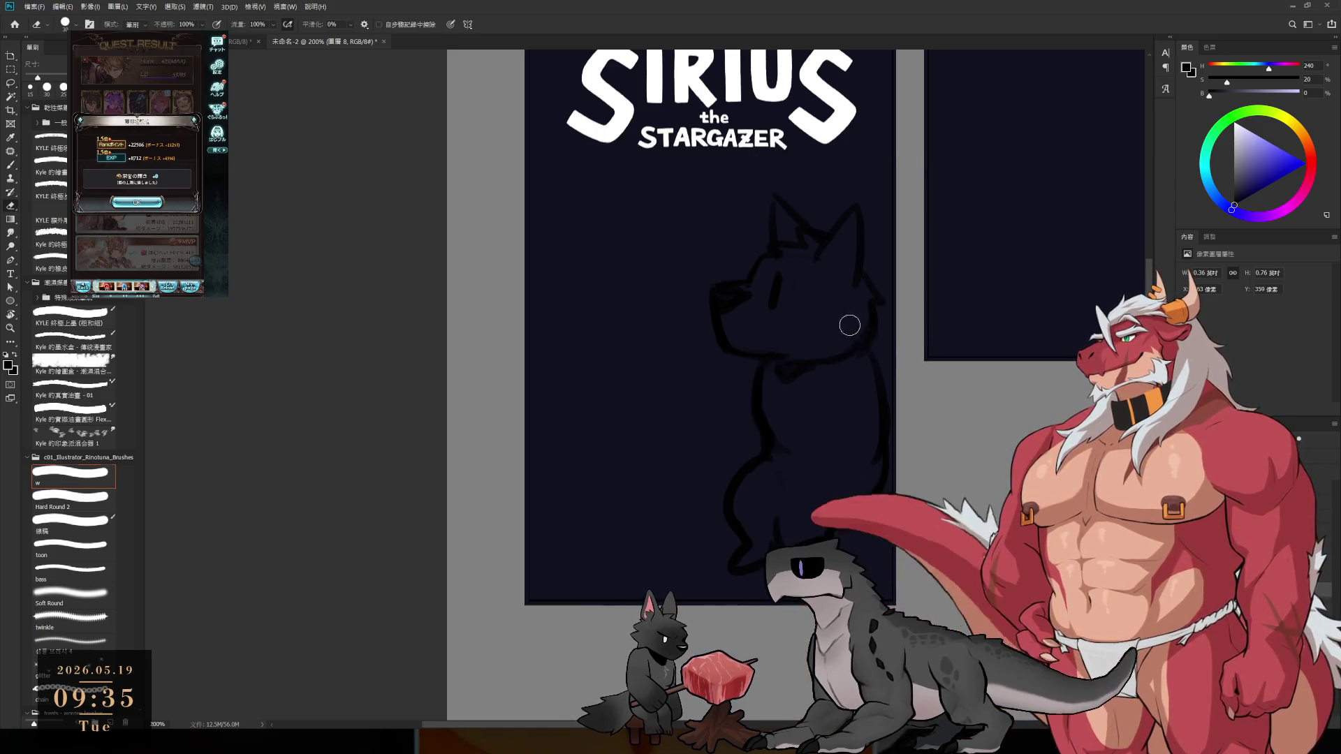
pyautogui.press('[')
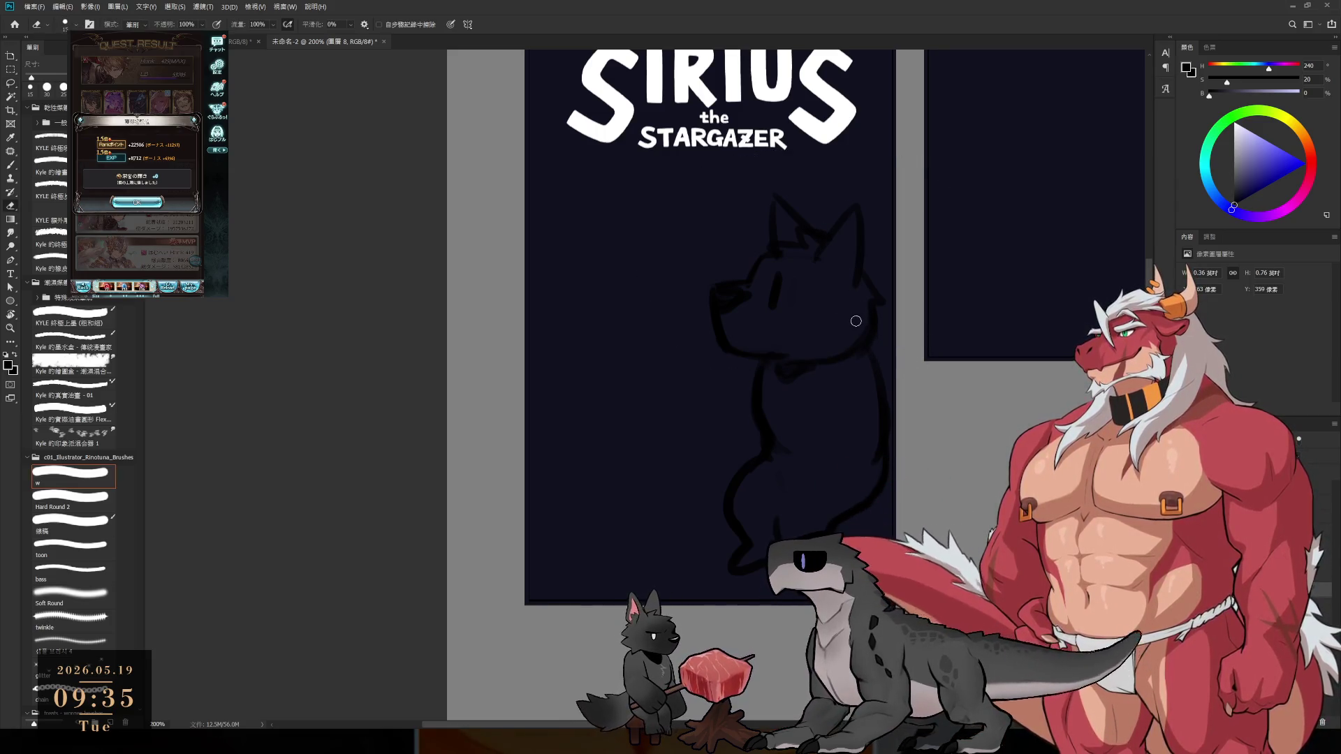
pyautogui.press(']')
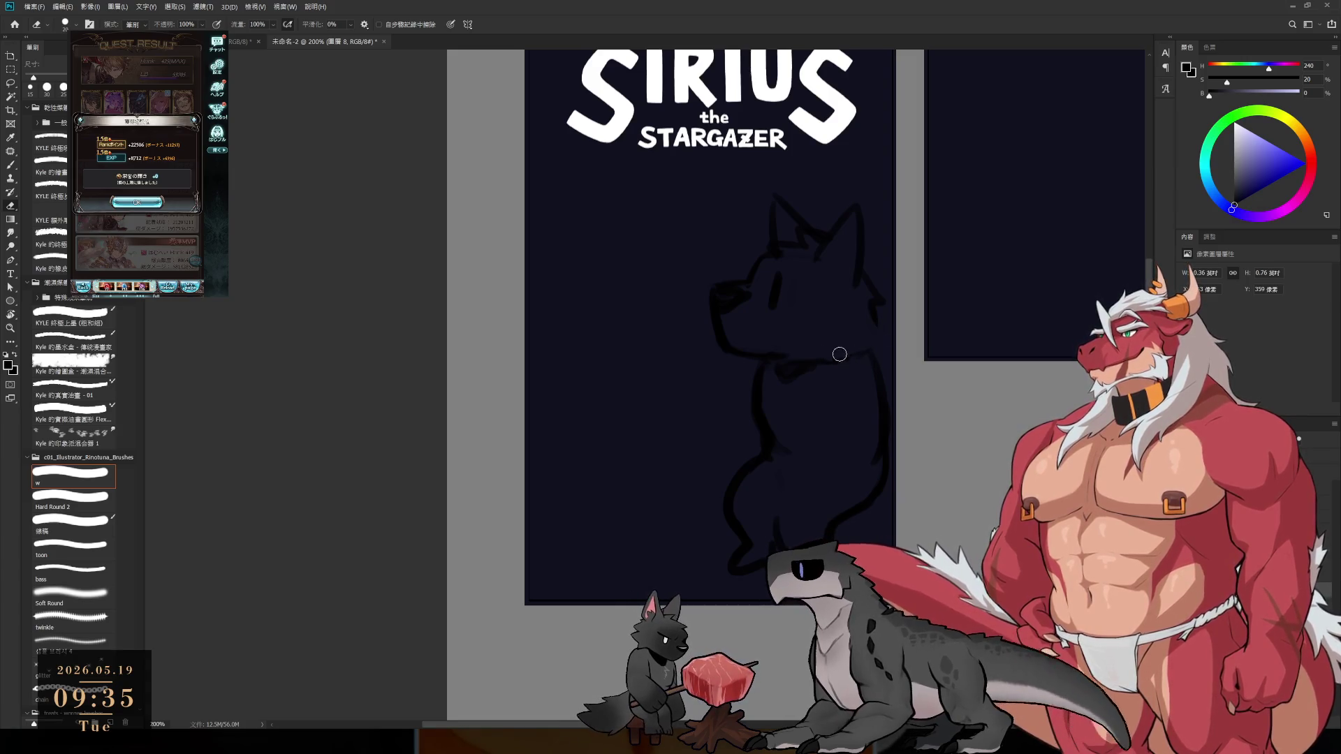
pyautogui.press('b')
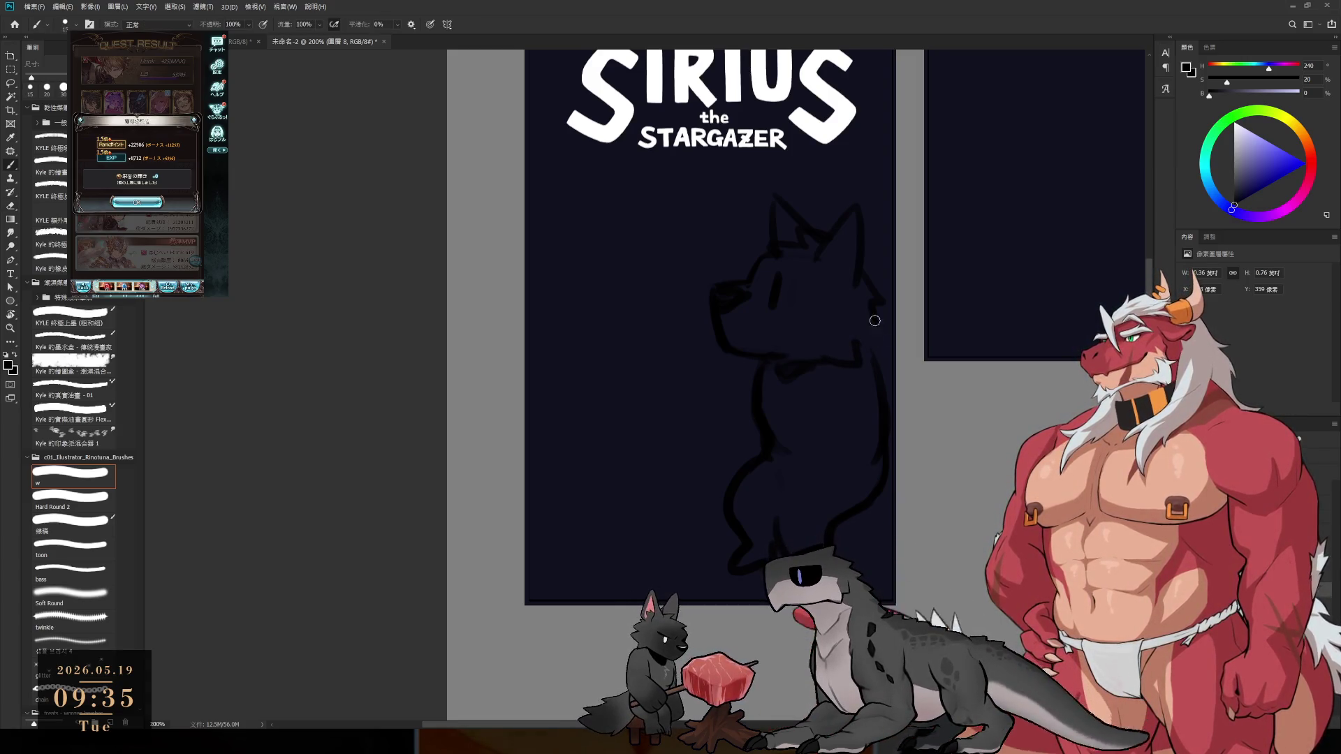
# - Draw the wolf's neck and ear outline down its back, with eraser 30 and brush 15
pyautogui.moveTo(878, 310); pyautogui.dragTo(874, 350)
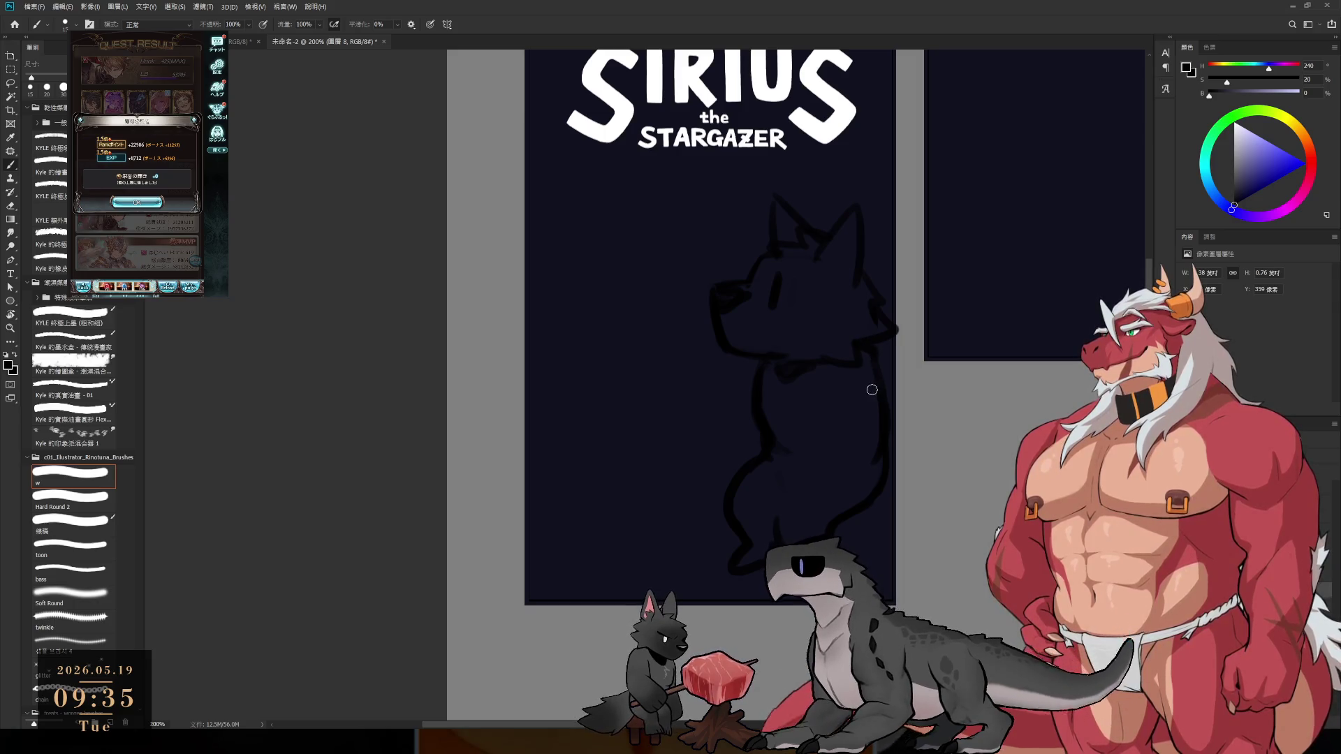
pyautogui.press('e')
pyautogui.press(']')
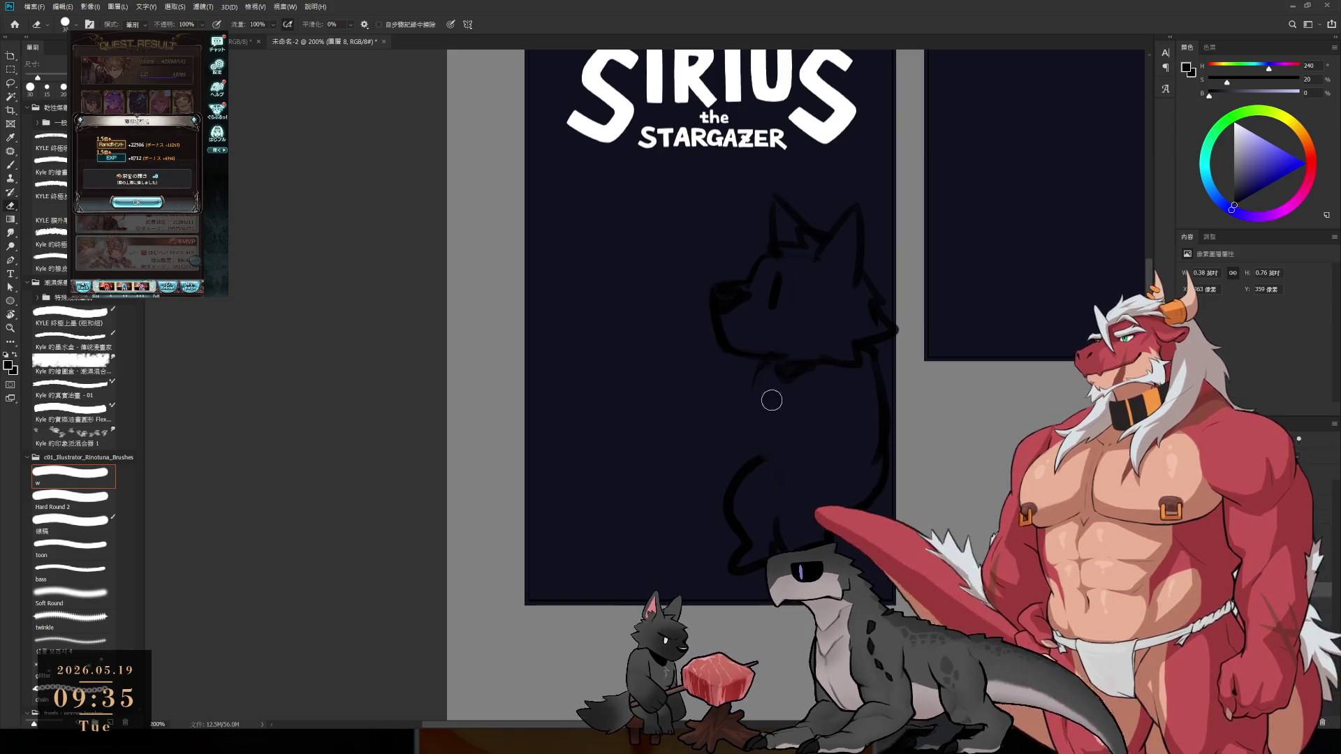
pyautogui.press('b')
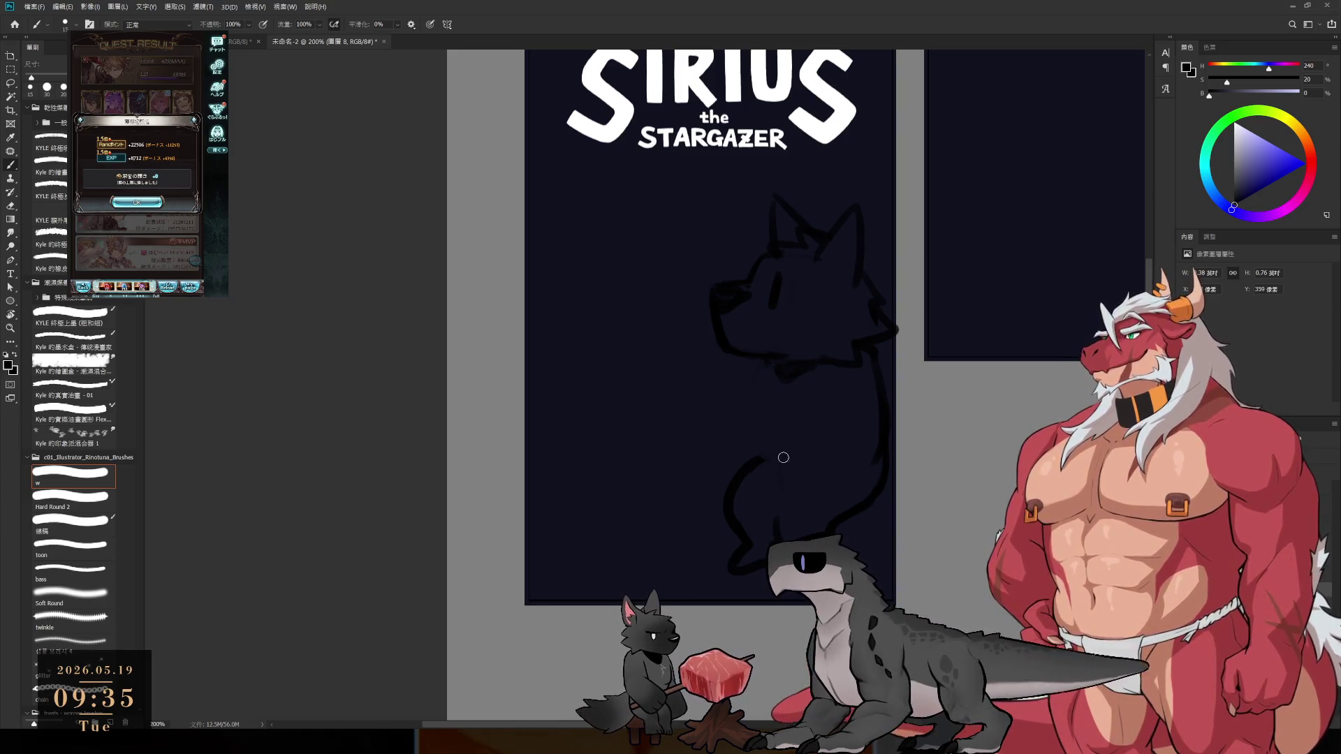
# - Sketch angled dark strokes at the wolf's lower left toward the panel edge, dropping a stray vertical stroke
pyautogui.moveTo(579, 489); pyautogui.dragTo(591, 551)
pyautogui.hotkey('ctrl', 'z')
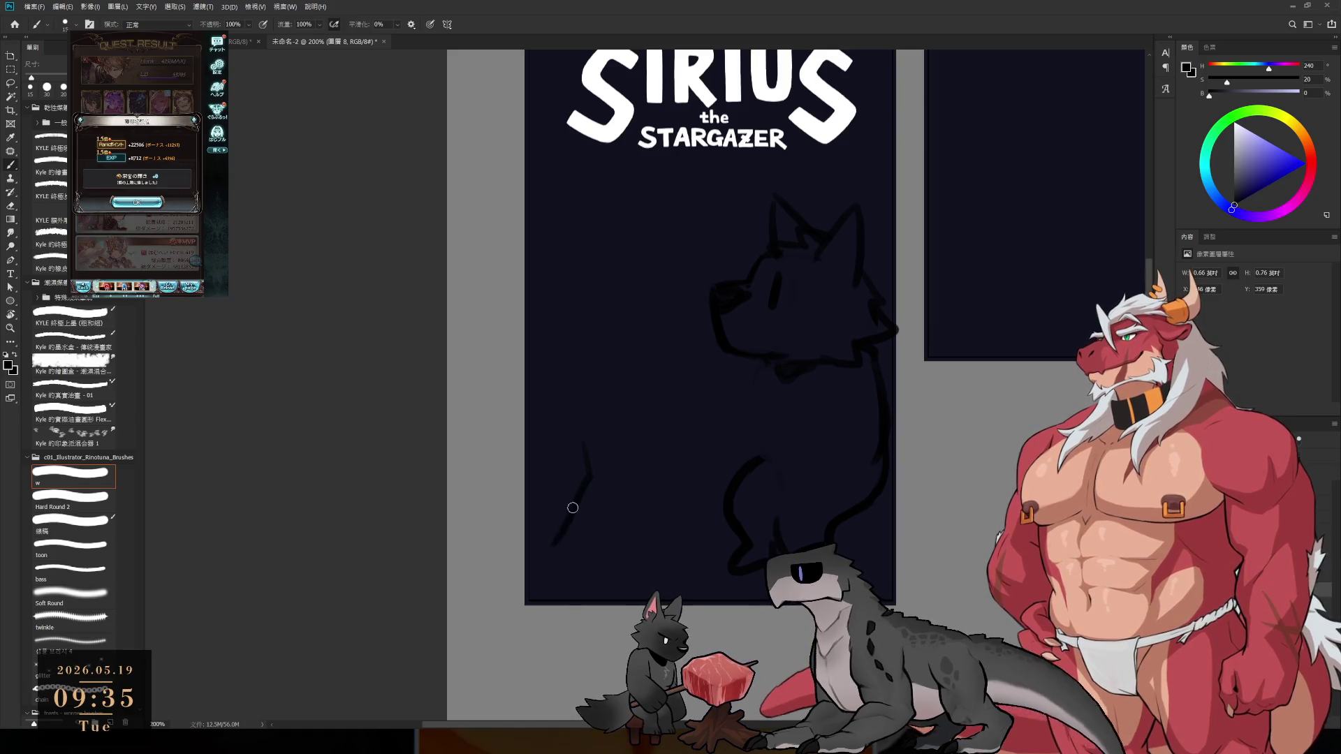
pyautogui.moveTo(602, 469); pyautogui.dragTo(548, 531)
pyautogui.moveTo(602, 427)
pyautogui.mouseDown()
pyautogui.moveTo(635, 518)
pyautogui.moveTo(673, 549)
pyautogui.mouseUp()
pyautogui.moveTo(550, 550); pyautogui.dragTo(524, 580)
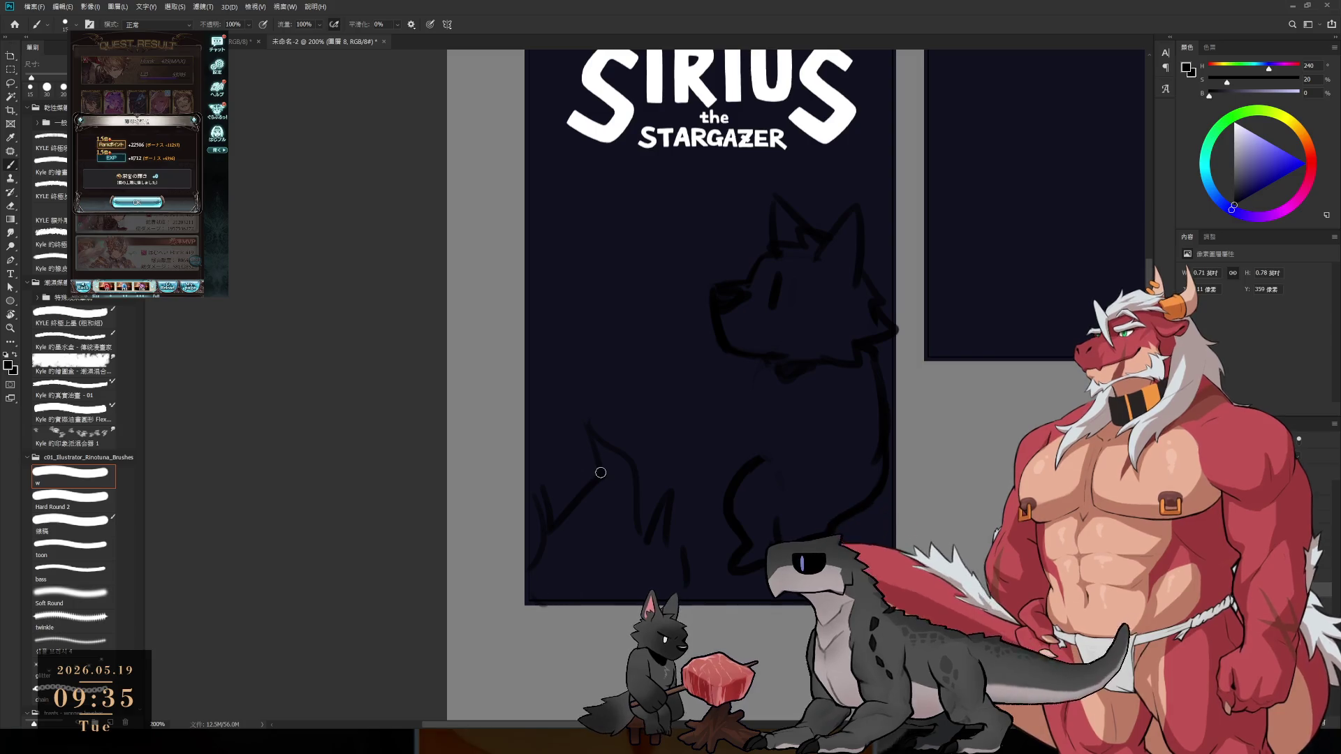
pyautogui.scroll(-3, 790, 398)
pyautogui.moveTo(792, 396); pyautogui.dragTo(848, 435)
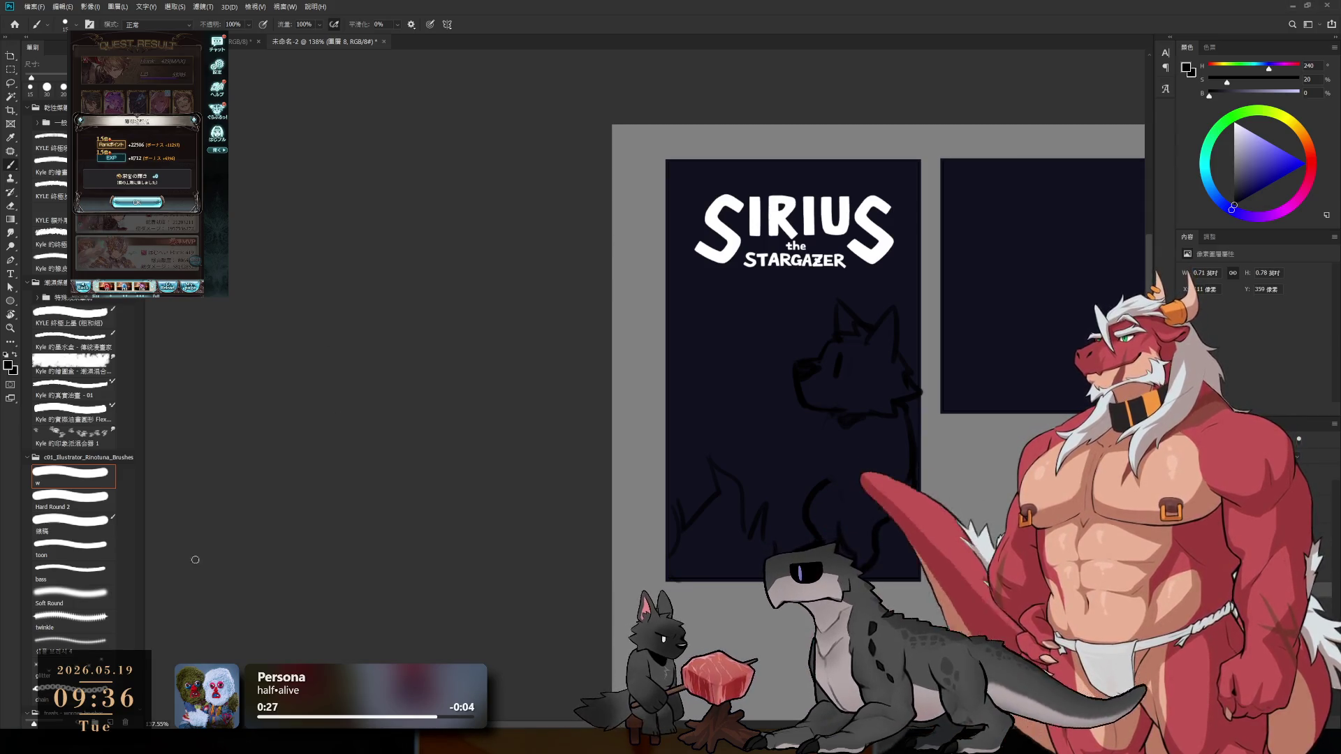
# - Try the bass brush, reframe the wolf panel, then pick the sideways painter brush
pyautogui.click(91, 577)
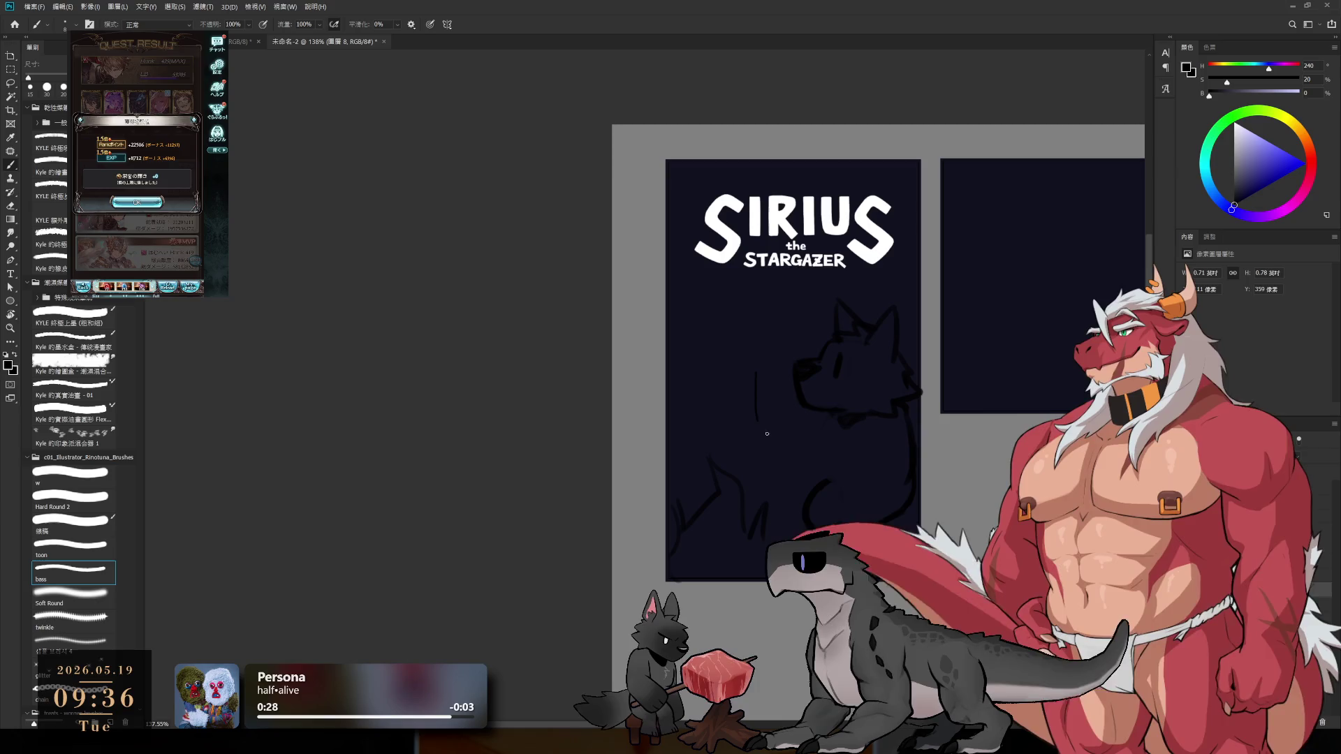
pyautogui.scroll(3, 907, 458)
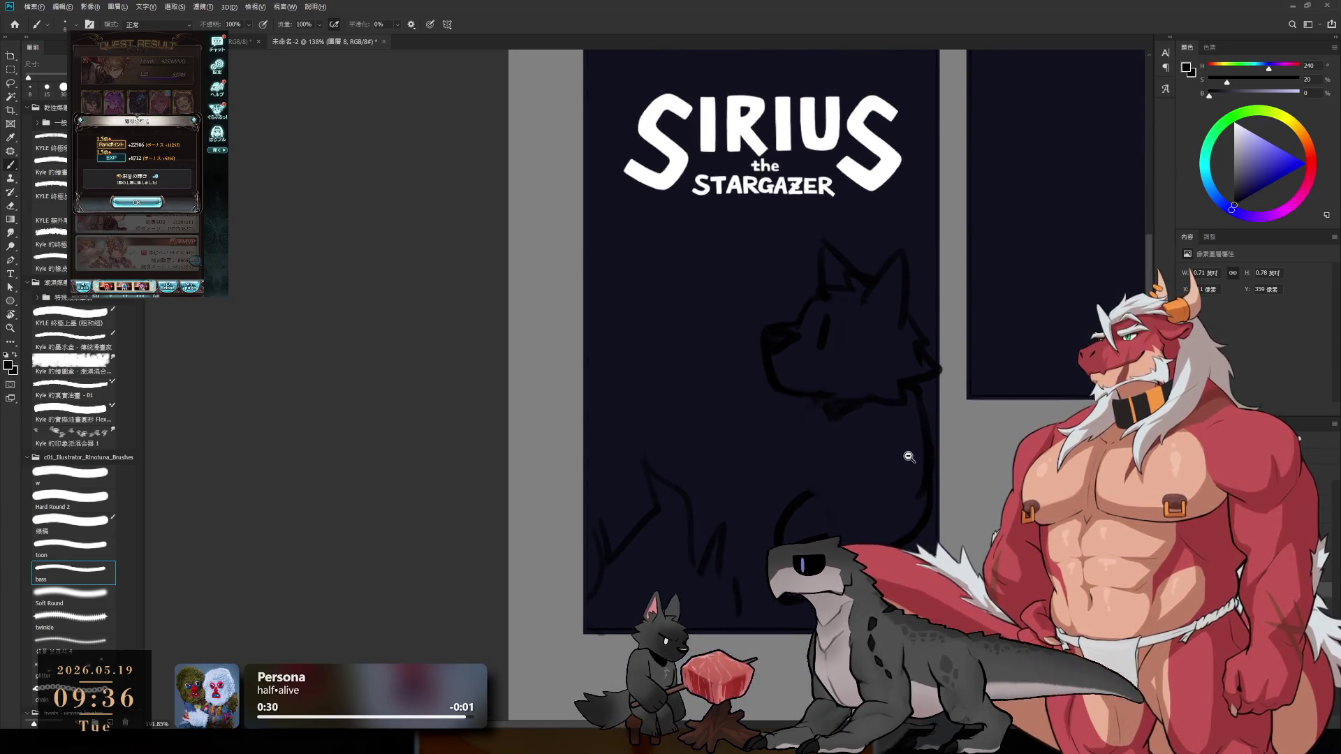
pyautogui.scroll(-1, 909, 457)
pyautogui.moveTo(809, 479); pyautogui.dragTo(796, 480)
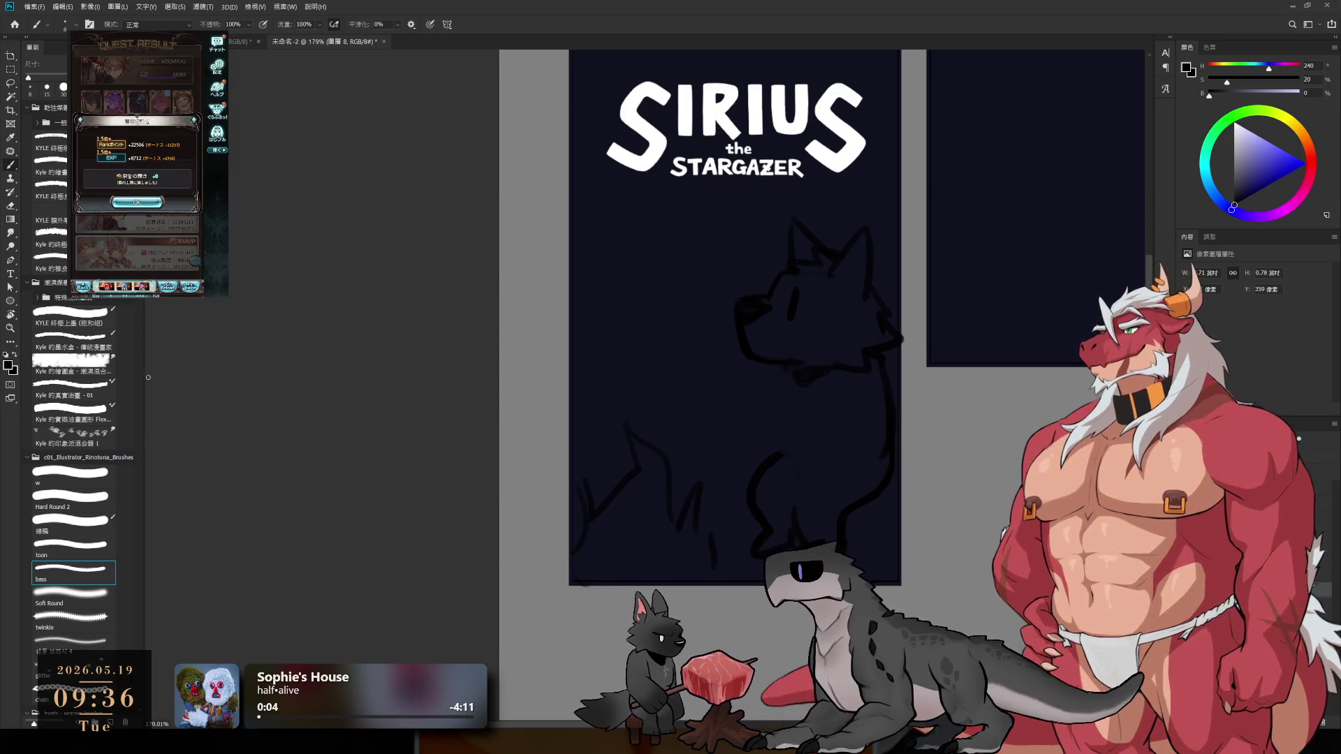
pyautogui.scroll(-4, 133, 357)
pyautogui.scroll(-1, 141, 341)
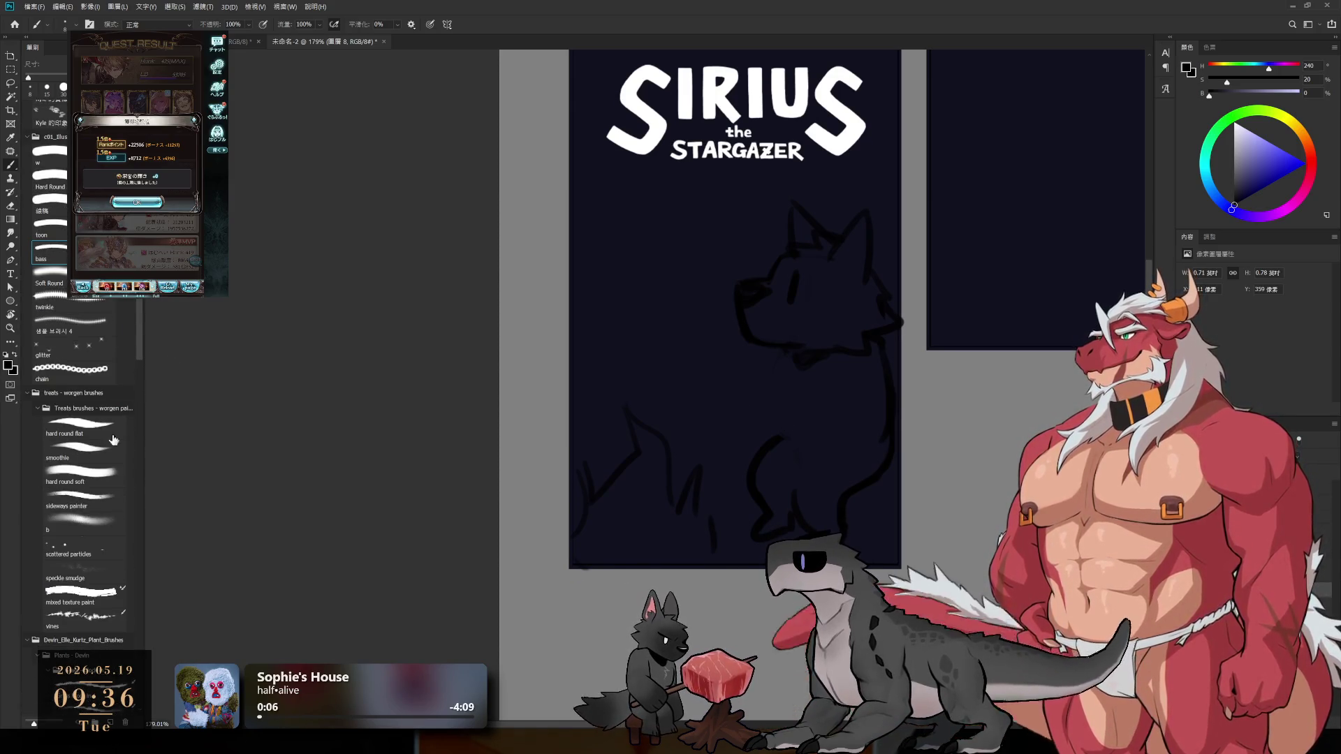
pyautogui.click(84, 497)
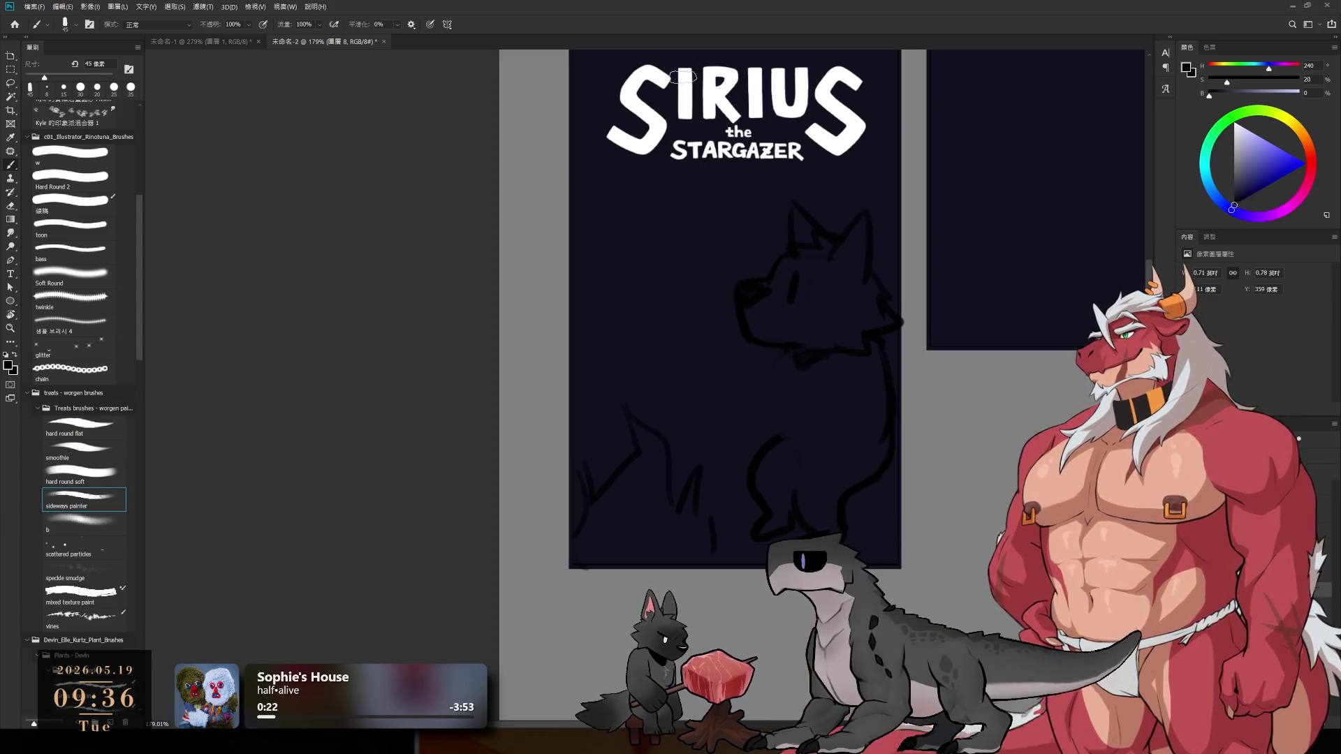
# - Draw a faint test stroke with the sideways painter brush and shrink it to 15 px
pyautogui.moveTo(895, 437)
pyautogui.mouseDown()
pyautogui.moveTo(982, 491)
pyautogui.moveTo(915, 525)
pyautogui.mouseUp()
pyautogui.press('[')
pyautogui.press('[')
pyautogui.press('[')
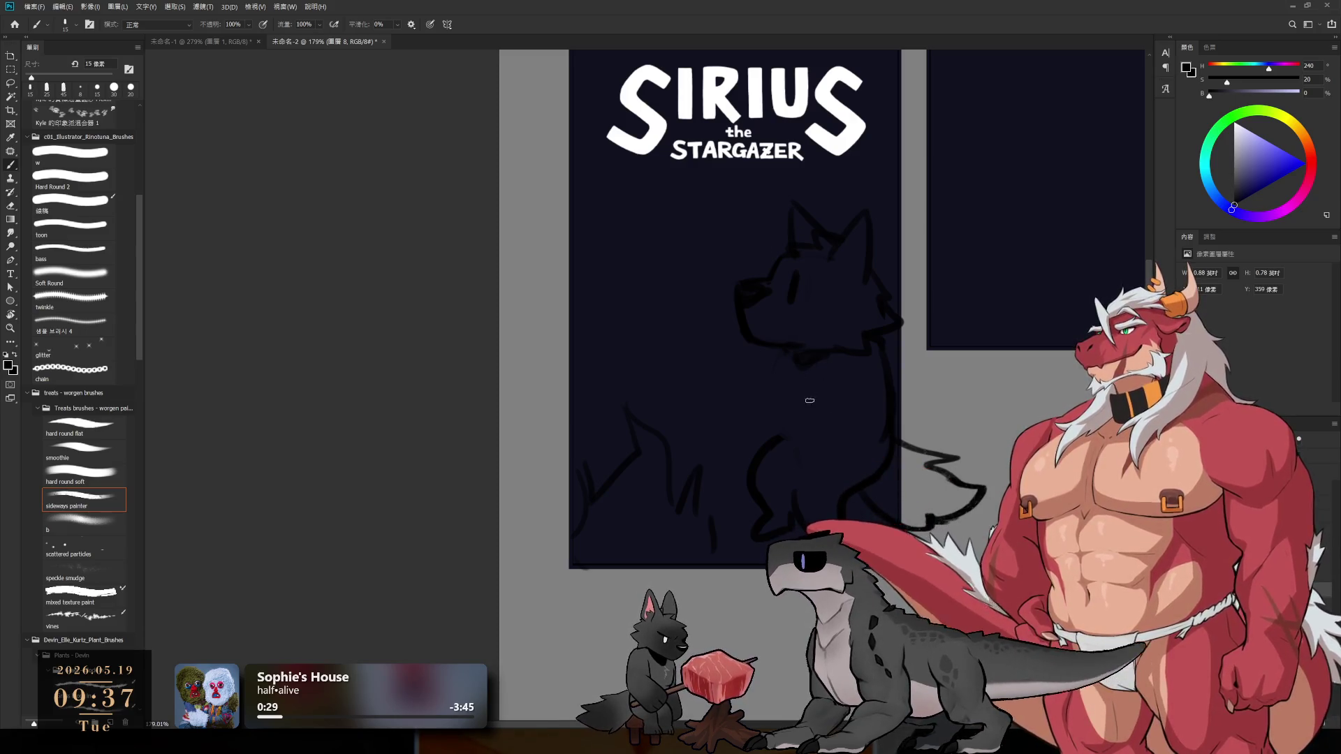
pyautogui.press('e')
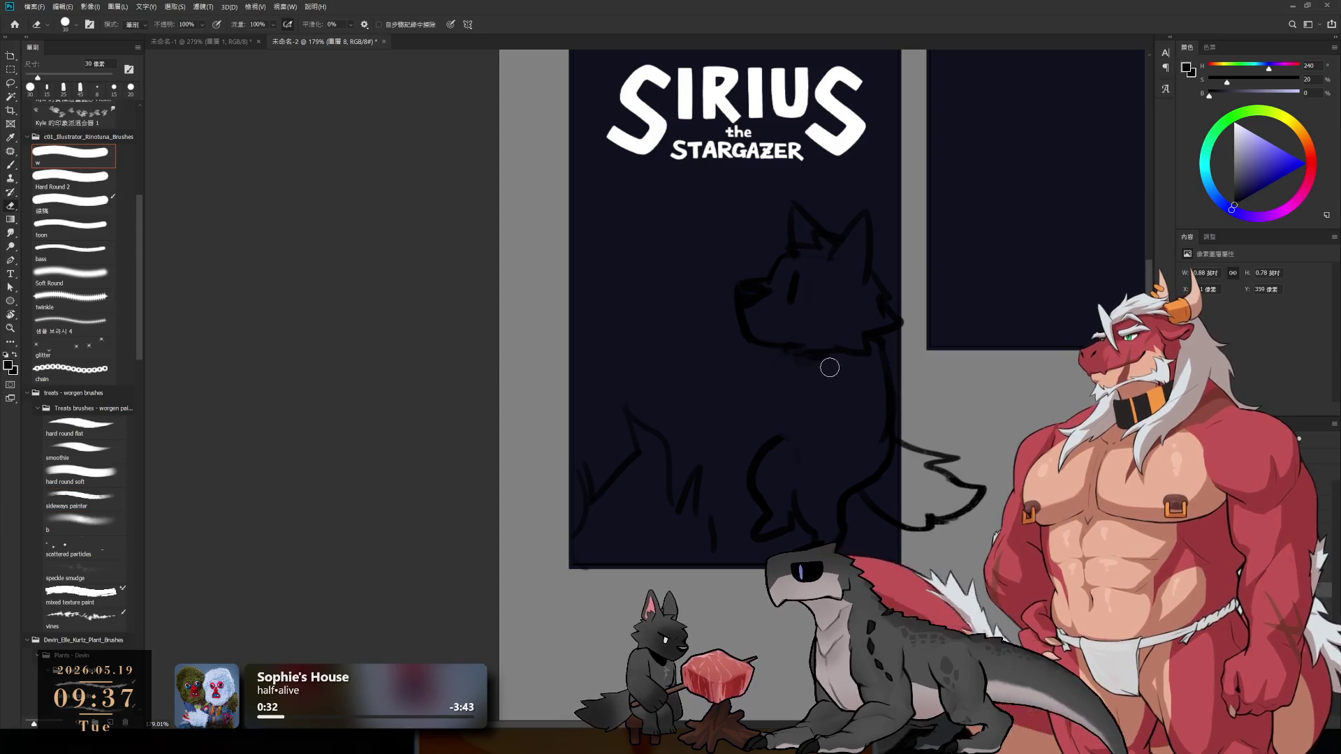
pyautogui.press('b')
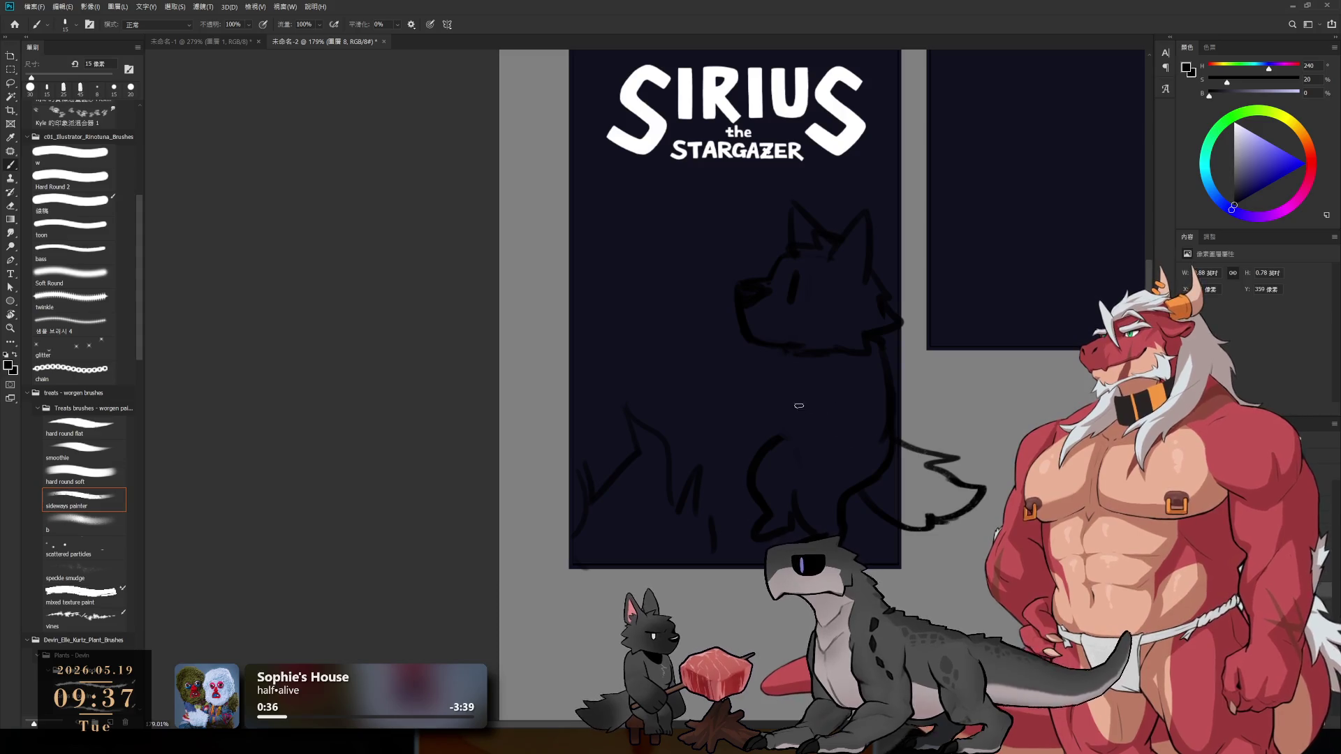
# - Make a stroke on the wolf, then set the eraser to the Hard Round 2 tip
pyautogui.moveTo(790, 356); pyautogui.dragTo(782, 422)
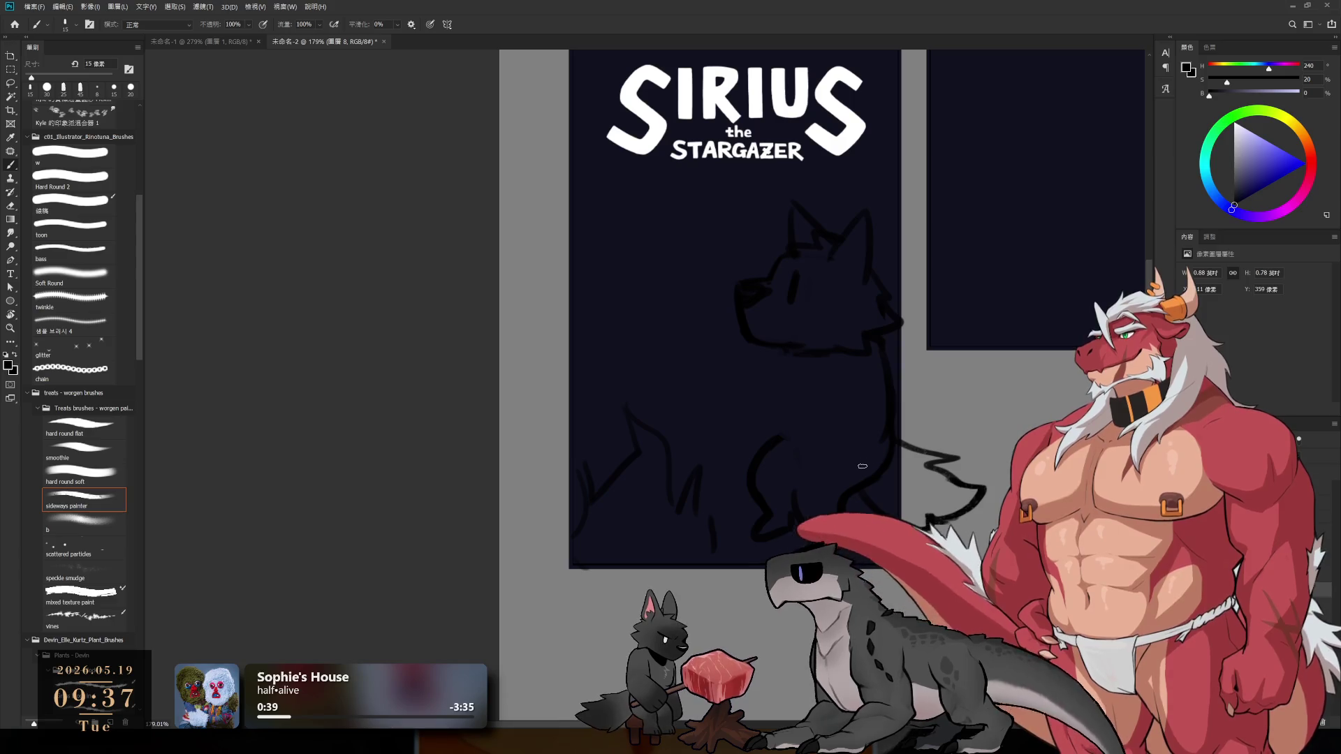
pyautogui.press('e')
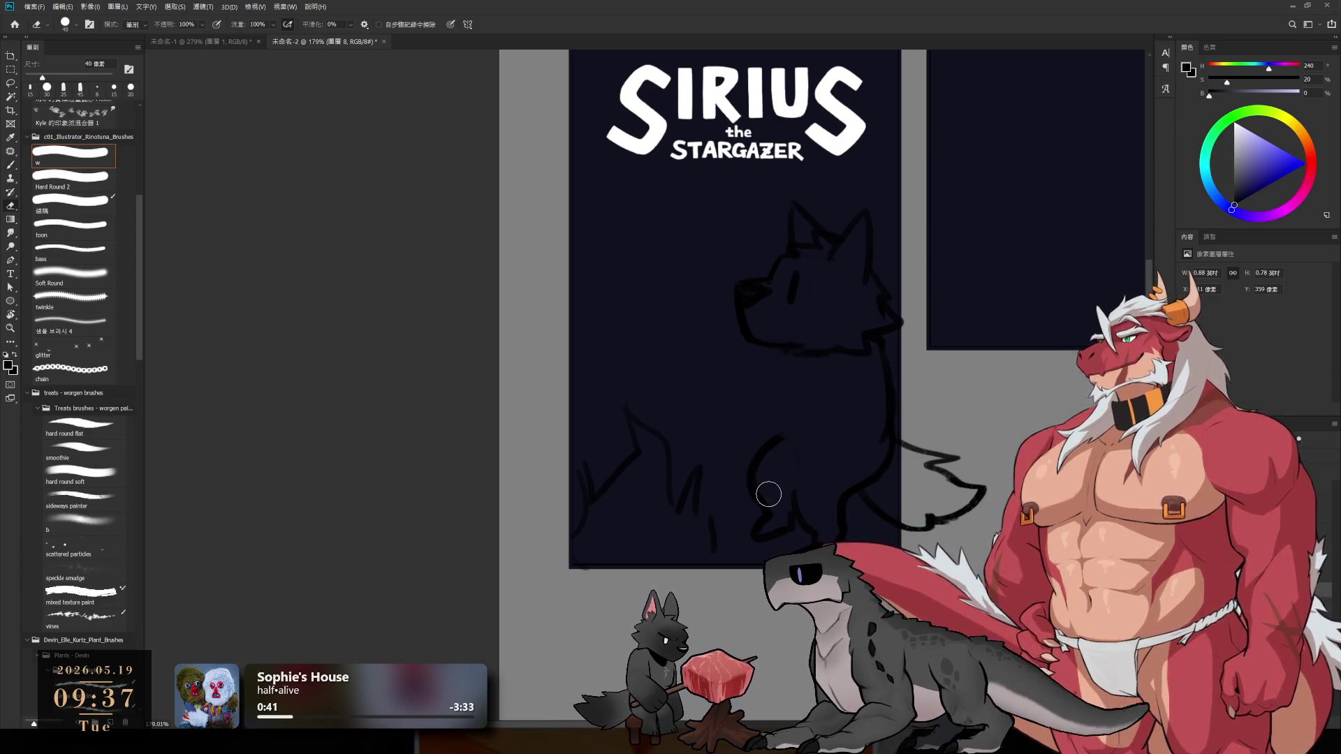
pyautogui.click(743, 464)
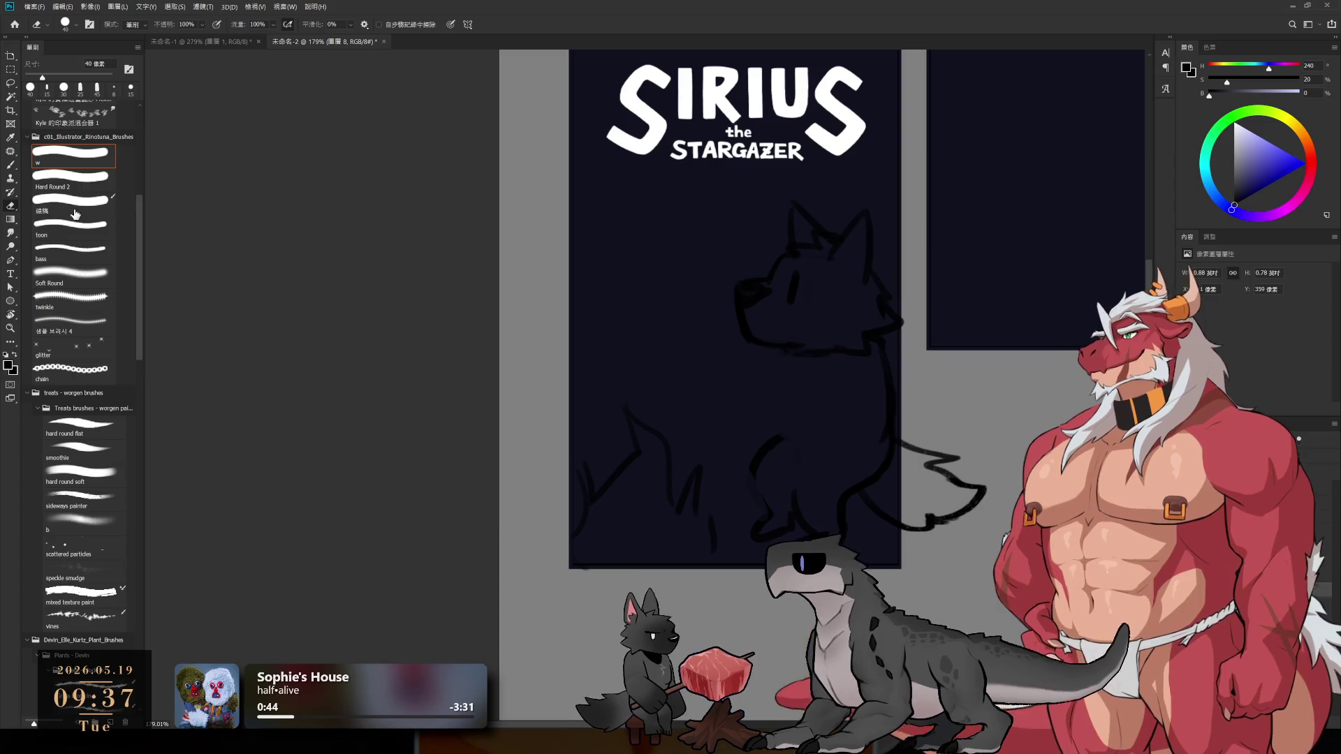
pyautogui.click(74, 178)
pyautogui.press('b')
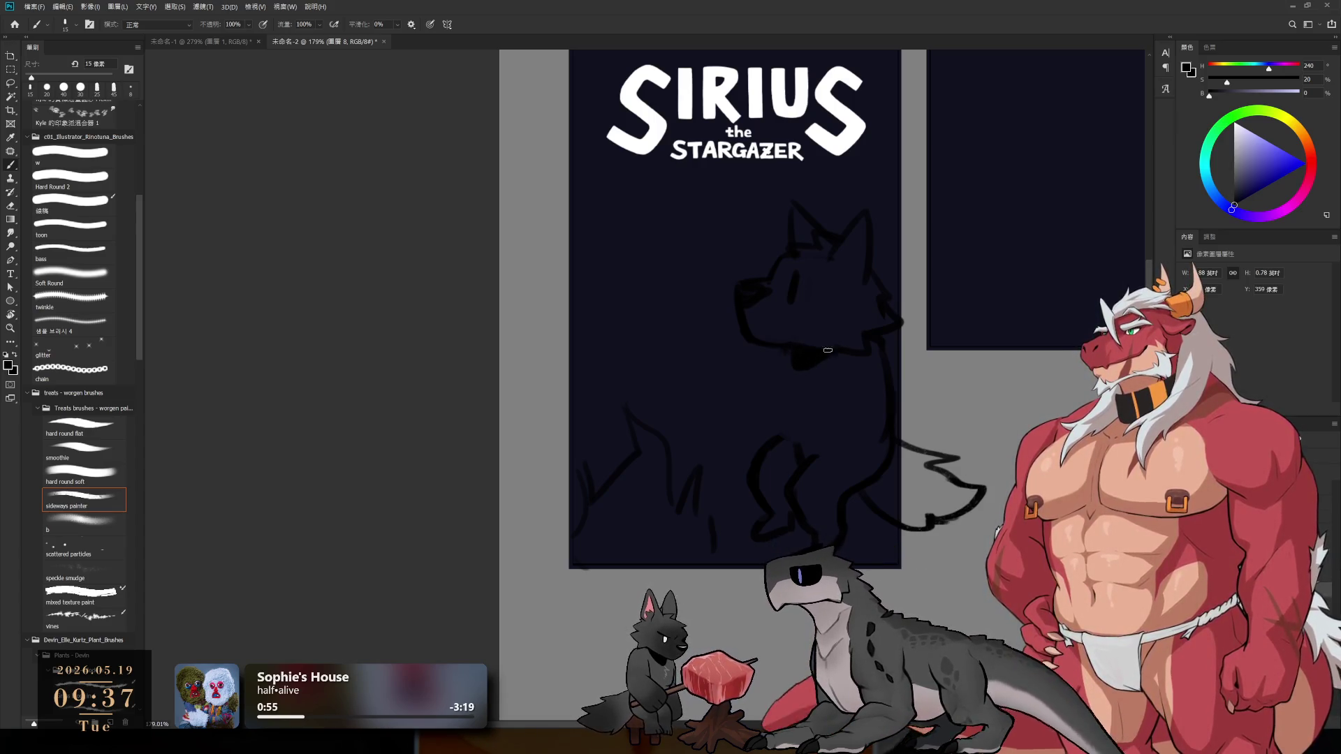
pyautogui.press('e')
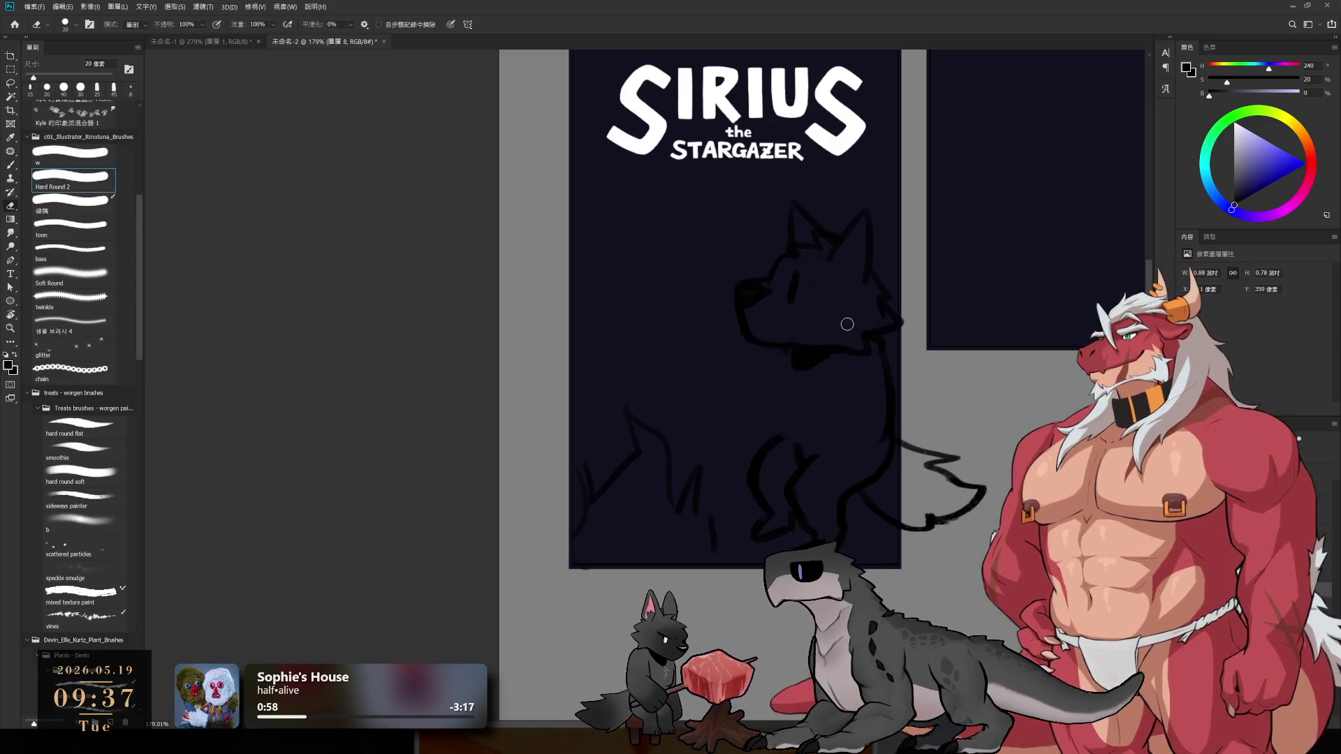
pyautogui.press('b')
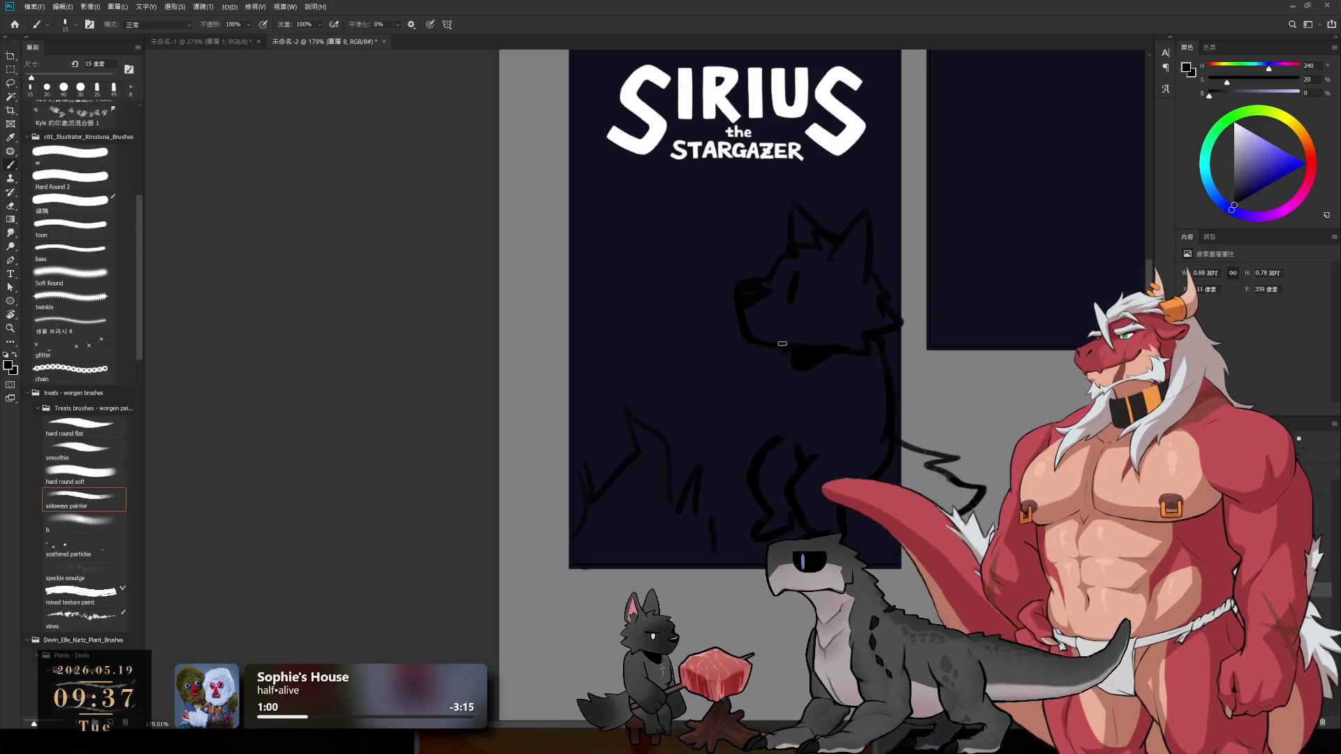
# - Draw a line down from the wolf's chin and enlarge the eraser to 35 px
pyautogui.moveTo(780, 353); pyautogui.dragTo(771, 391)
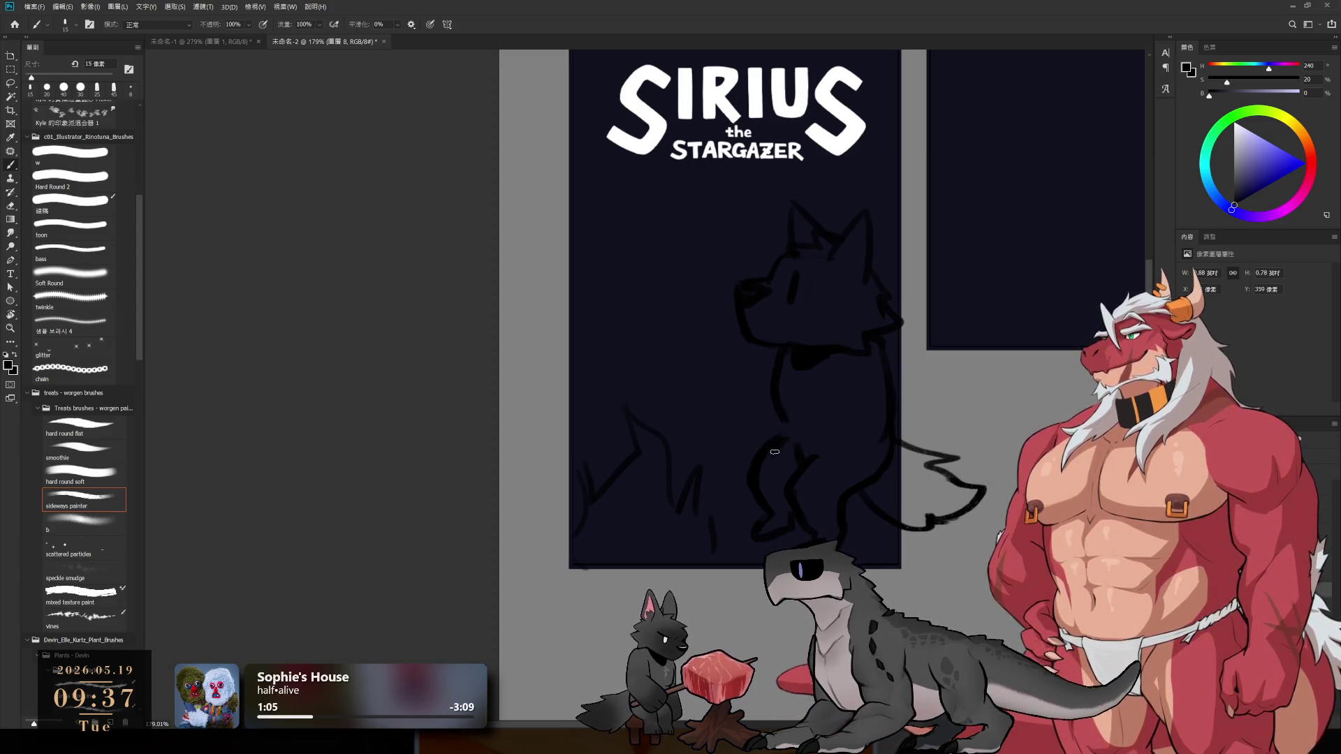
pyautogui.press('z')
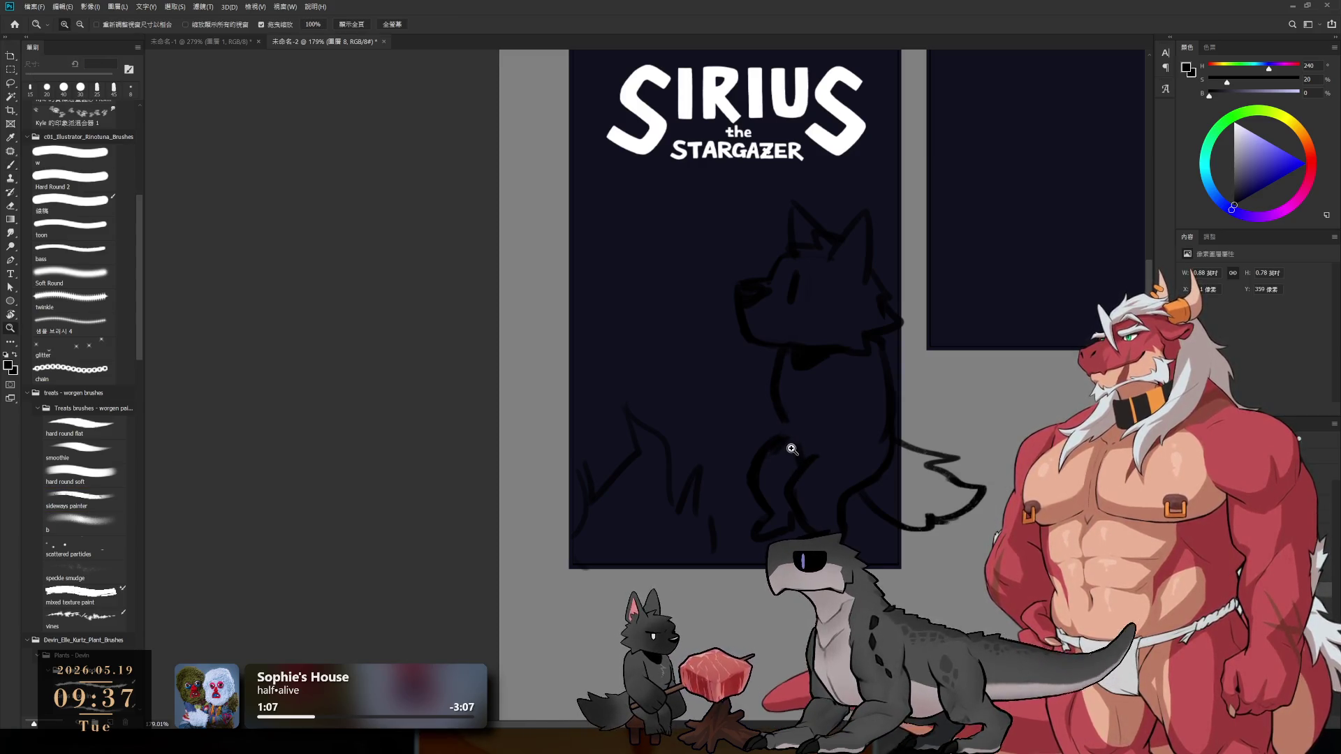
pyautogui.press('b')
pyautogui.press('e')
pyautogui.press(']')
pyautogui.press(']')
pyautogui.press(']')
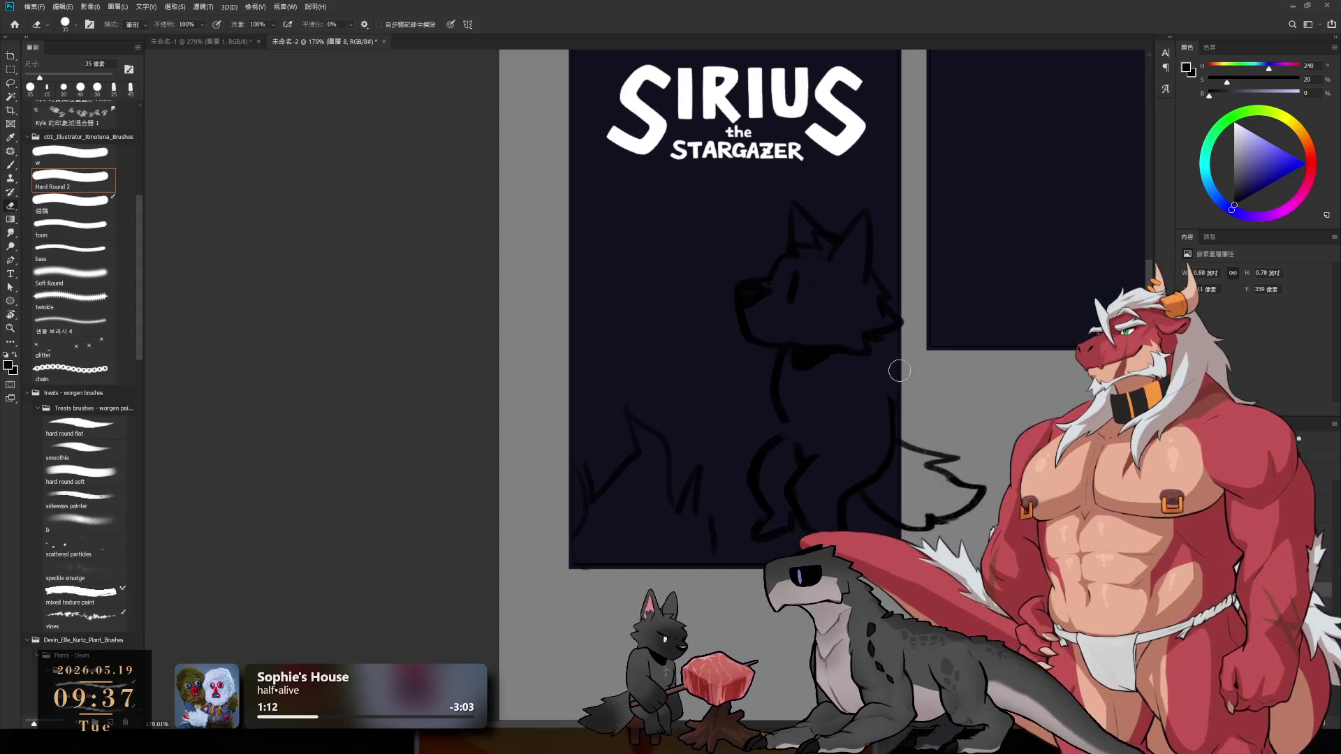
pyautogui.press('b')
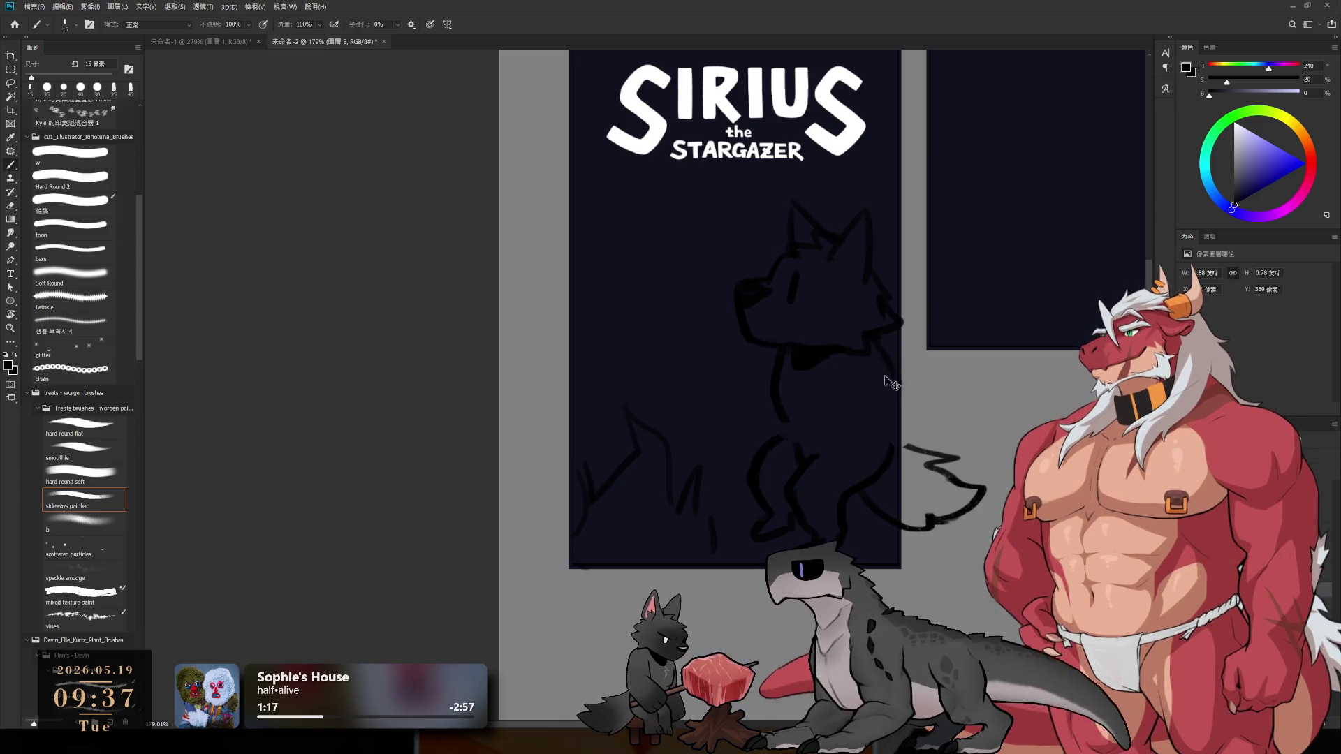
pyautogui.press('e')
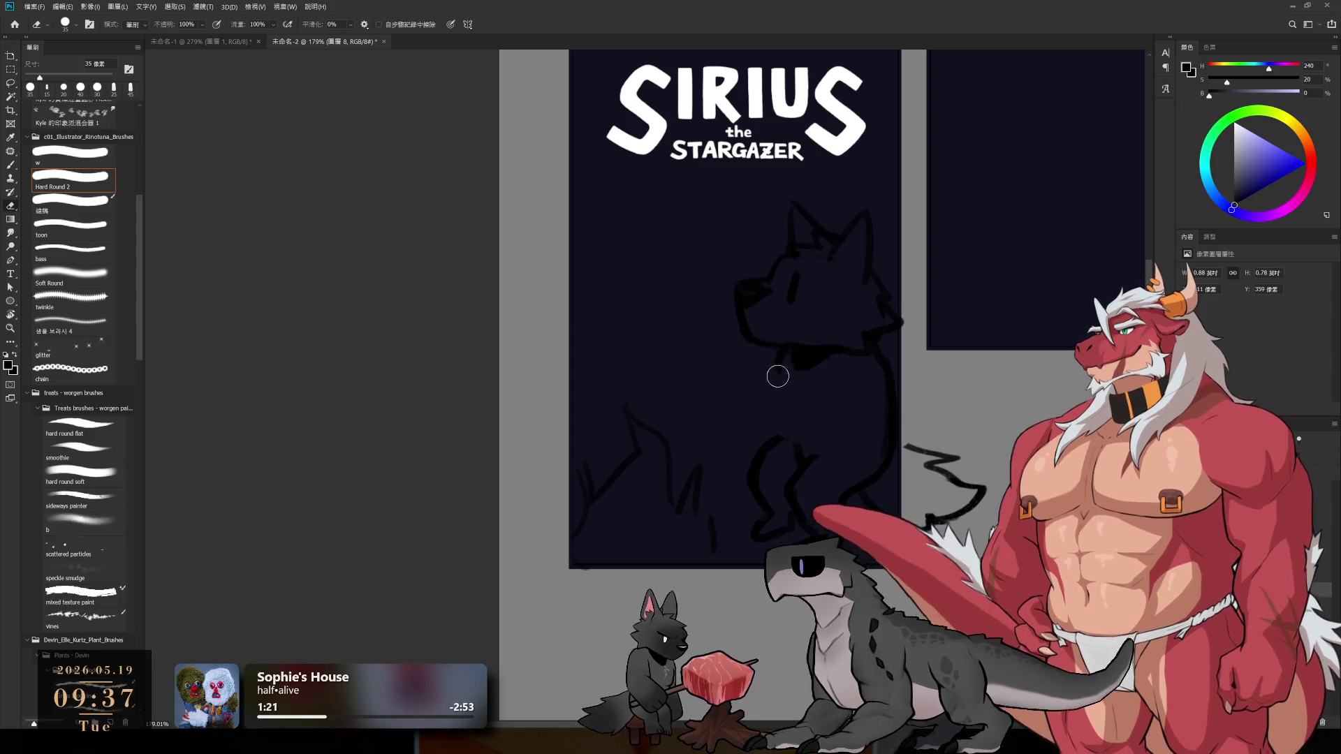
pyautogui.press('b')
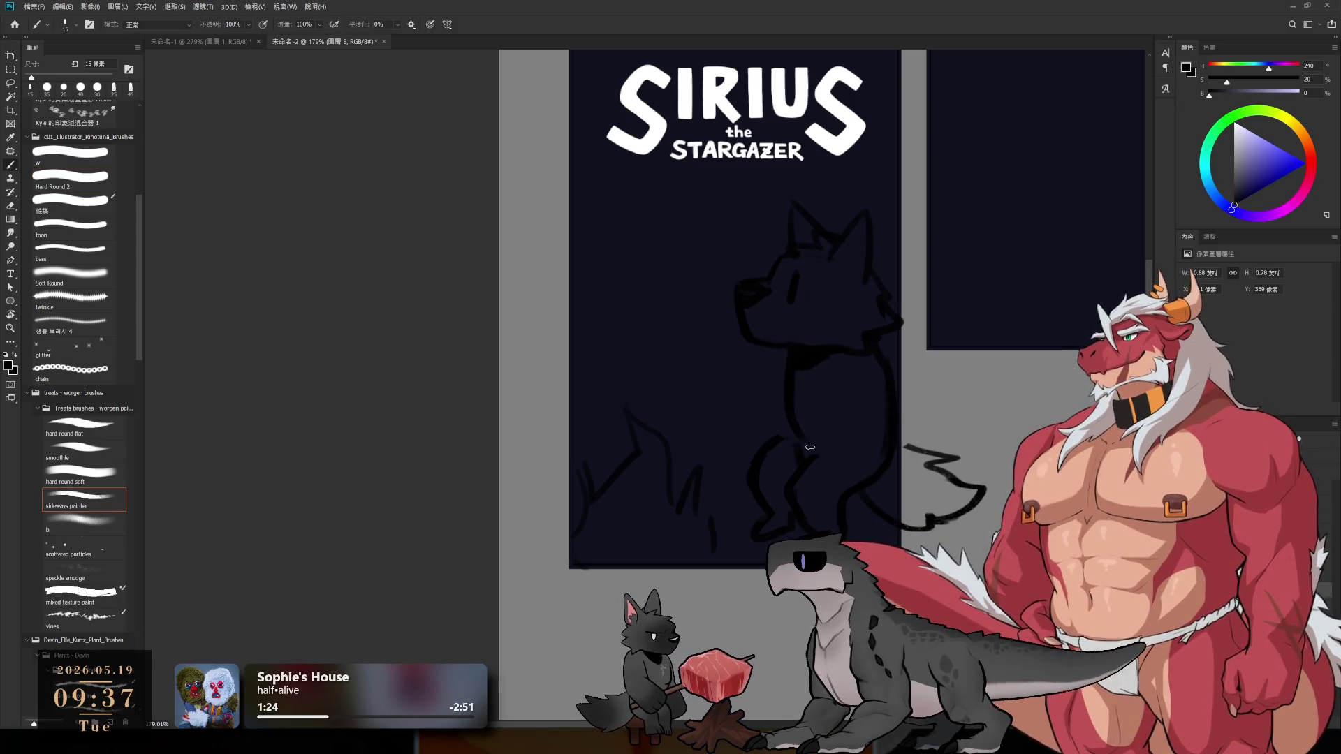
# - Draw the neck down toward the left leg, sketch an arm, then undo the arm strokes
pyautogui.moveTo(787, 363); pyautogui.dragTo(782, 447)
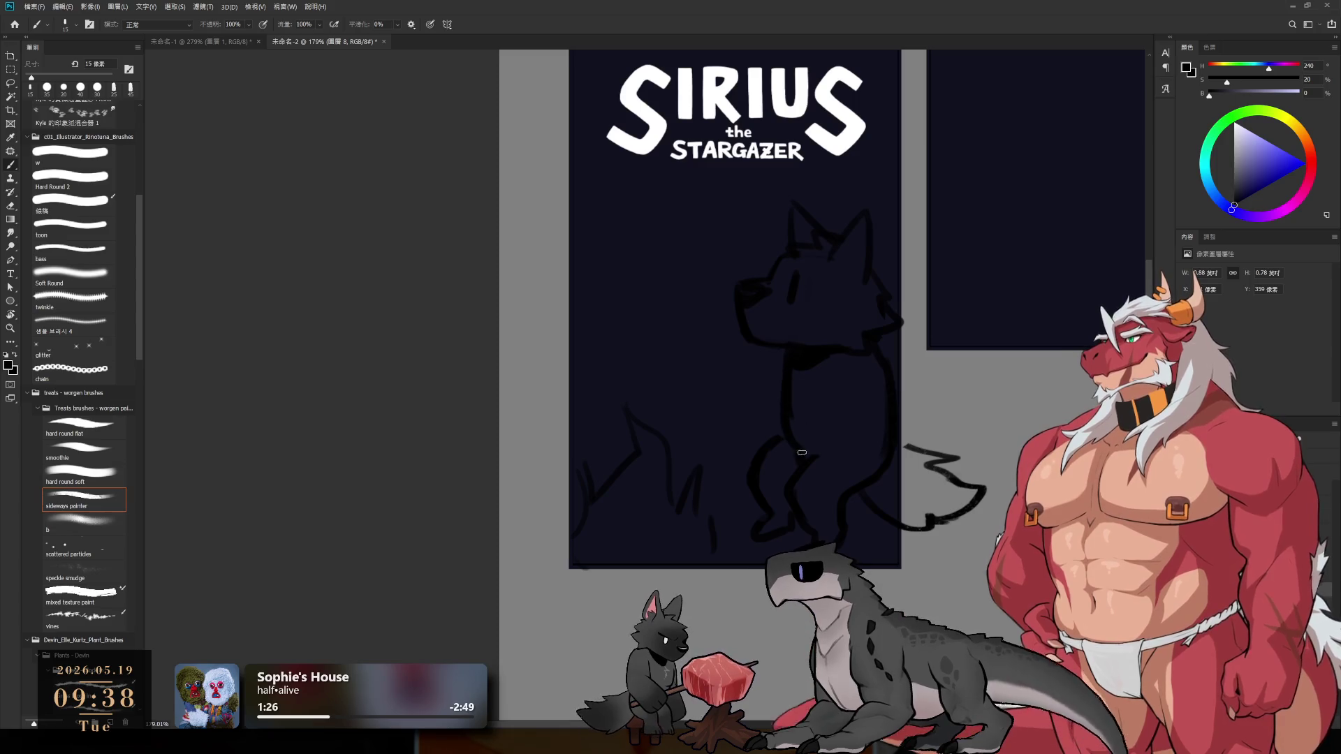
pyautogui.press('e')
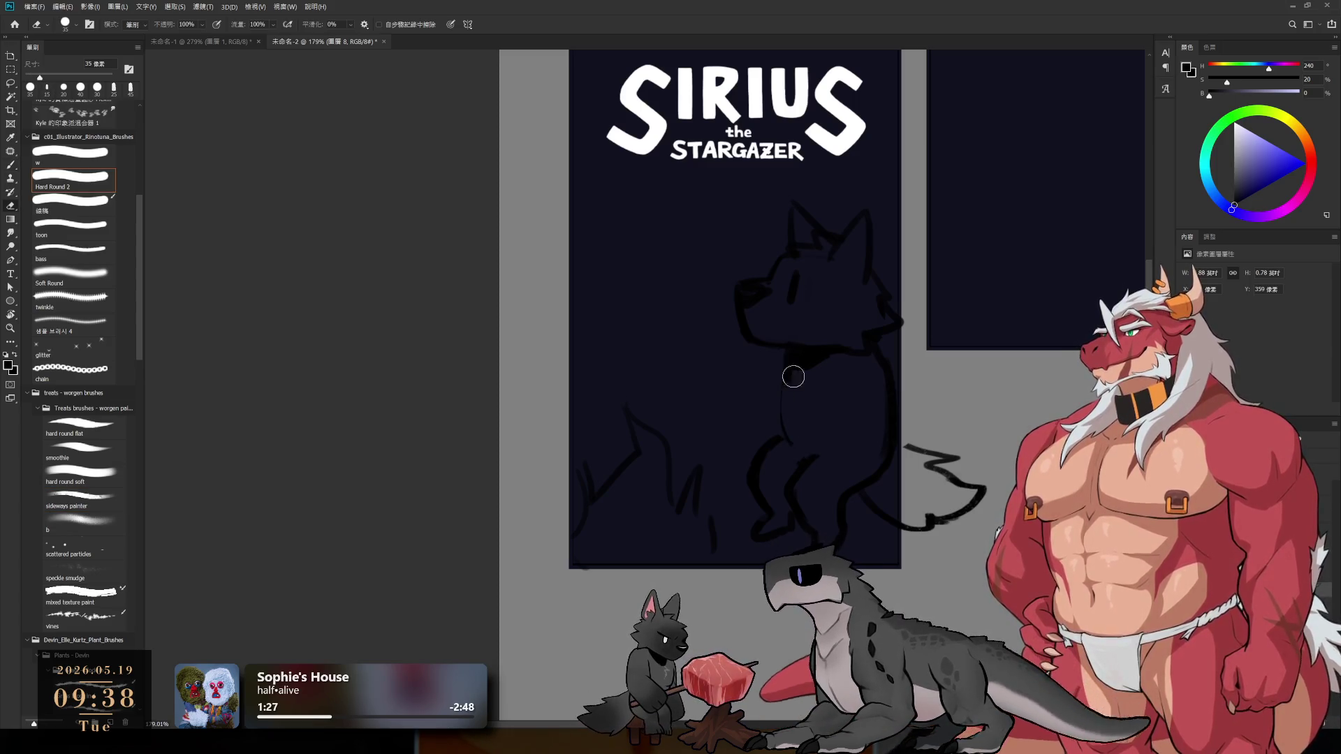
pyautogui.press('b')
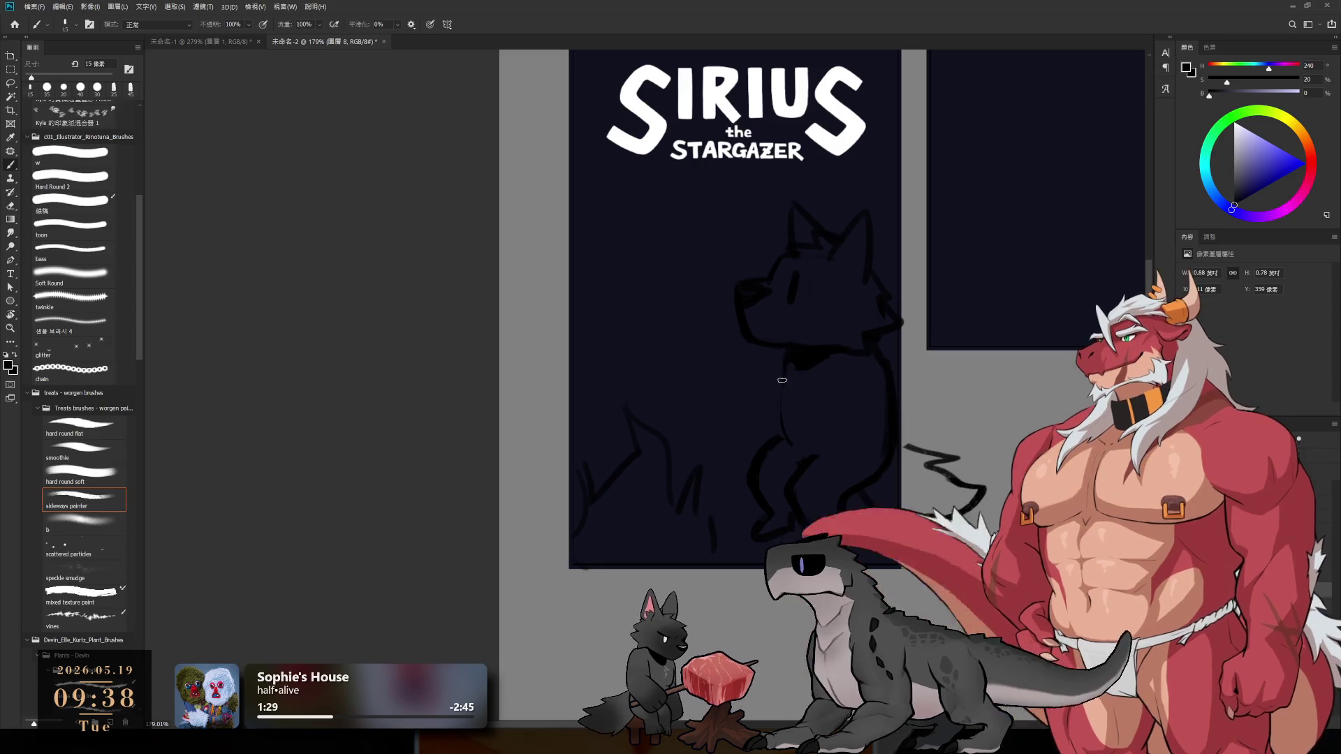
pyautogui.moveTo(786, 362); pyautogui.dragTo(784, 427)
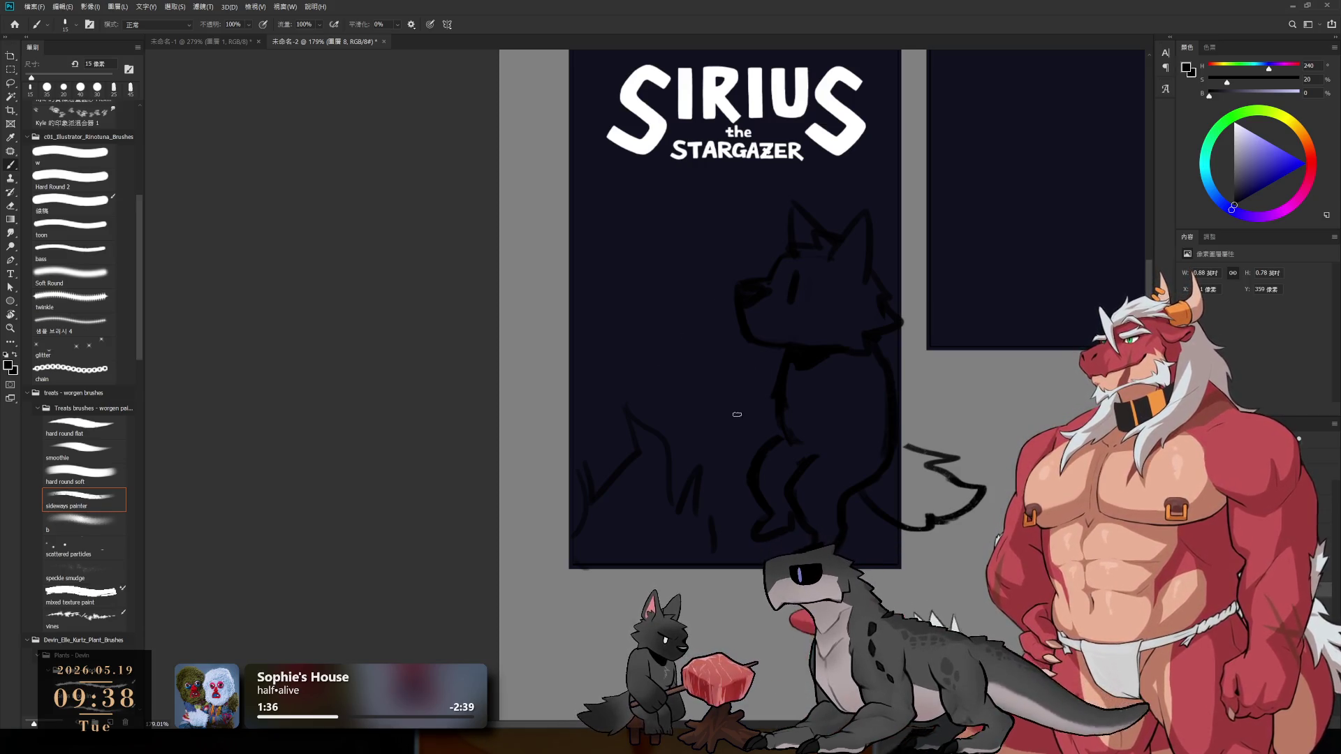
pyautogui.moveTo(721, 403)
pyautogui.mouseDown()
pyautogui.moveTo(709, 449)
pyautogui.moveTo(774, 405)
pyautogui.mouseUp()
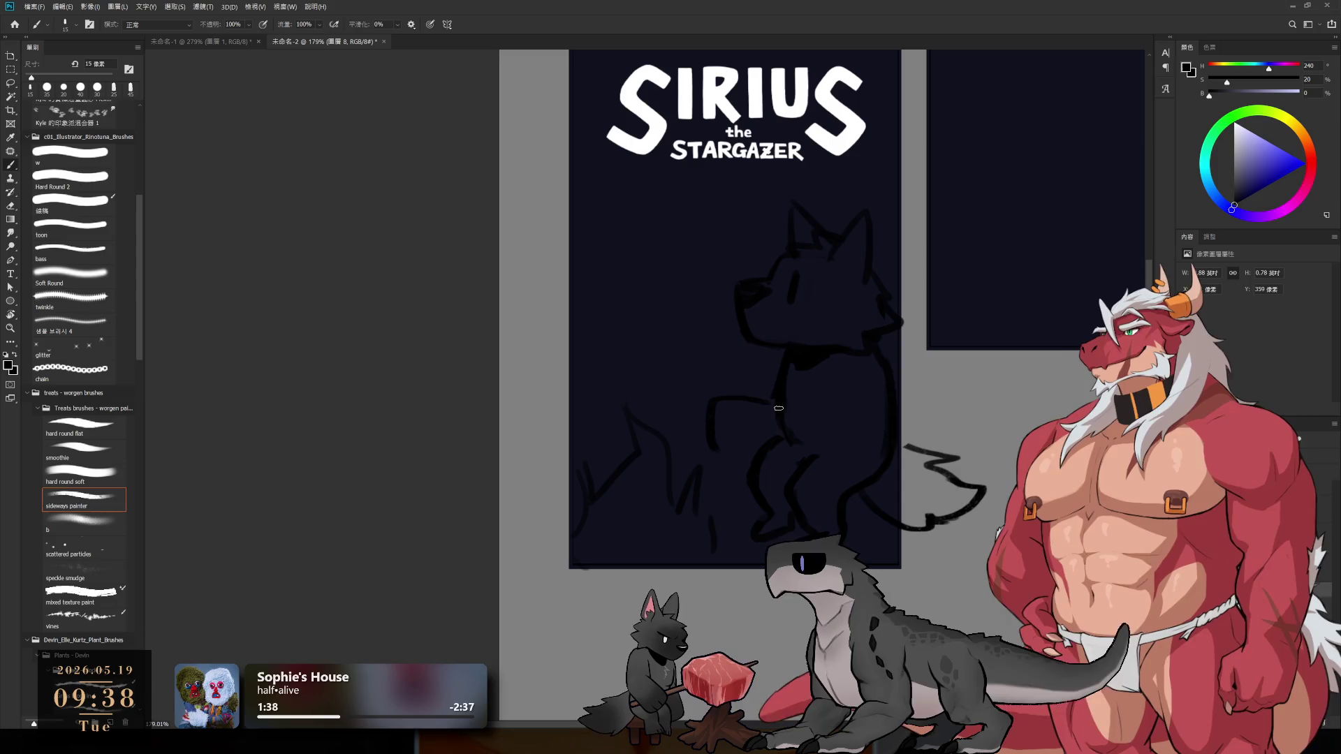
pyautogui.moveTo(722, 462); pyautogui.dragTo(752, 461)
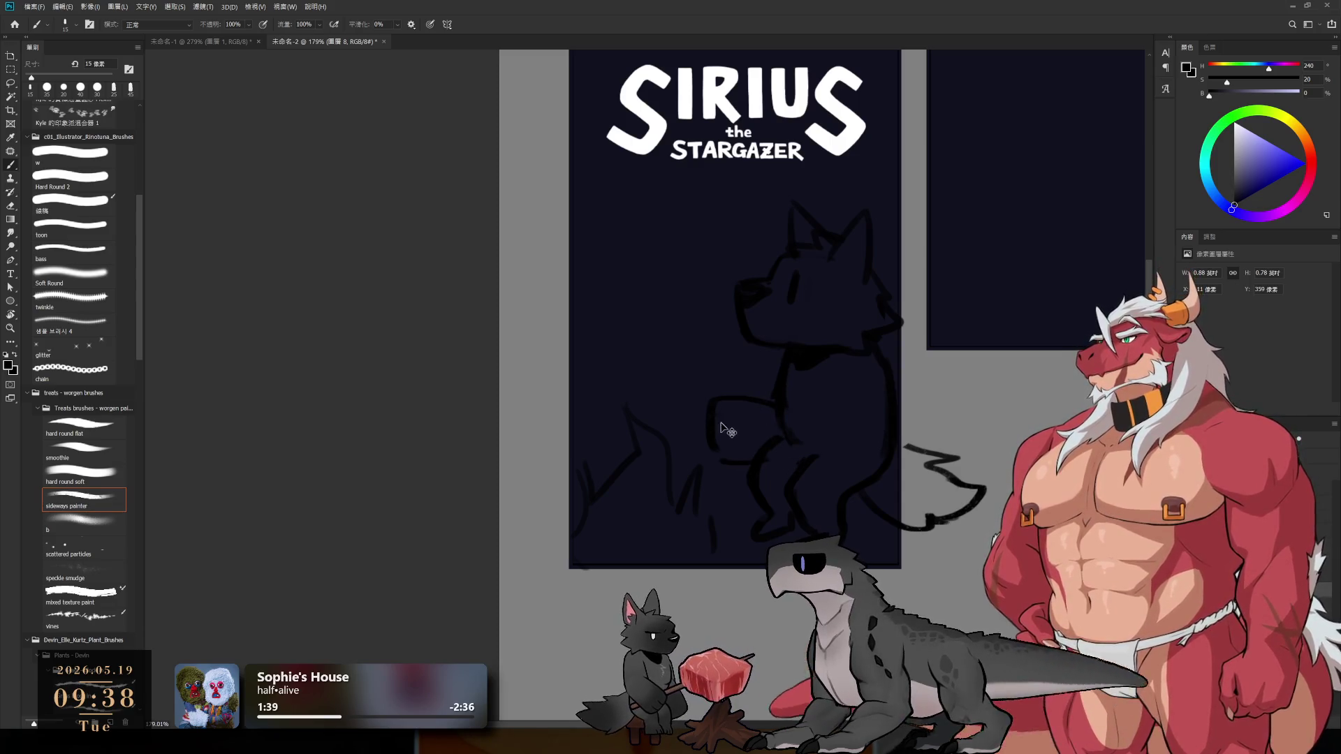
pyautogui.hotkey('ctrl', 'z')
pyautogui.hotkey('ctrl', 'z')
pyautogui.hotkey('ctrl', 'z')
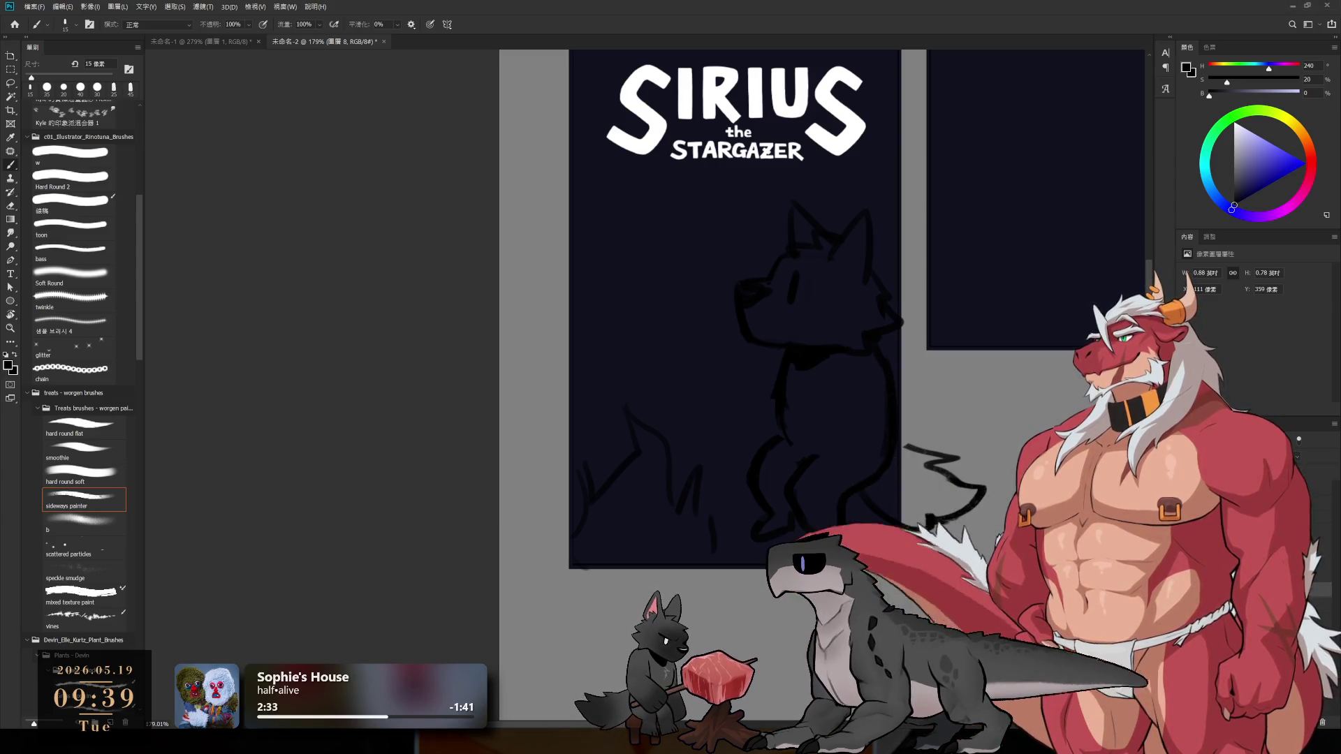
# - Zoom out to see more of the poster
pyautogui.moveTo(847, 323)
pyautogui.mouseDown()
pyautogui.moveTo(826, 278)
pyautogui.moveTo(787, 363)
pyautogui.moveTo(769, 371)
pyautogui.mouseUp()
# - Lasso the wolf sketch, scale it to about 48% and move it lower in the panel
pyautogui.press('l')
pyautogui.moveTo(789, 274)
pyautogui.mouseDown()
pyautogui.moveTo(691, 538)
pyautogui.moveTo(734, 646)
pyautogui.moveTo(853, 559)
pyautogui.mouseUp()
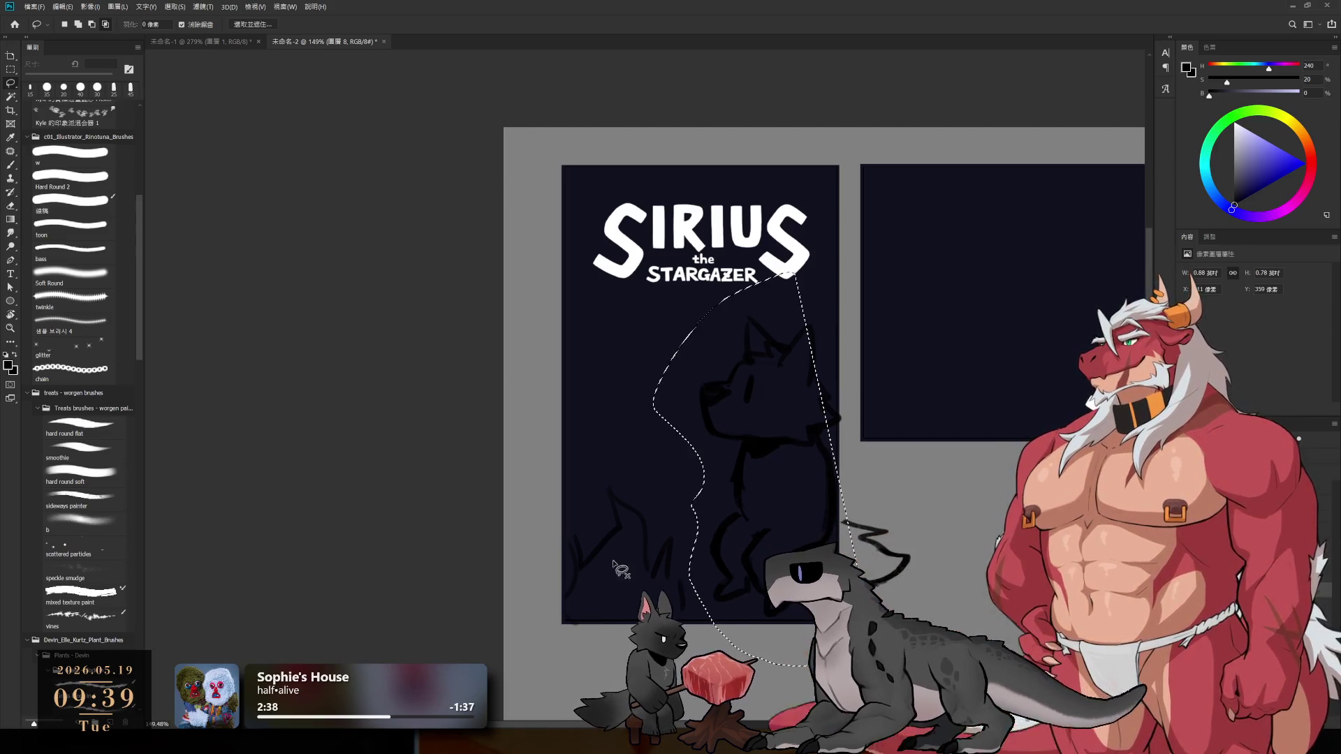
pyautogui.moveTo(682, 308)
pyautogui.mouseDown()
pyautogui.moveTo(1046, 231)
pyautogui.moveTo(593, 705)
pyautogui.mouseUp()
pyautogui.hotkey('ctrl', 't')
pyautogui.moveTo(814, 223)
pyautogui.mouseDown()
pyautogui.moveTo(819, 510)
pyautogui.moveTo(819, 494)
pyautogui.mouseUp()
pyautogui.moveTo(821, 595); pyautogui.dragTo(806, 503)
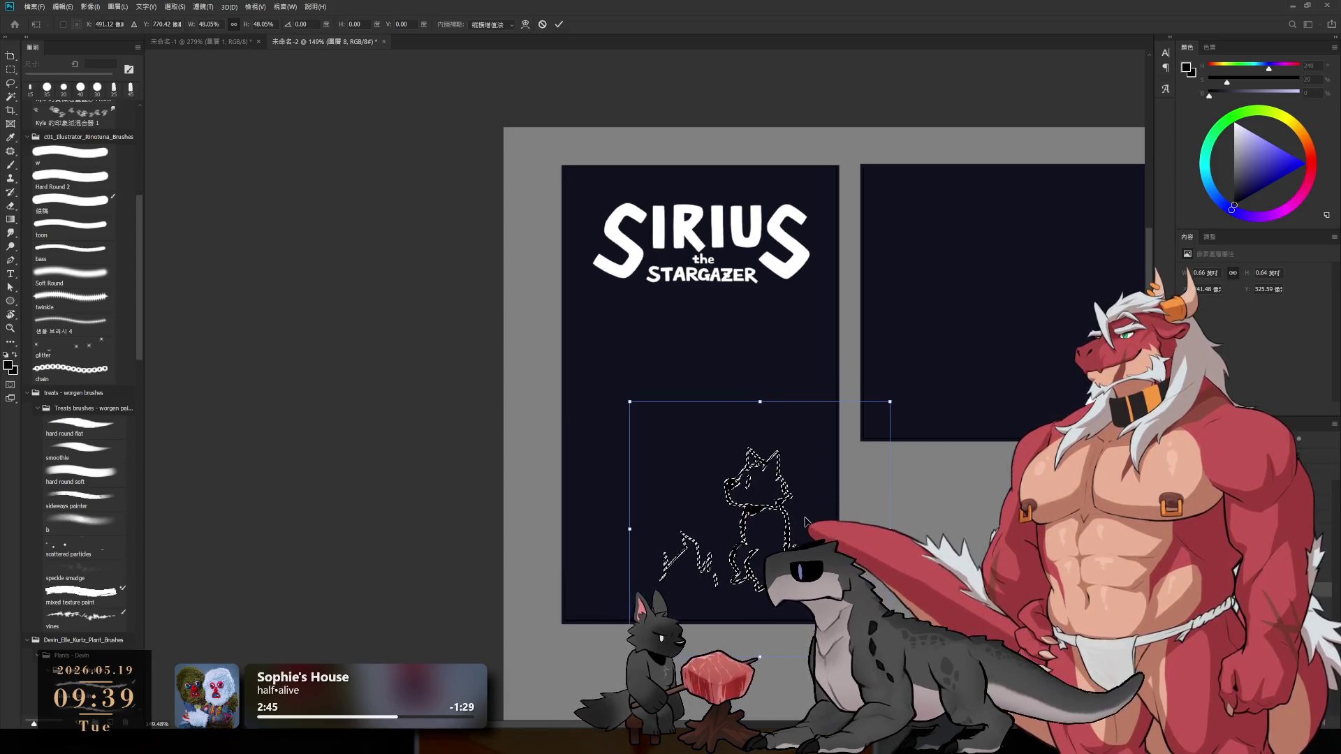
pyautogui.press('Return')
pyautogui.hotkey('ctrl', 'd')
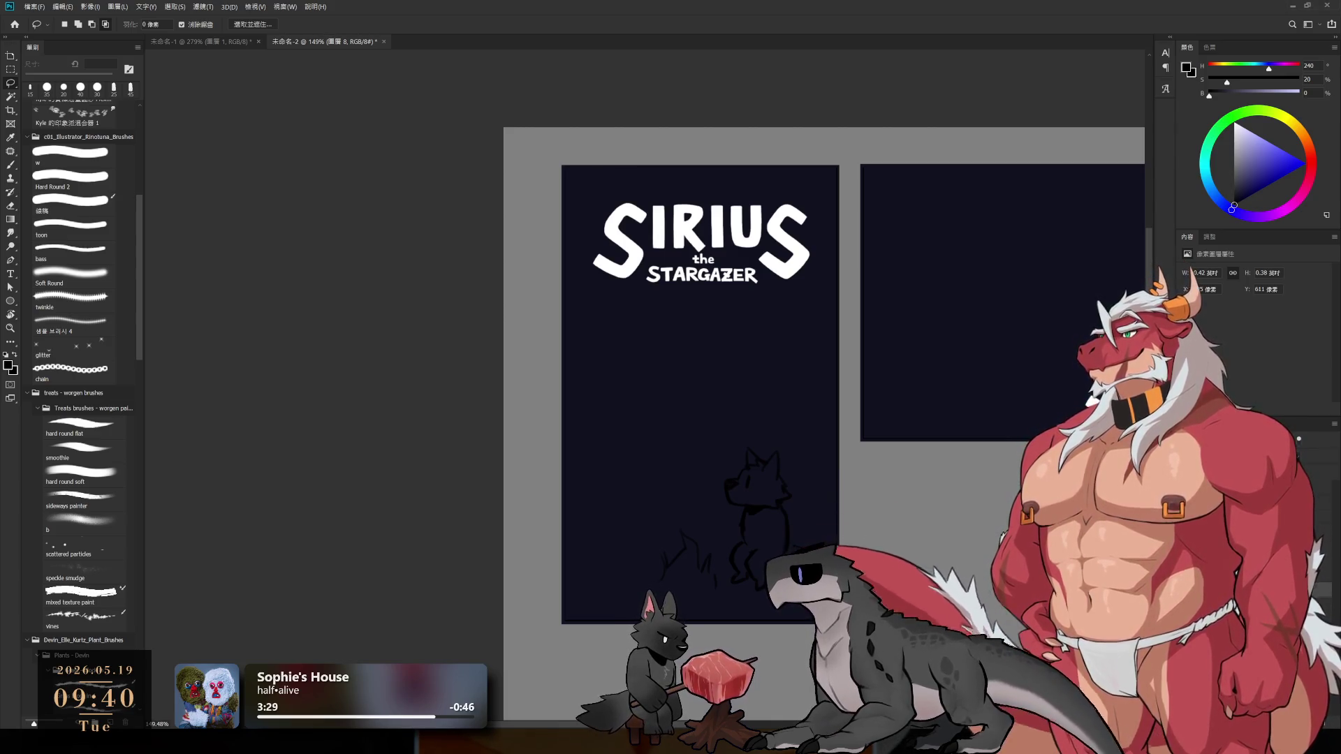
pyautogui.scroll(3, 668, 445)
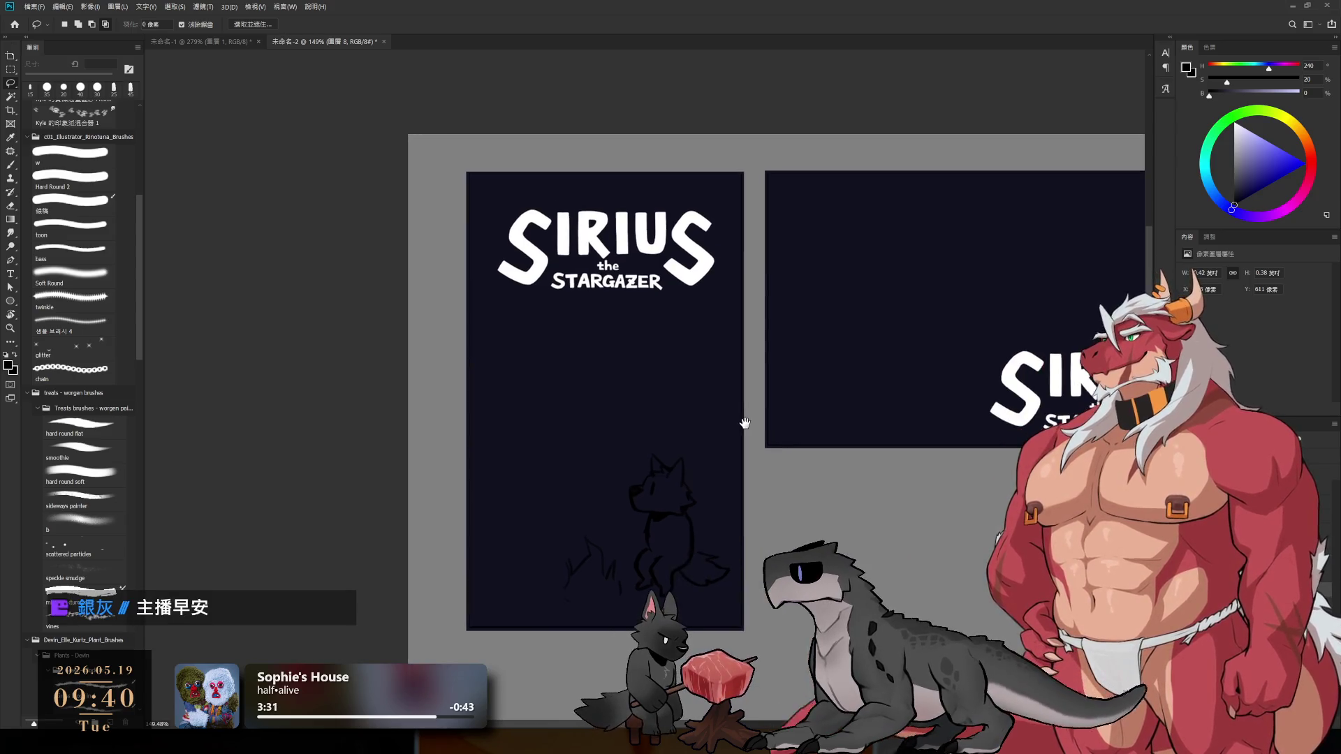
# - Brush diagonal strokes above the wolf, undoing a stray vertical stroke
pyautogui.press('b')
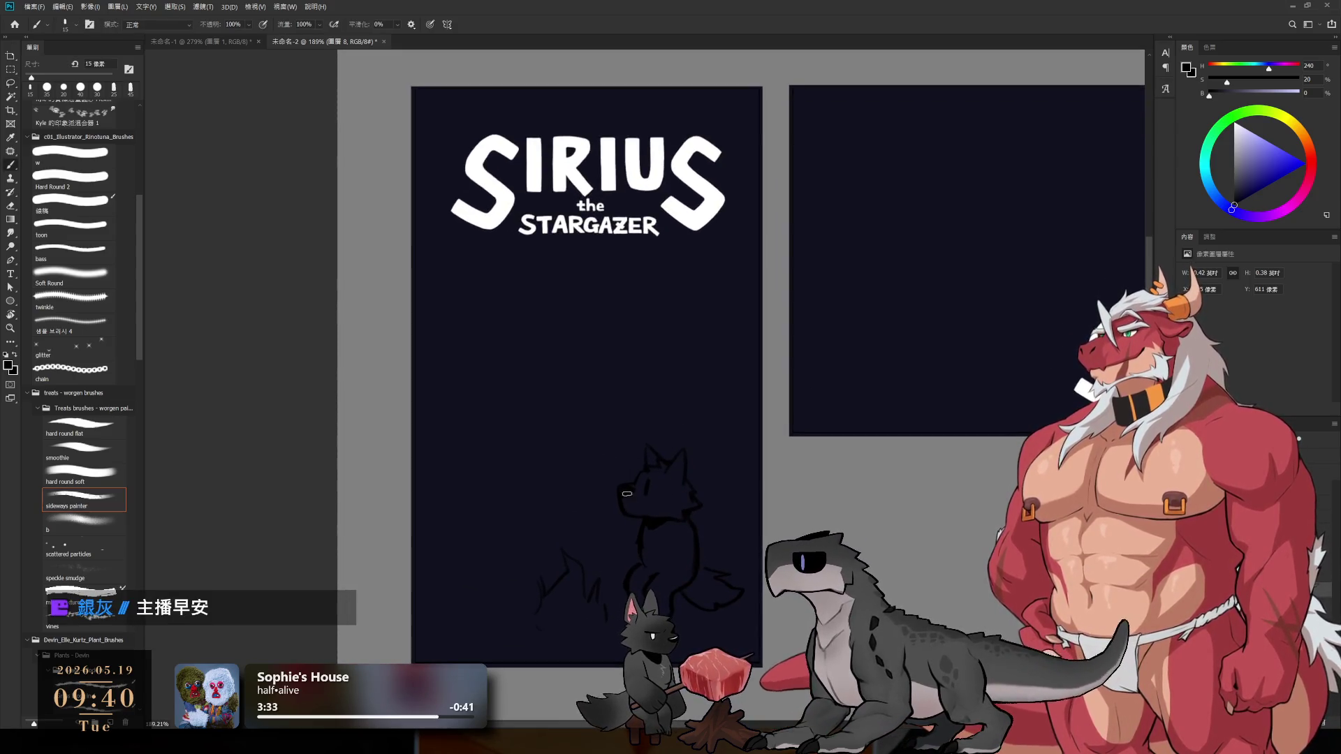
pyautogui.moveTo(598, 431); pyautogui.dragTo(618, 492)
pyautogui.hotkey('ctrl', 'z')
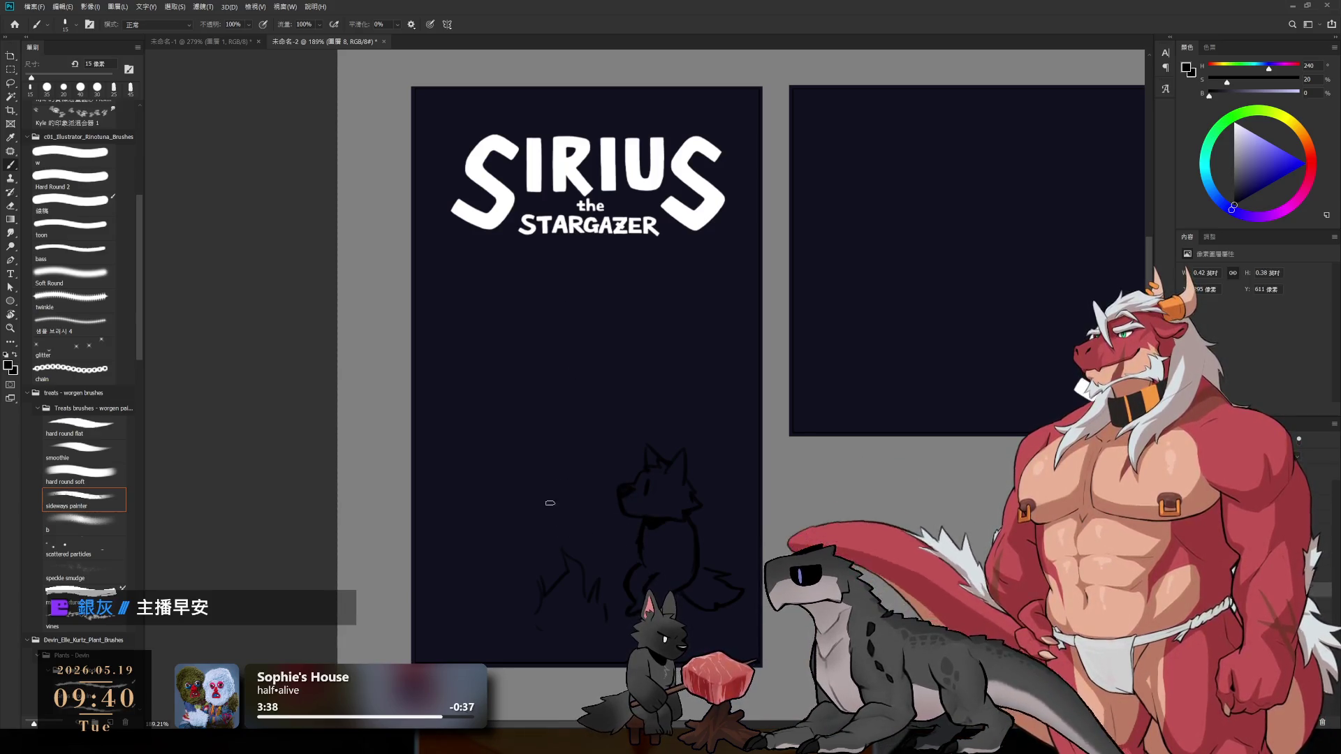
pyautogui.moveTo(432, 403)
pyautogui.mouseDown()
pyautogui.moveTo(439, 429)
pyautogui.moveTo(493, 348)
pyautogui.mouseUp()
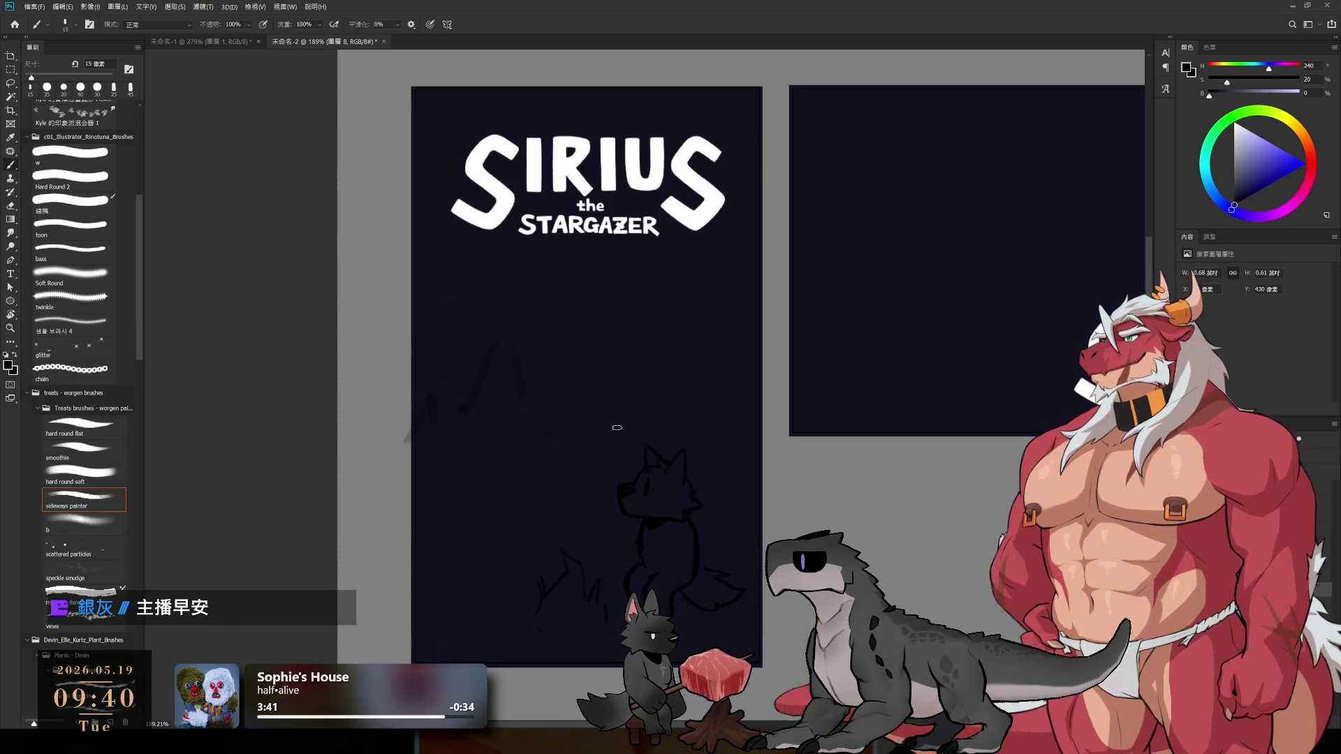
pyautogui.moveTo(713, 281); pyautogui.dragTo(768, 405)
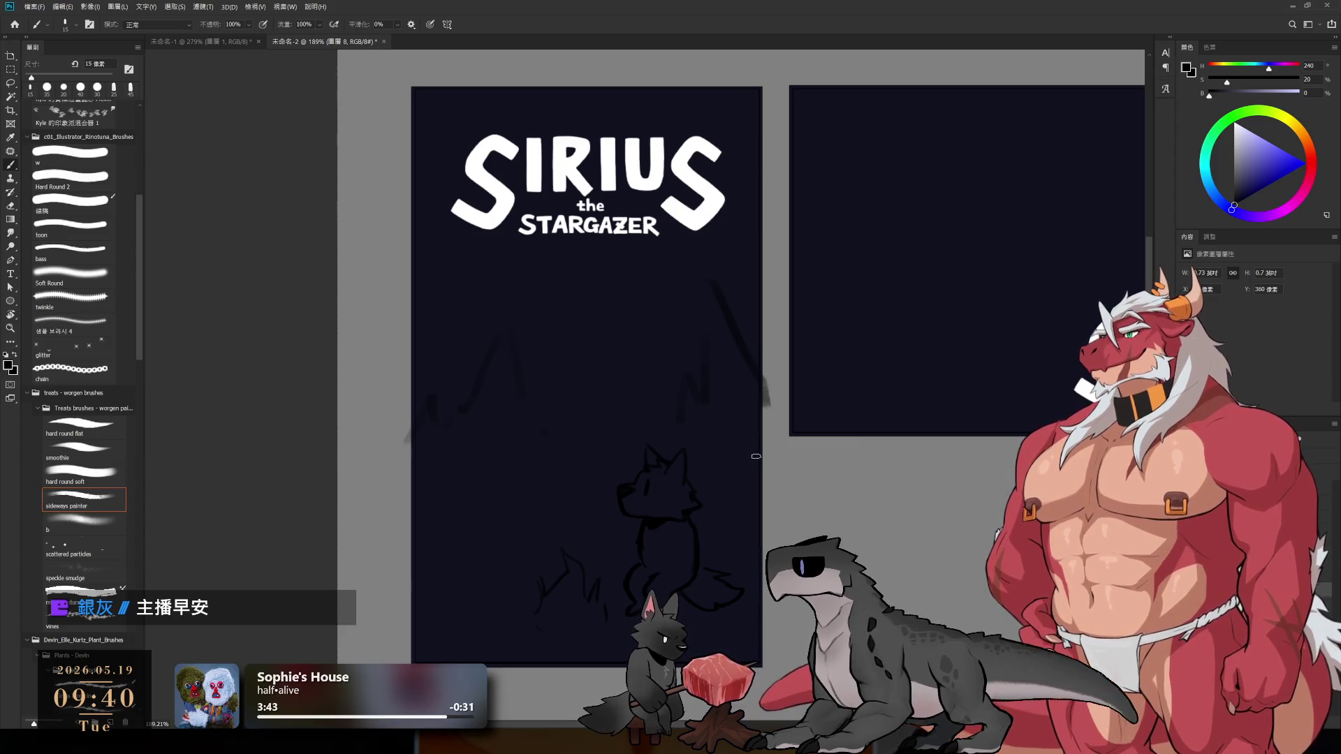
# - Lasso the wolf, scale it to about 91% and move it up about 30 px
pyautogui.press('l')
pyautogui.moveTo(489, 692)
pyautogui.mouseDown()
pyautogui.moveTo(629, 418)
pyautogui.moveTo(706, 443)
pyautogui.moveTo(758, 657)
pyautogui.mouseUp()
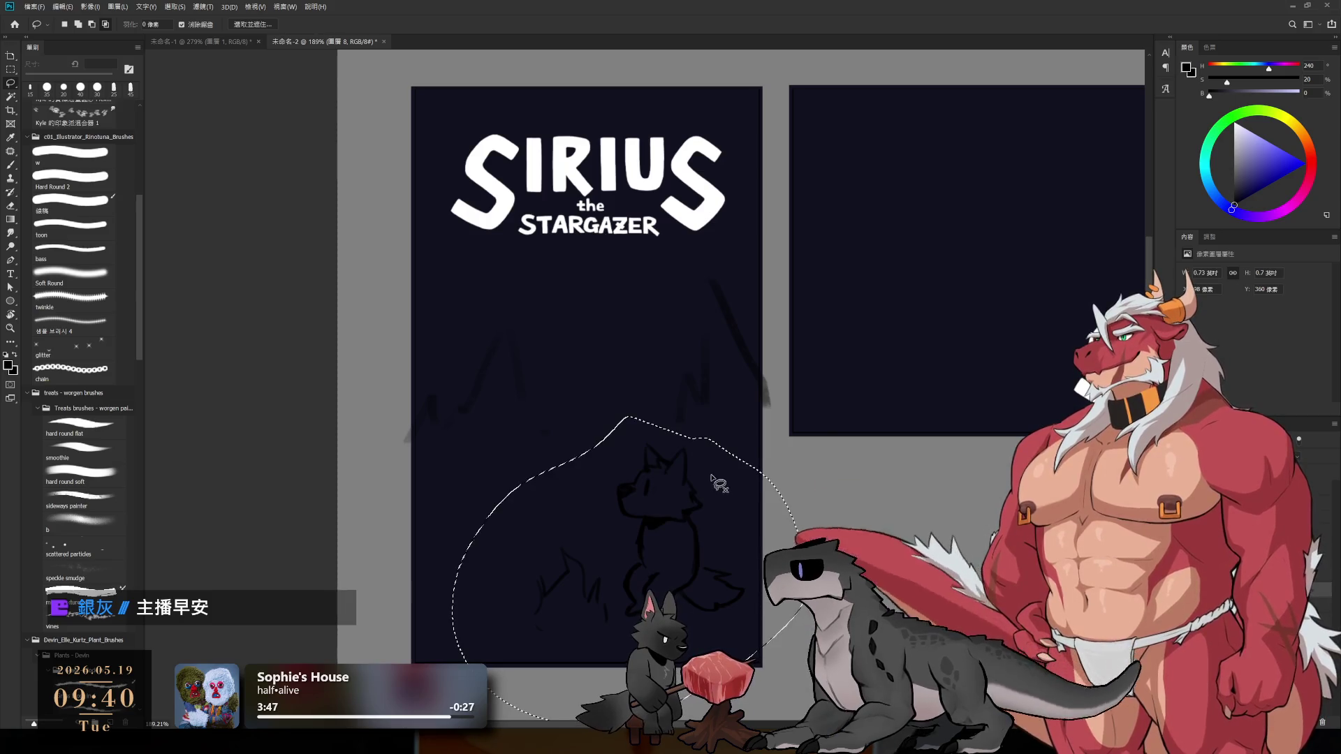
pyautogui.hotkey('ctrl', 't')
pyautogui.moveTo(449, 416); pyautogui.dragTo(467, 443)
pyautogui.moveTo(691, 508); pyautogui.dragTo(688, 487)
pyautogui.press('Return')
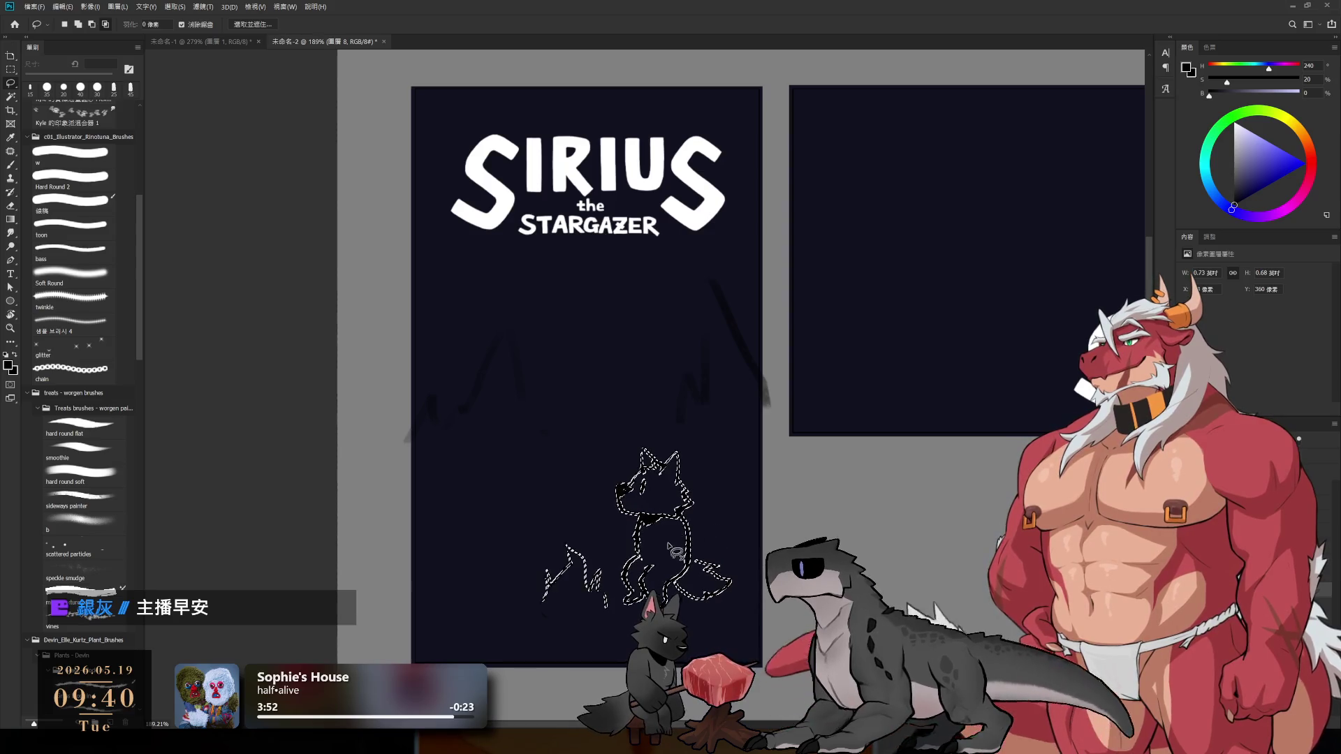
pyautogui.hotkey('ctrl', 'e')
# - Shift the sketch layer down and to the right in the panel
pyautogui.hotkey('ctrl', 'd')
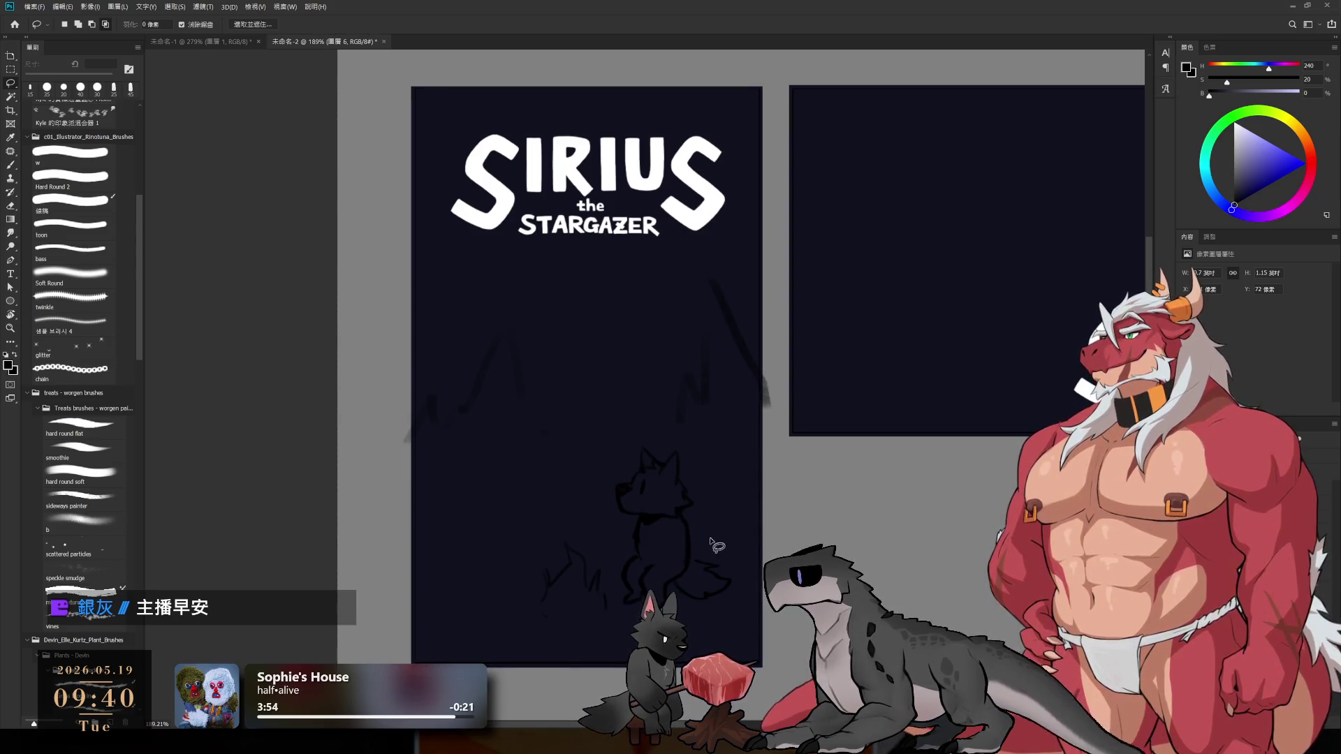
pyautogui.moveTo(692, 538); pyautogui.dragTo(697, 580)
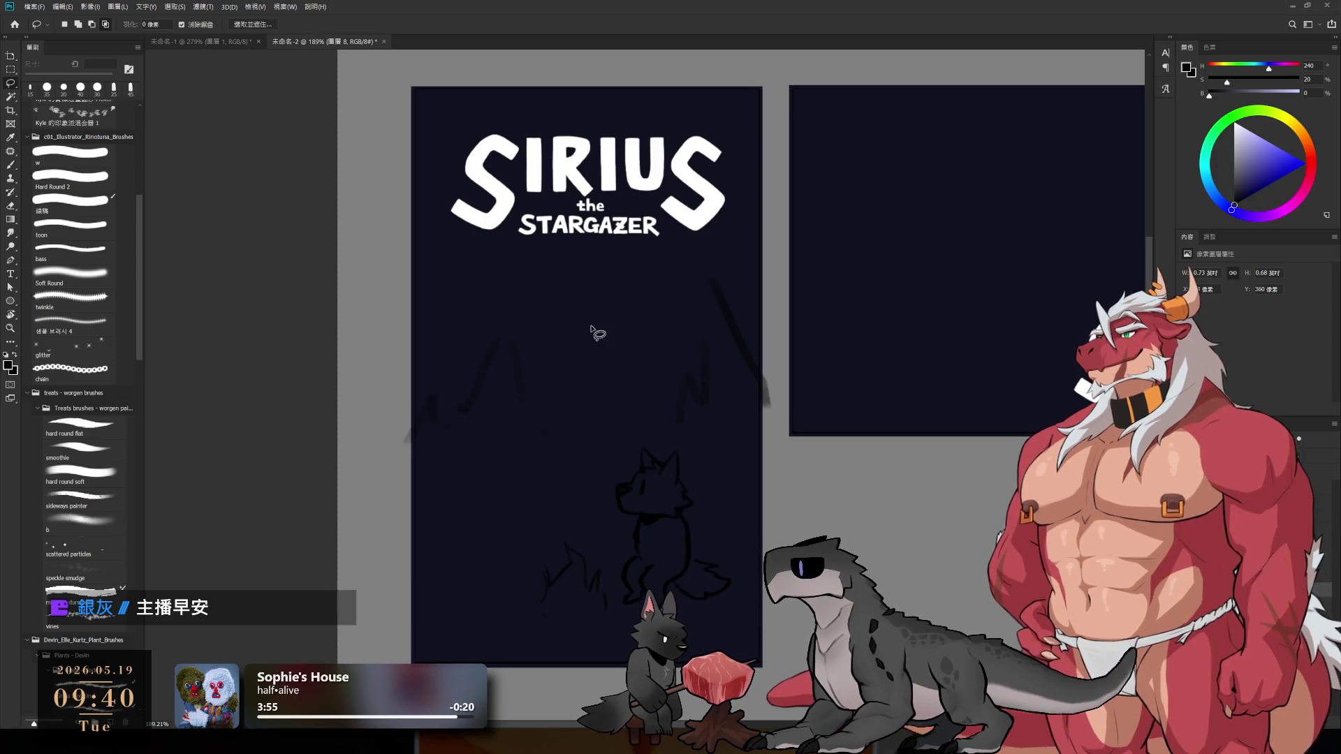
pyautogui.press('e')
pyautogui.scroll(1, 666, 432)
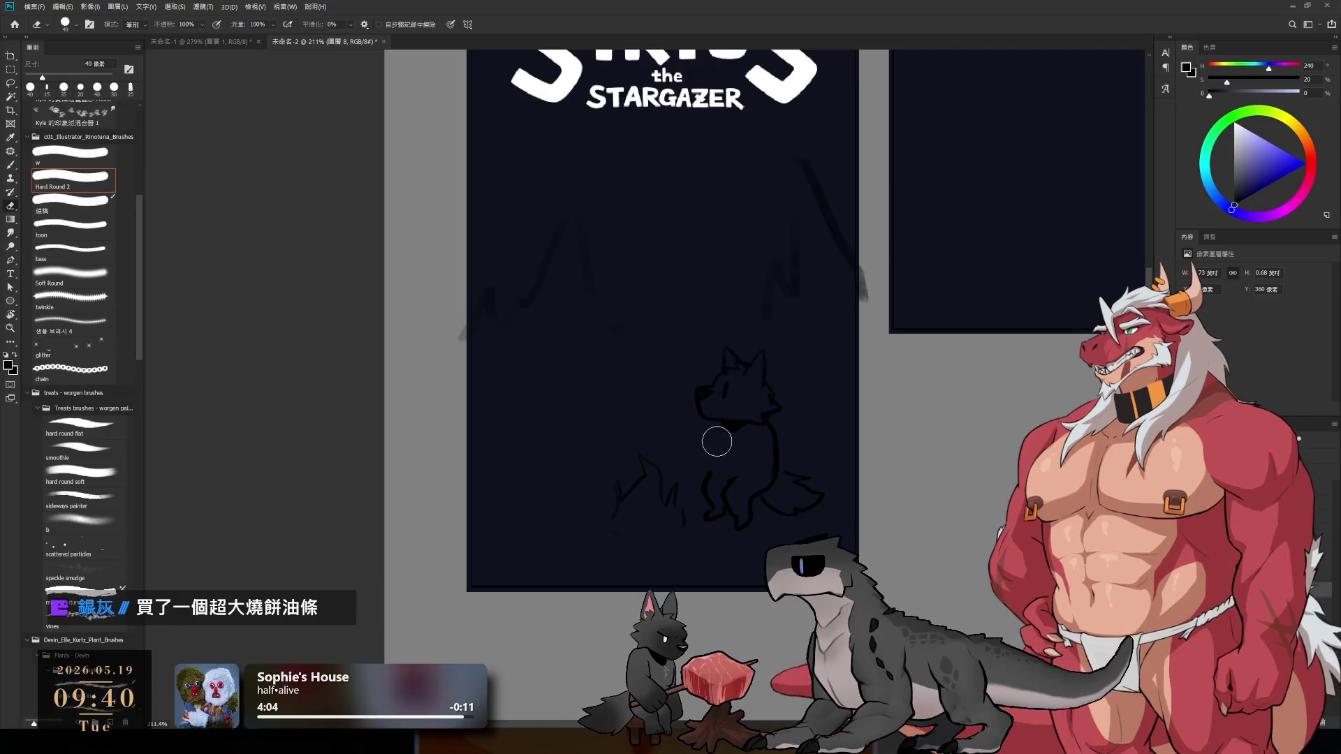
# - Set the eraser to 30 px and brush to 9 px, then add a line to the wolf's outline
pyautogui.press(']')
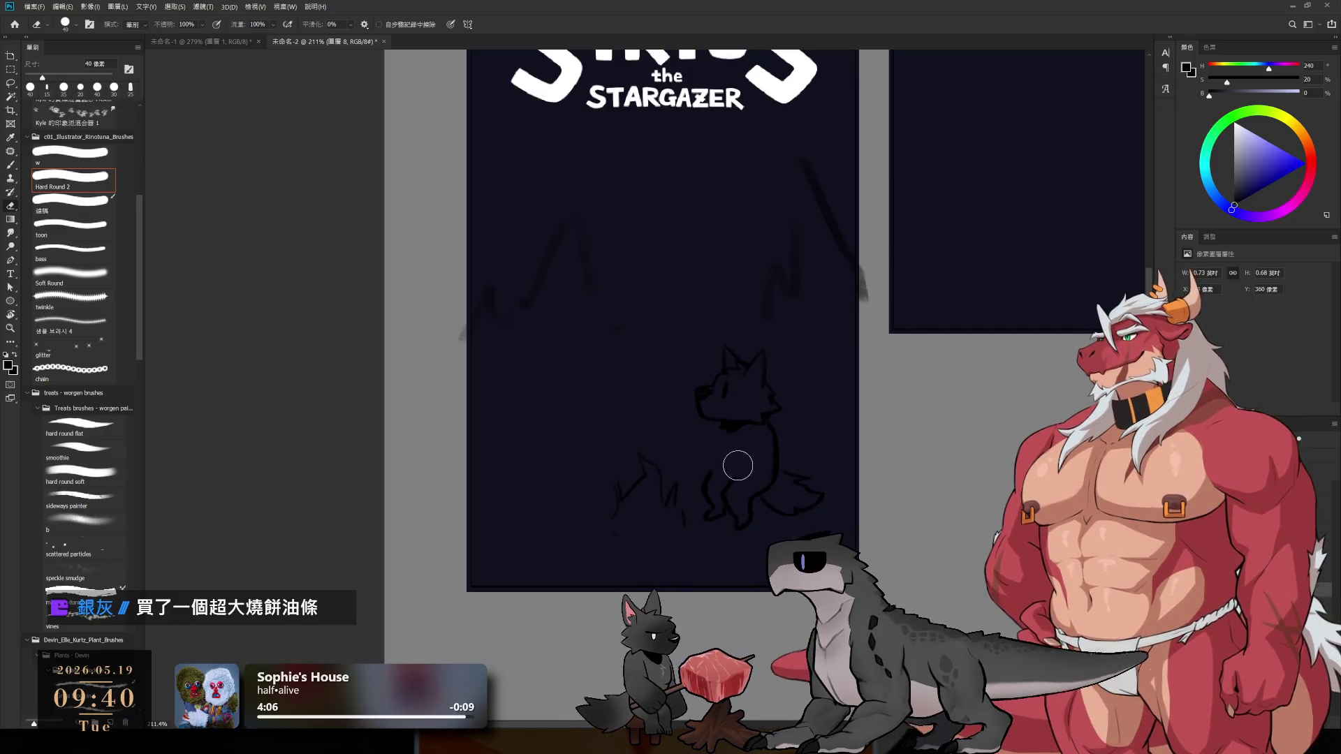
pyautogui.press('[')
pyautogui.press('[')
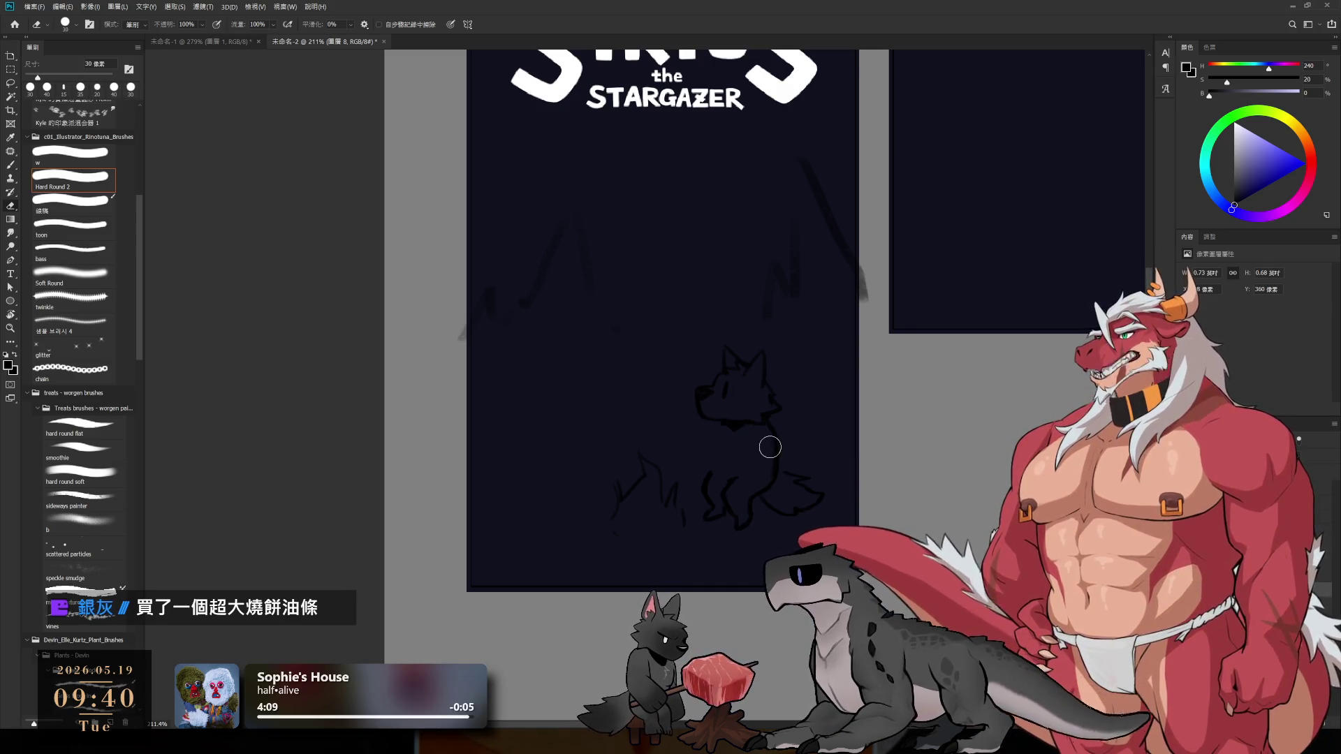
pyautogui.press('b')
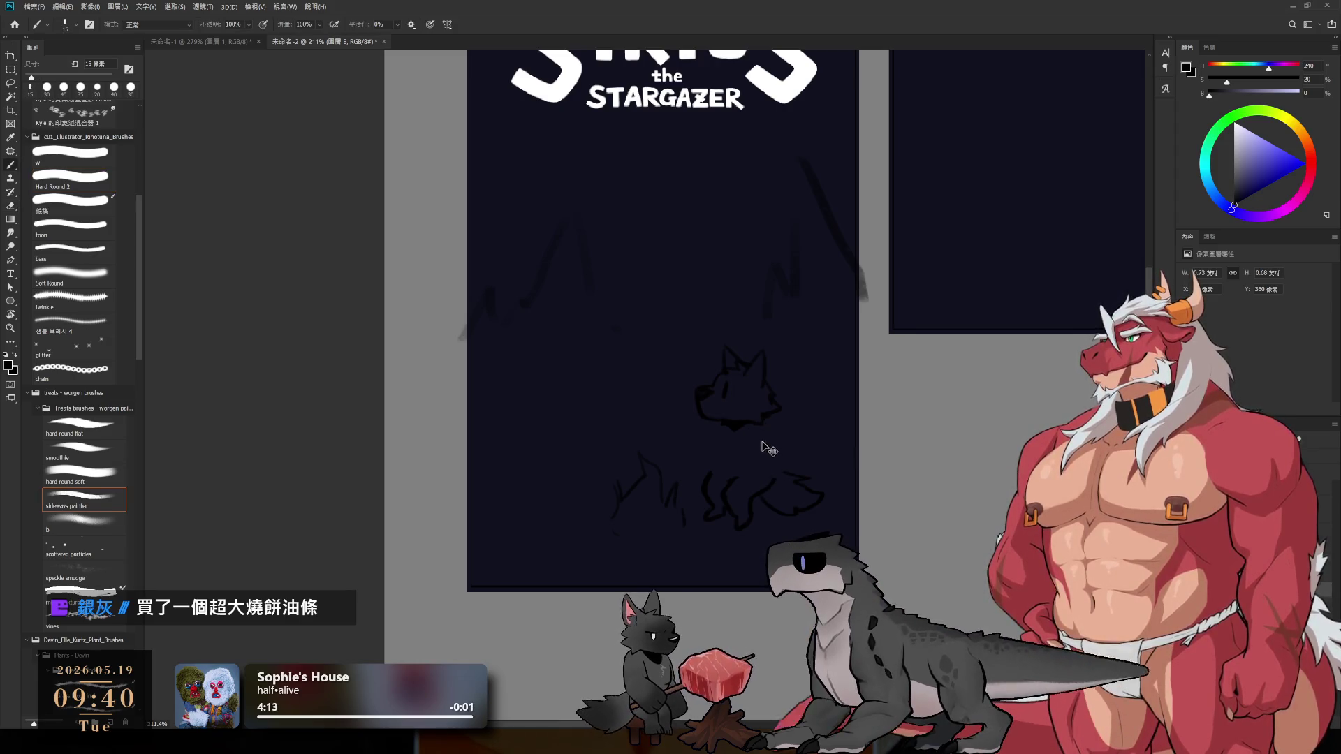
pyautogui.press('e')
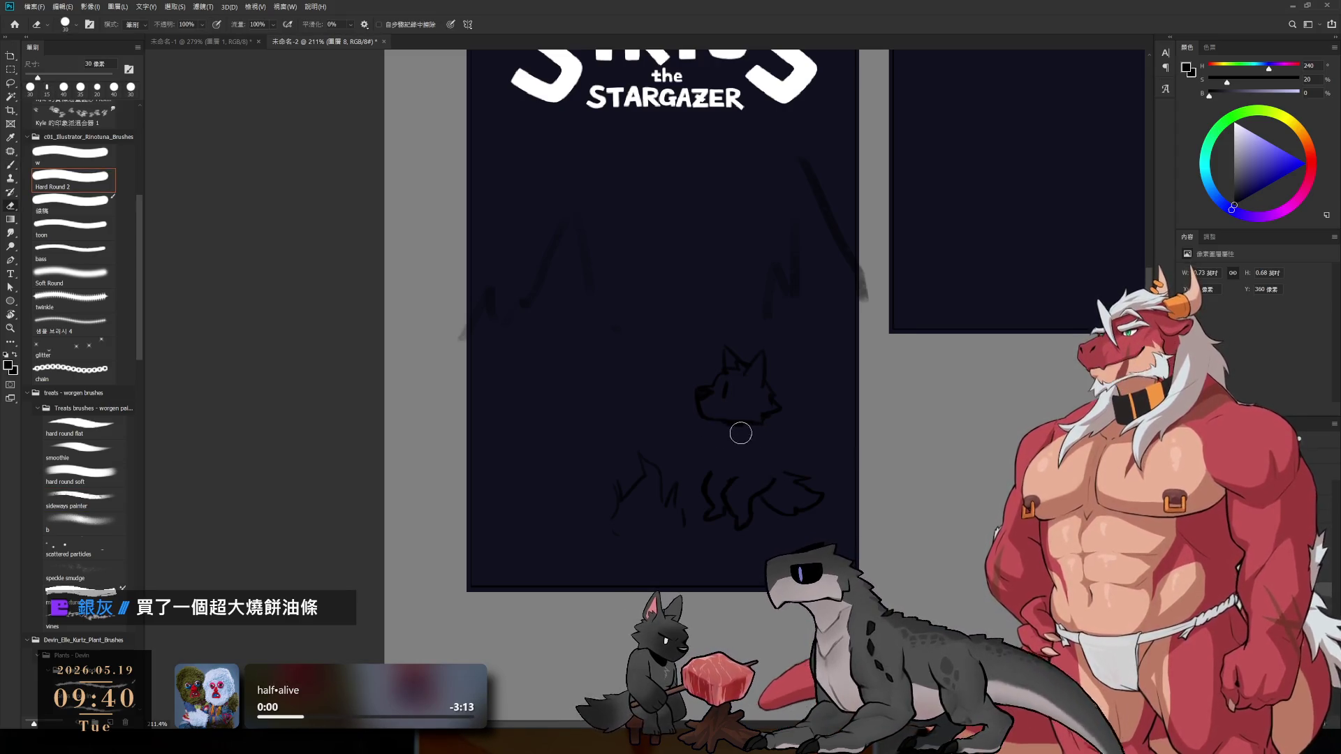
pyautogui.press('b')
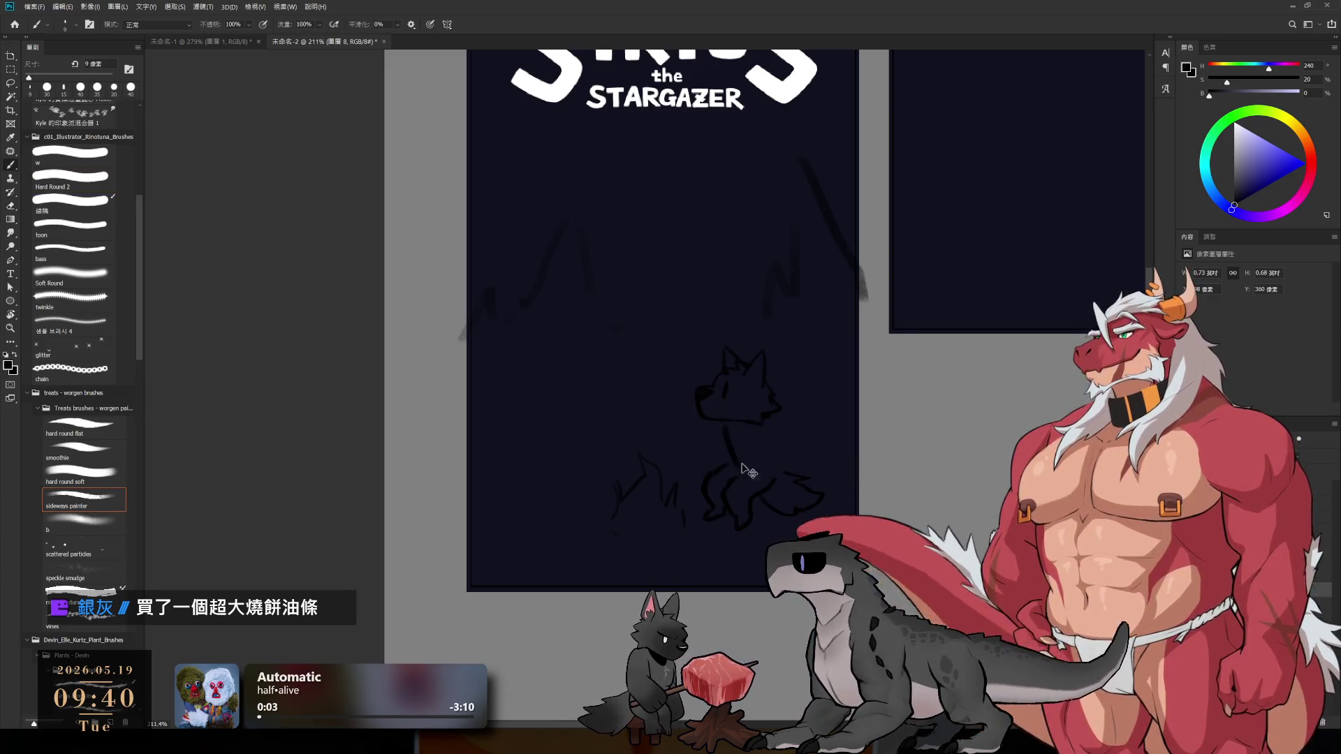
pyautogui.moveTo(769, 427)
pyautogui.mouseDown()
pyautogui.moveTo(780, 447)
pyautogui.moveTo(763, 477)
pyautogui.mouseUp()
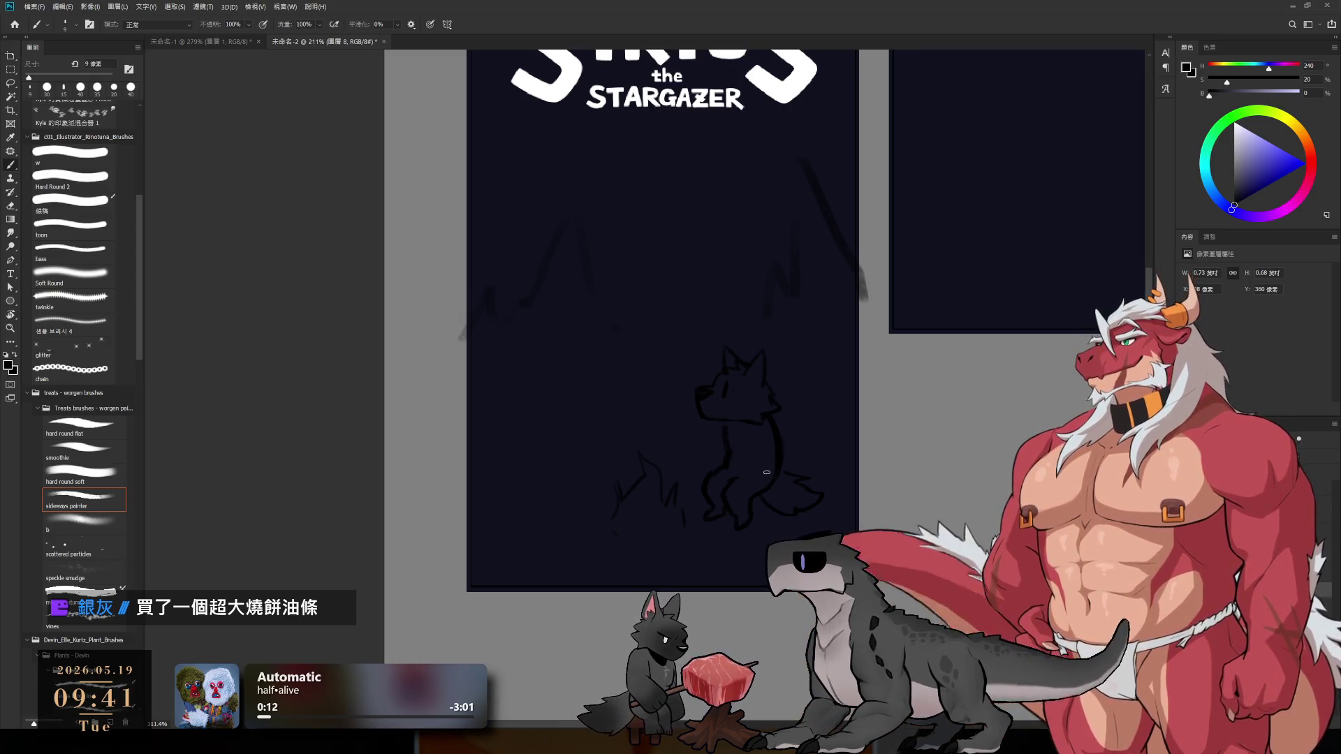
# - Select around the wolf's head and erase the faint grass strokes beside the wolf
pyautogui.press('e')
pyautogui.press('b')
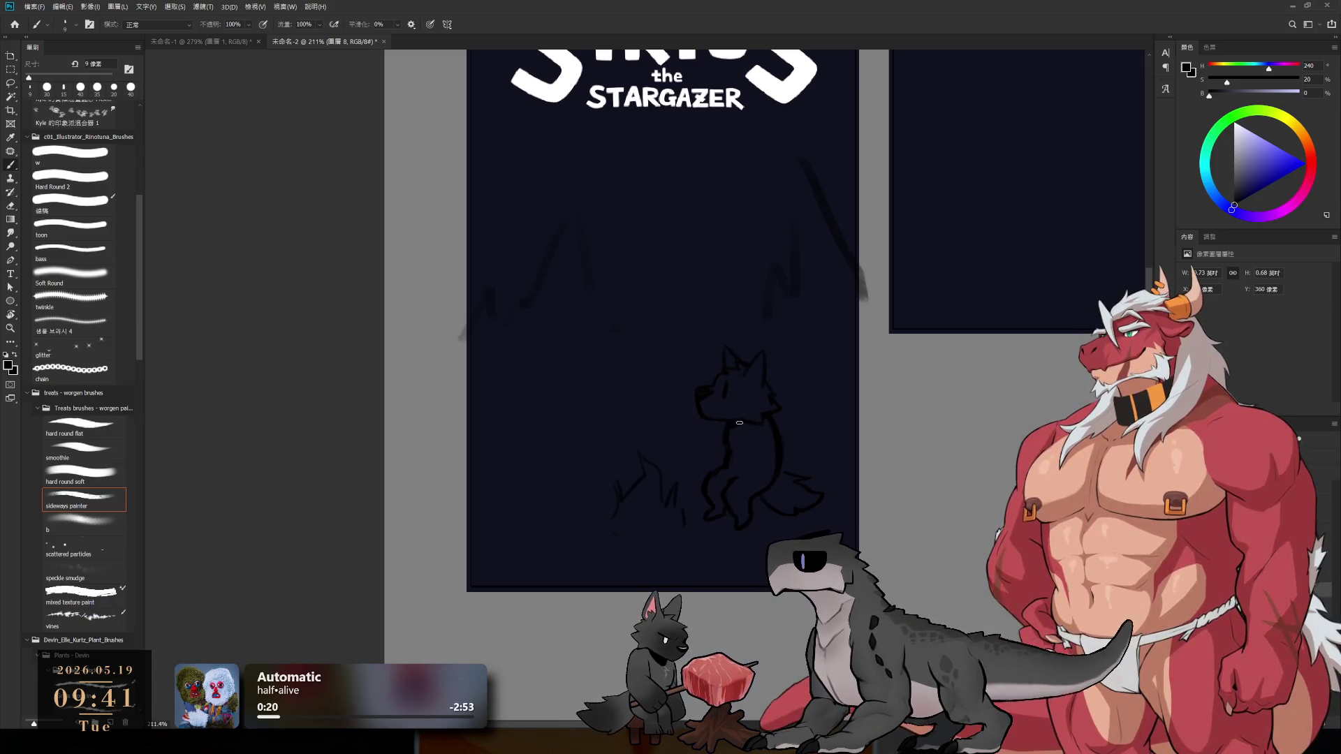
pyautogui.press('l')
pyautogui.moveTo(732, 429)
pyautogui.mouseDown()
pyautogui.moveTo(765, 316)
pyautogui.moveTo(797, 415)
pyautogui.mouseUp()
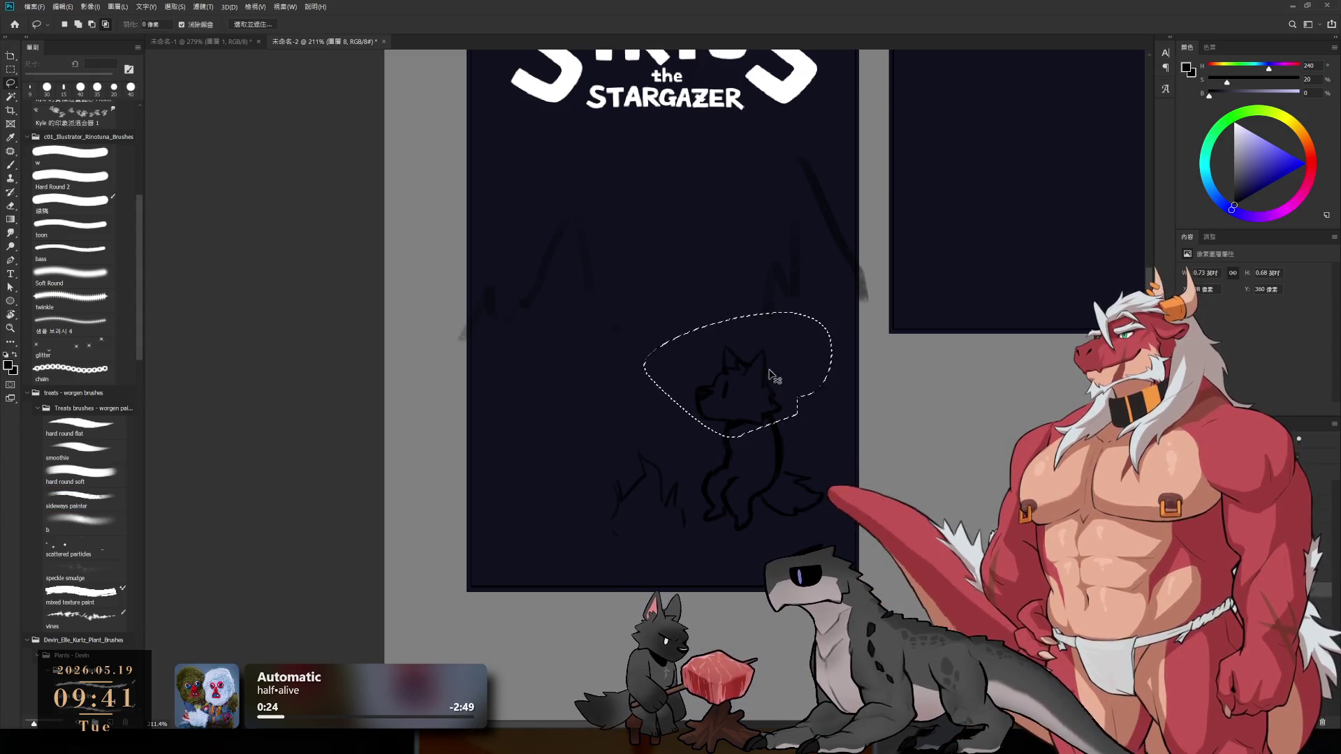
pyautogui.press('e')
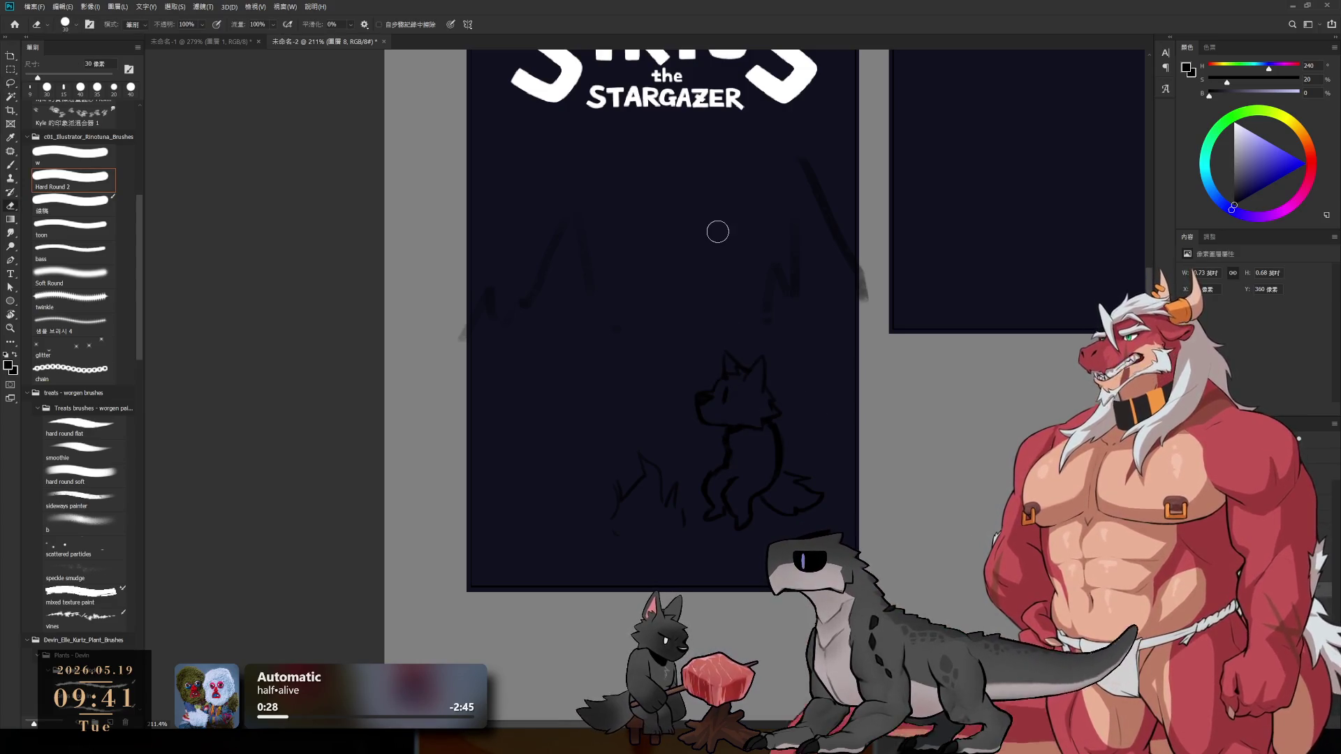
pyautogui.press('b')
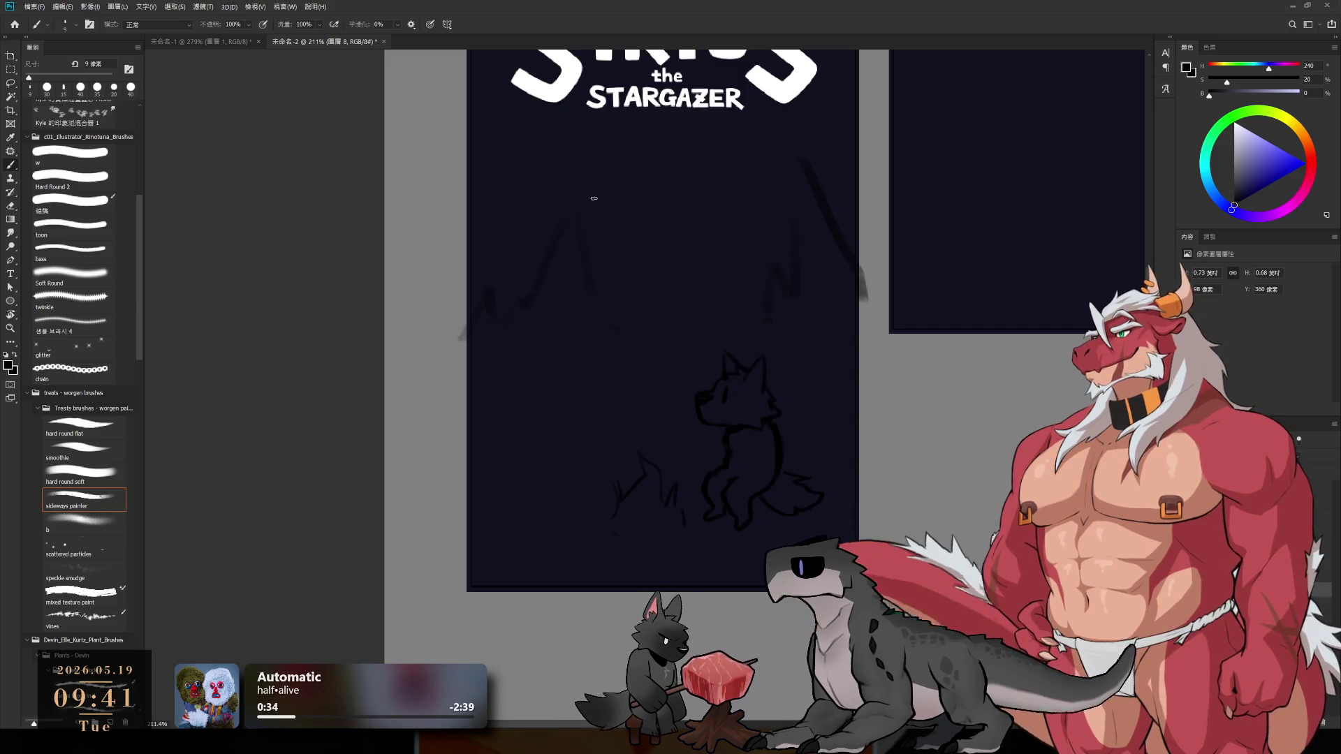
pyautogui.scroll(3, 707, 374)
pyautogui.press('e')
pyautogui.moveTo(689, 378)
pyautogui.mouseDown()
pyautogui.moveTo(647, 426)
pyautogui.moveTo(715, 395)
pyautogui.moveTo(737, 437)
pyautogui.mouseUp()
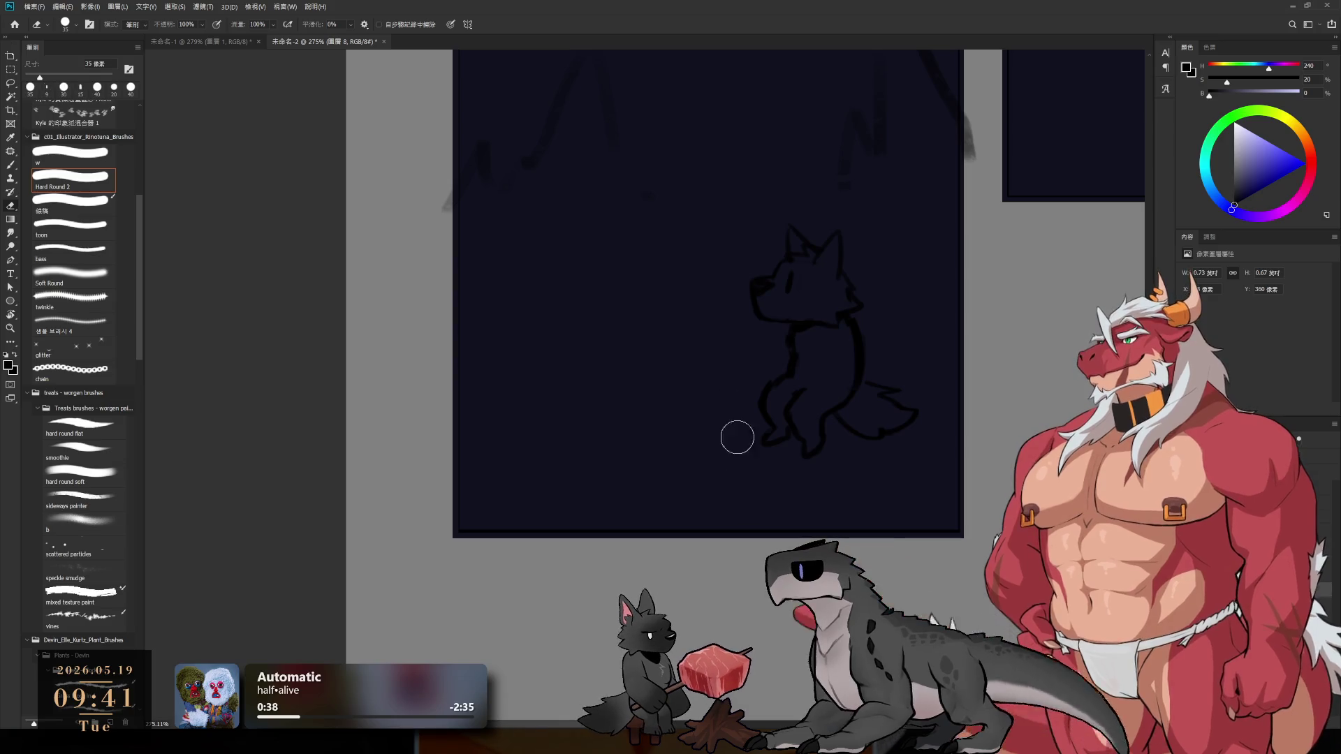
# - Erase part of the wolf's back outline and redraw it more cleanly after two retries
pyautogui.press('b')
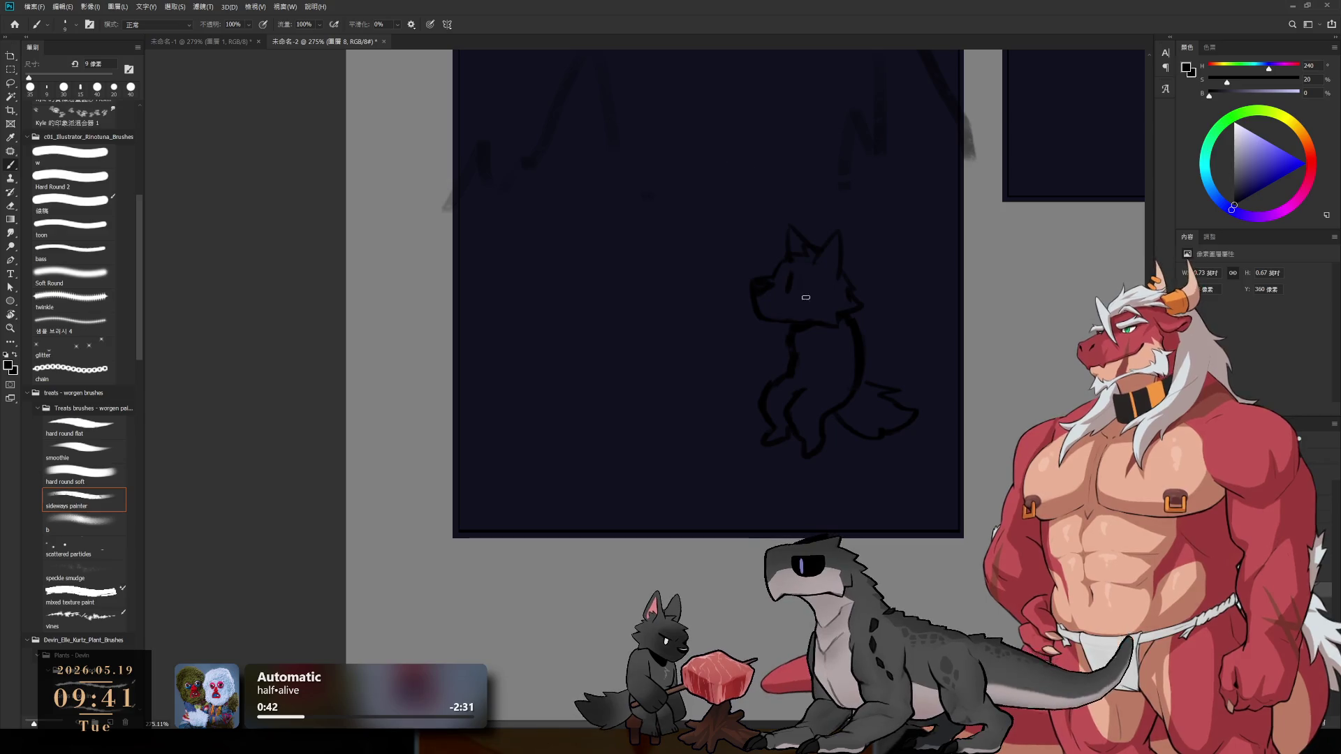
pyautogui.press('e')
pyautogui.moveTo(882, 349)
pyautogui.mouseDown()
pyautogui.moveTo(874, 368)
pyautogui.moveTo(866, 347)
pyautogui.moveTo(849, 361)
pyautogui.moveTo(859, 386)
pyautogui.mouseUp()
pyautogui.press('b')
pyautogui.moveTo(851, 319); pyautogui.dragTo(859, 398)
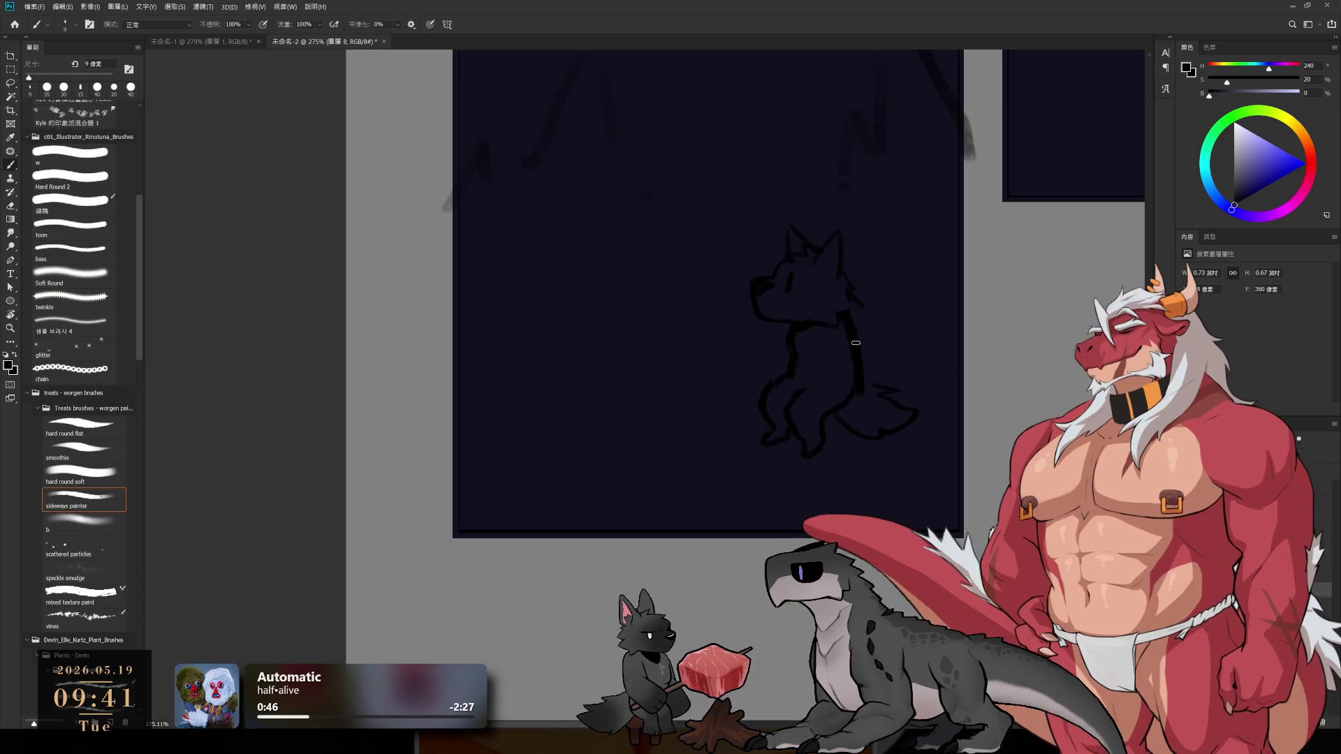
pyautogui.hotkey('ctrl', 'z')
pyautogui.moveTo(847, 322); pyautogui.dragTo(859, 378)
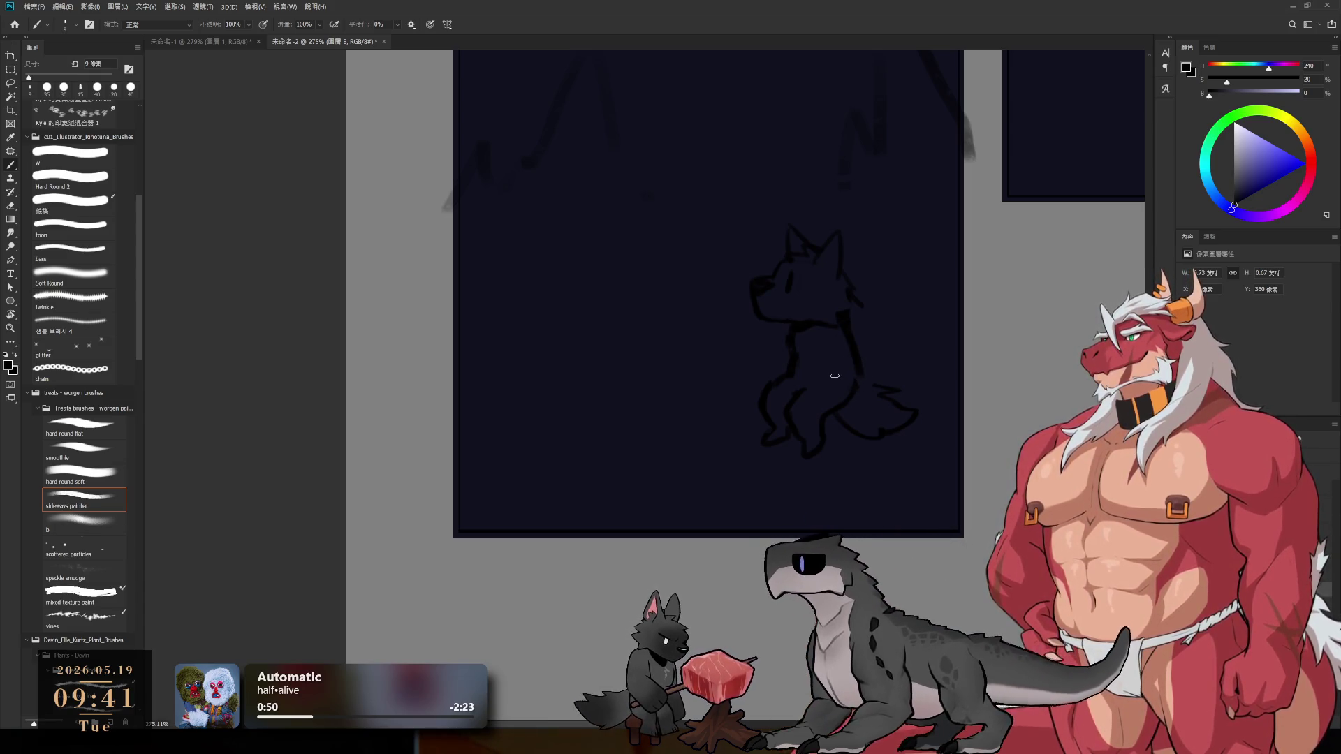
pyautogui.hotkey('ctrl', 'z')
pyautogui.moveTo(843, 319); pyautogui.dragTo(858, 366)
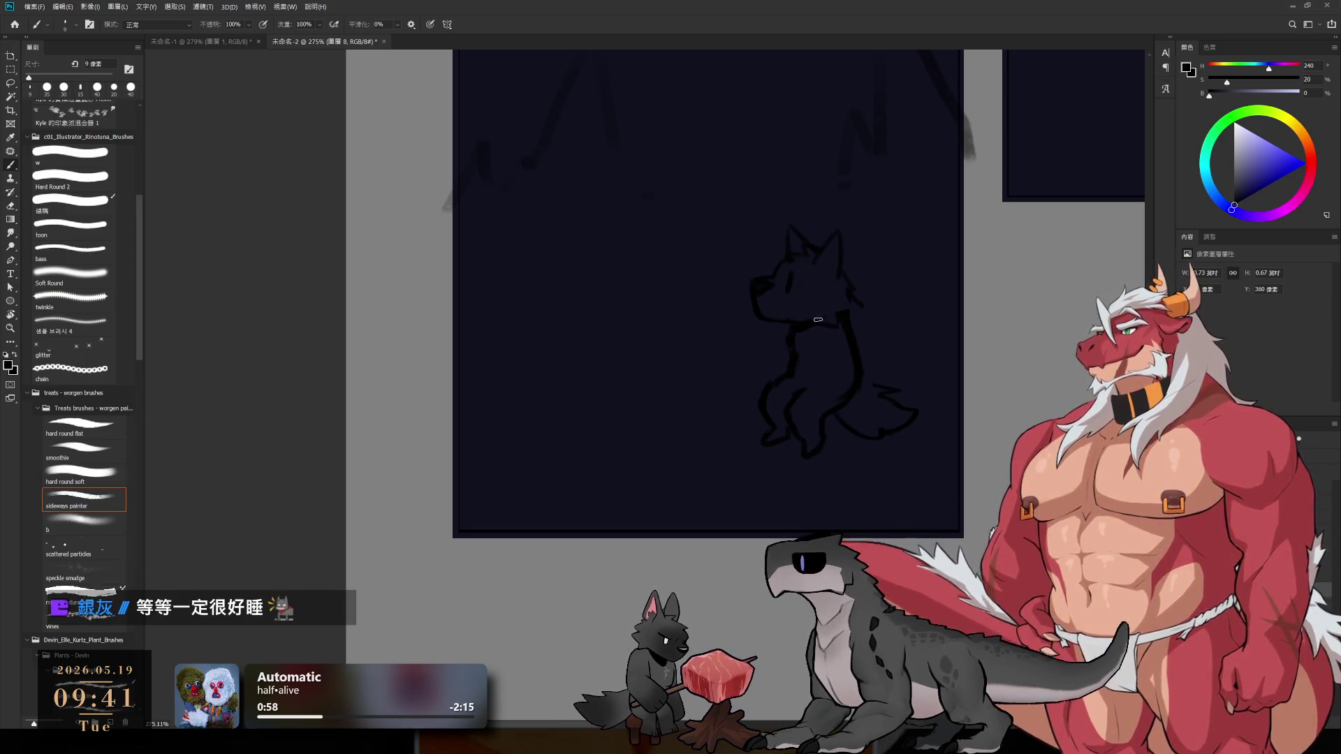
# - Add a short stroke along the wolf's leg and select its lower body for erasing
pyautogui.press('e')
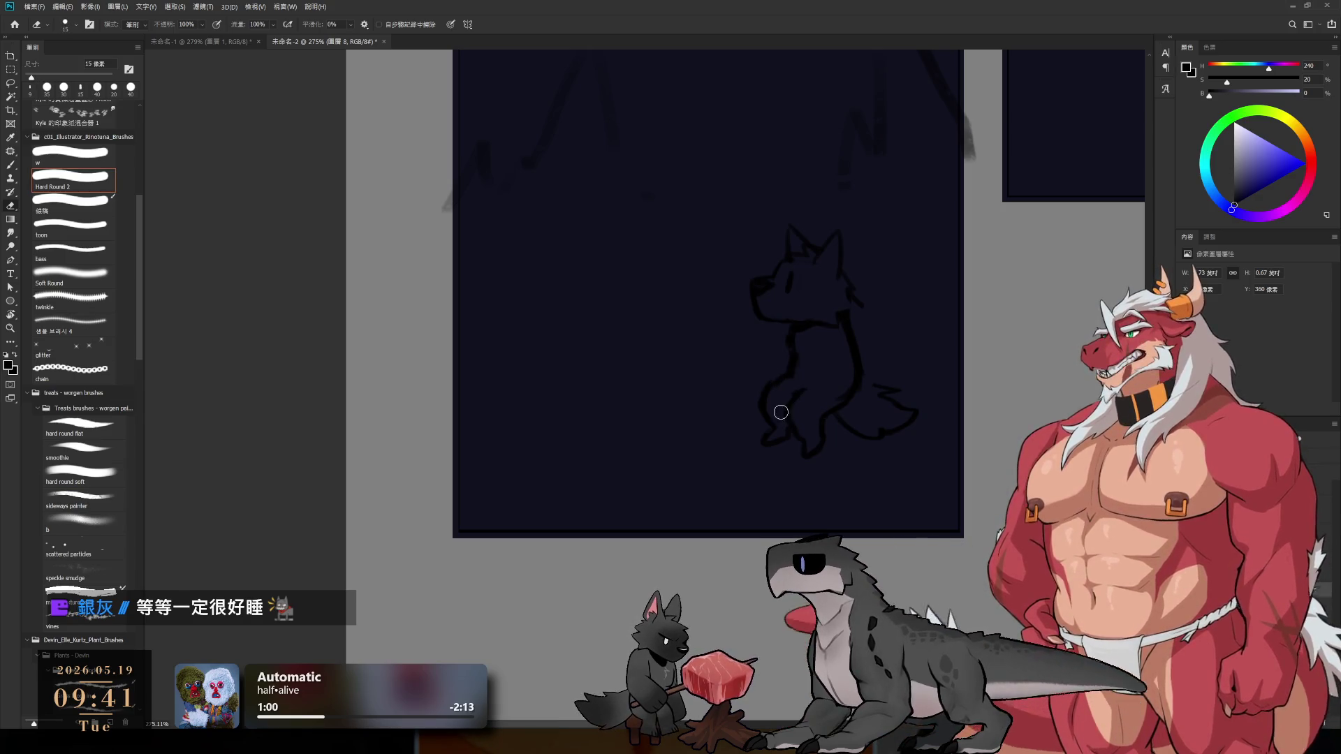
pyautogui.press('b')
pyautogui.moveTo(791, 404); pyautogui.dragTo(788, 427)
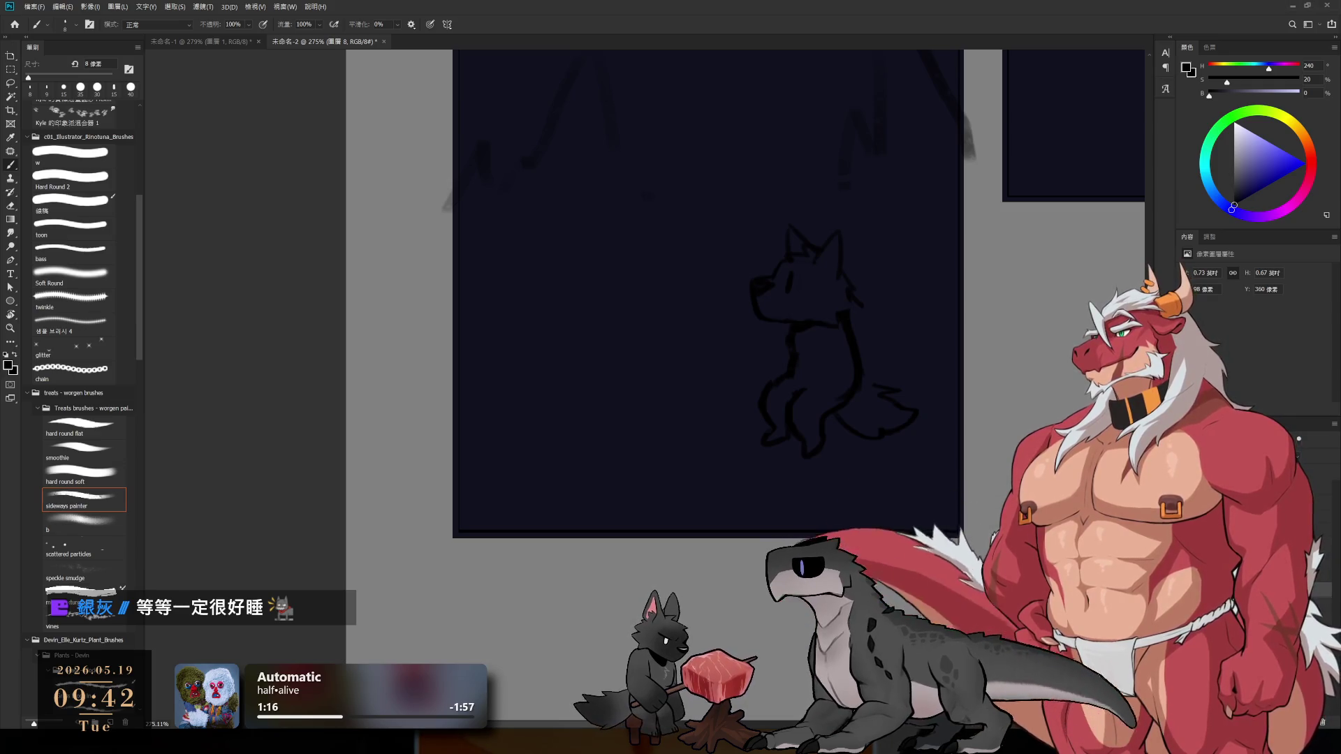
pyautogui.press('e')
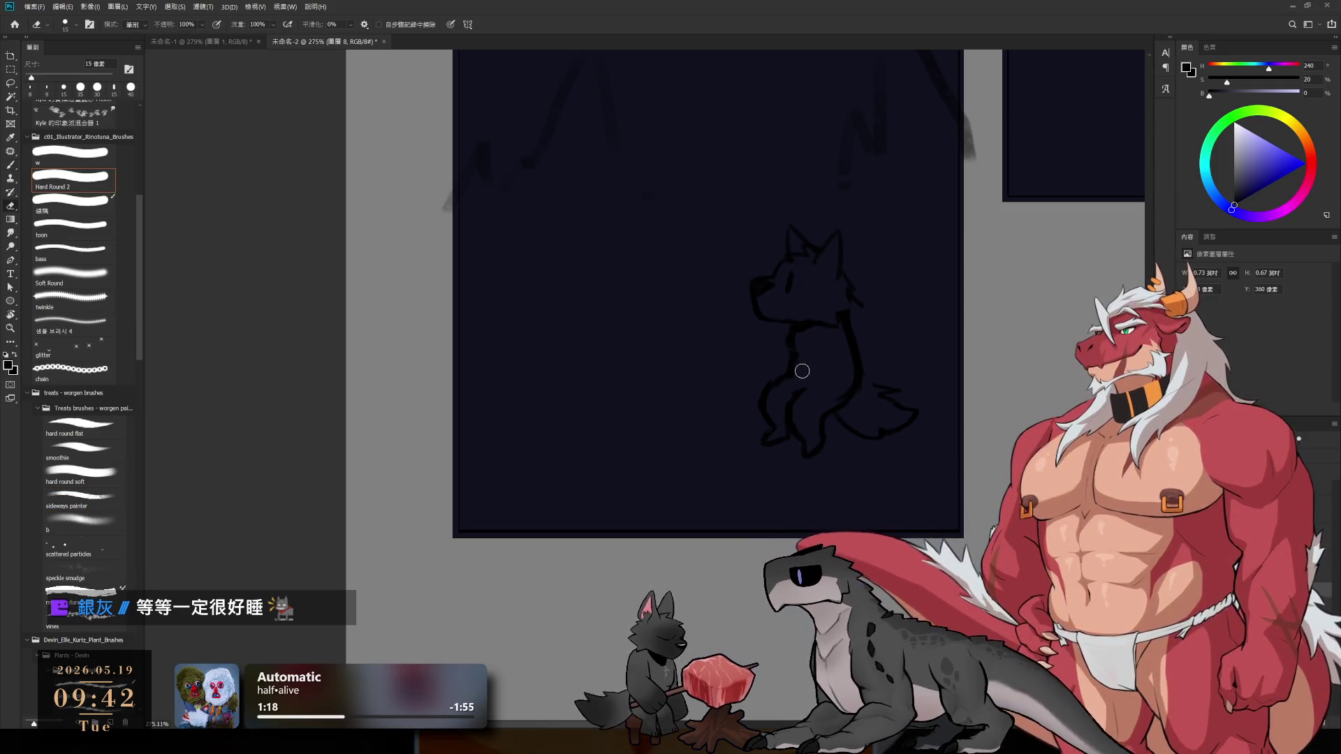
pyautogui.press('b')
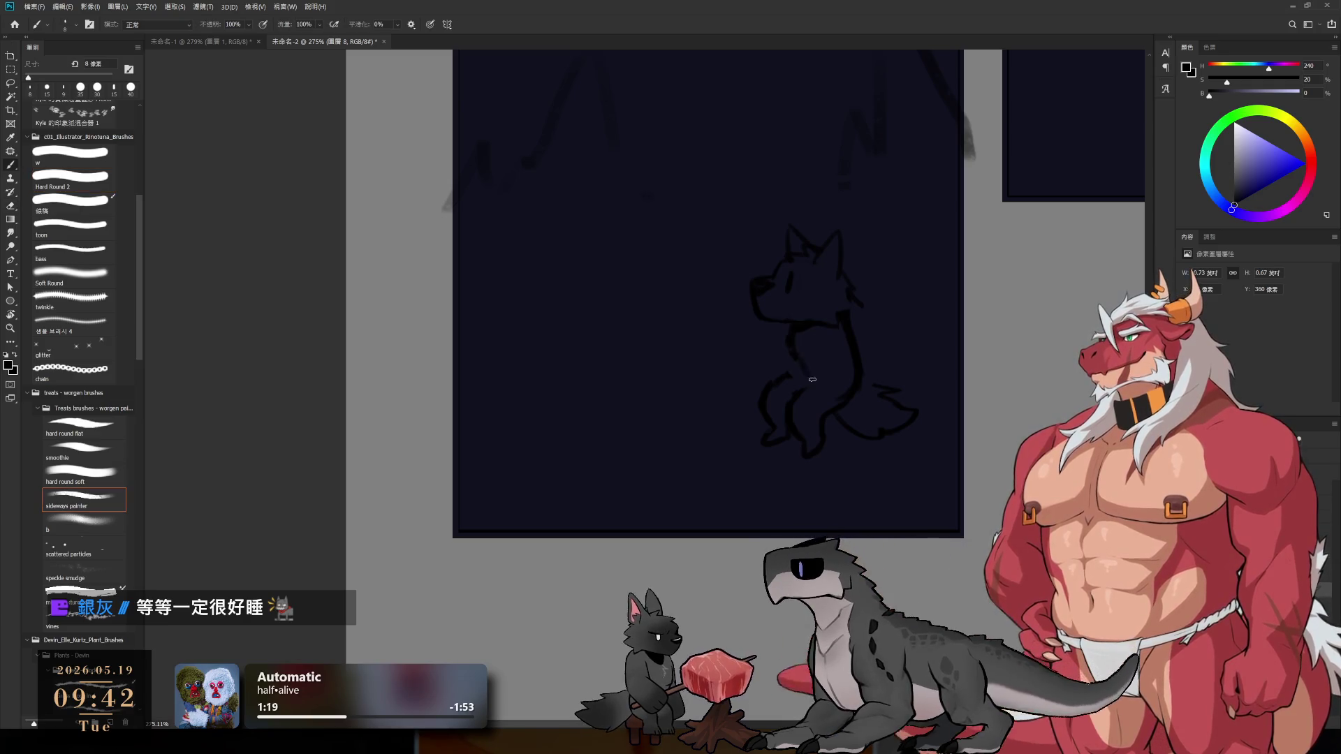
pyautogui.press('l')
pyautogui.moveTo(790, 390)
pyautogui.mouseDown()
pyautogui.moveTo(769, 470)
pyautogui.moveTo(842, 423)
pyautogui.moveTo(751, 377)
pyautogui.moveTo(805, 418)
pyautogui.mouseUp()
pyautogui.press('e')
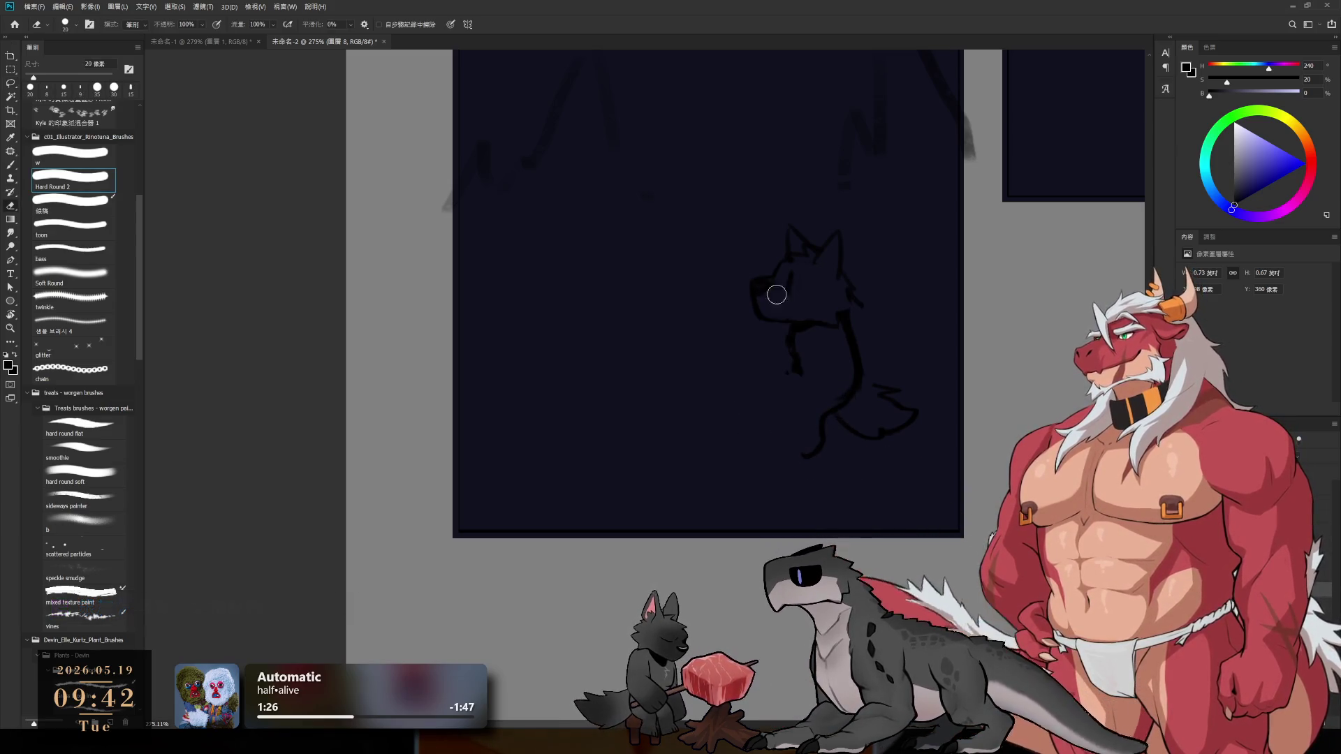
# - Resize the Eraser and redraw the wolf's ear taller with the Brush
pyautogui.press('[')
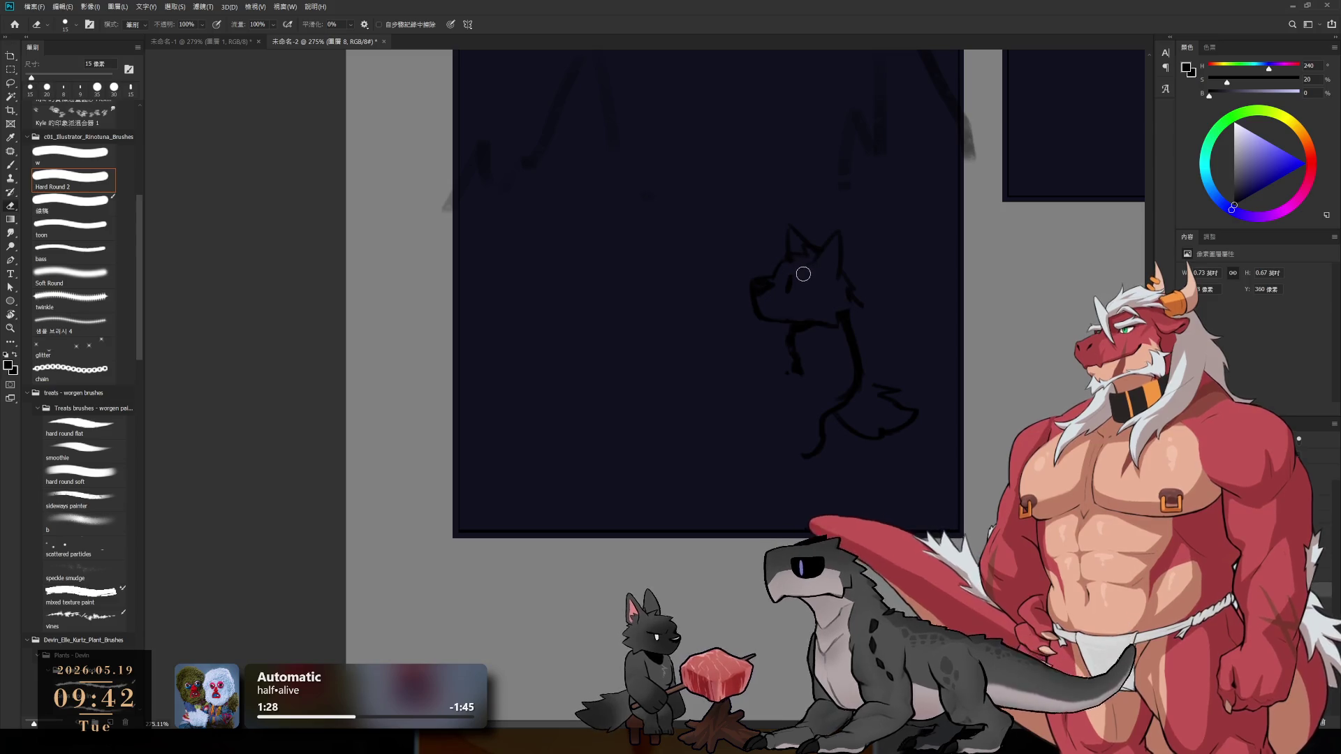
pyautogui.press('b')
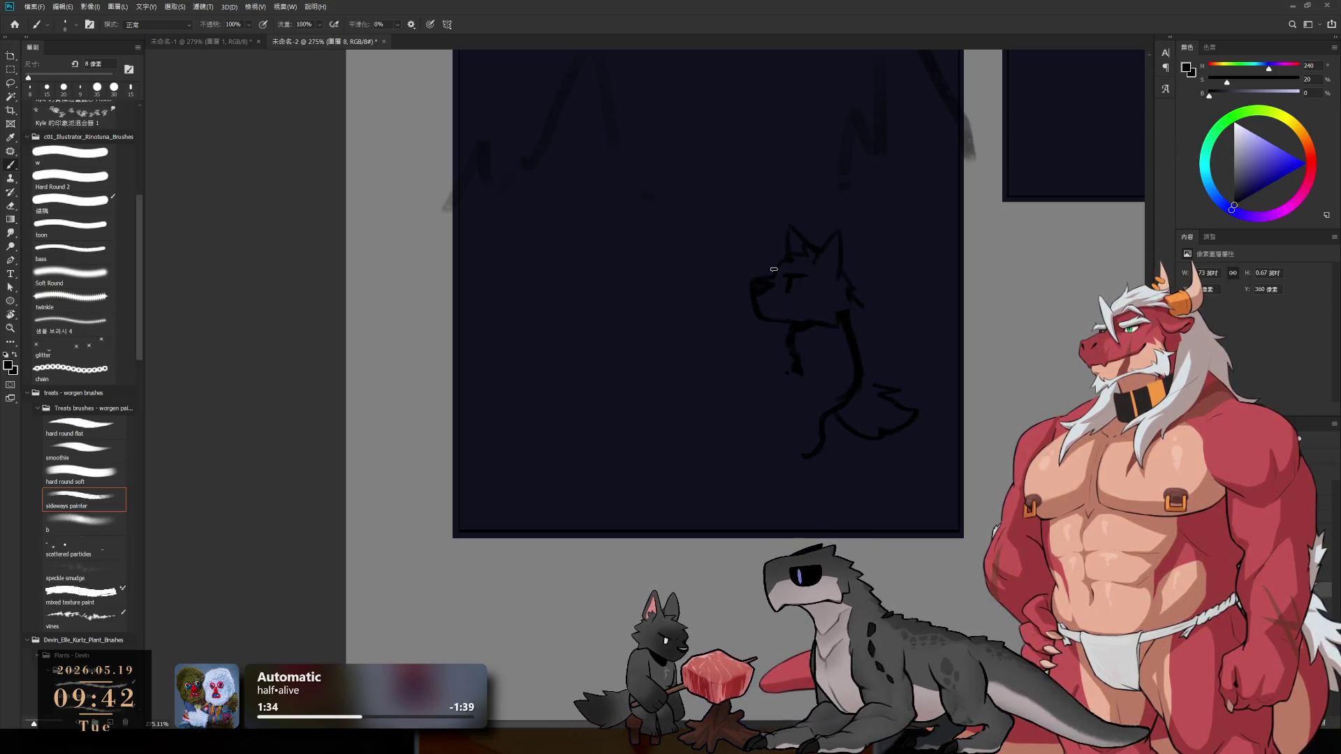
pyautogui.press('e')
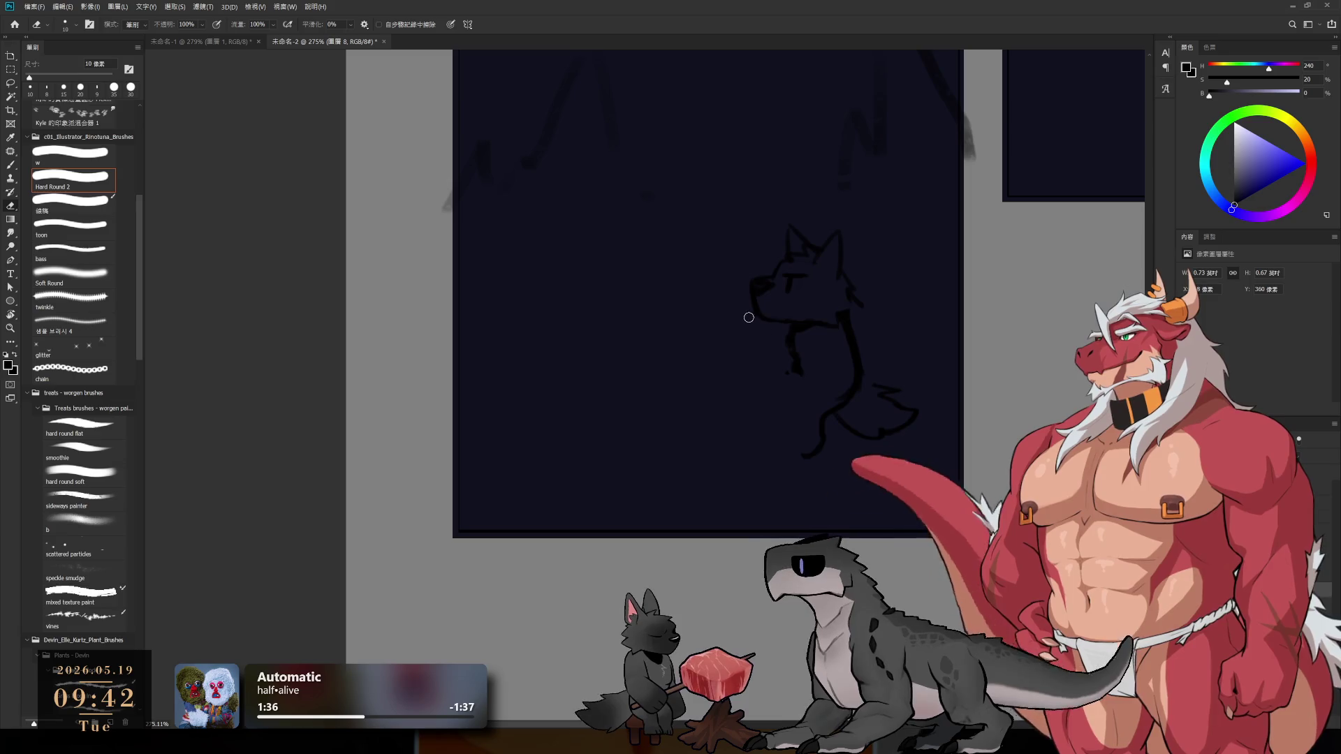
pyautogui.press('[')
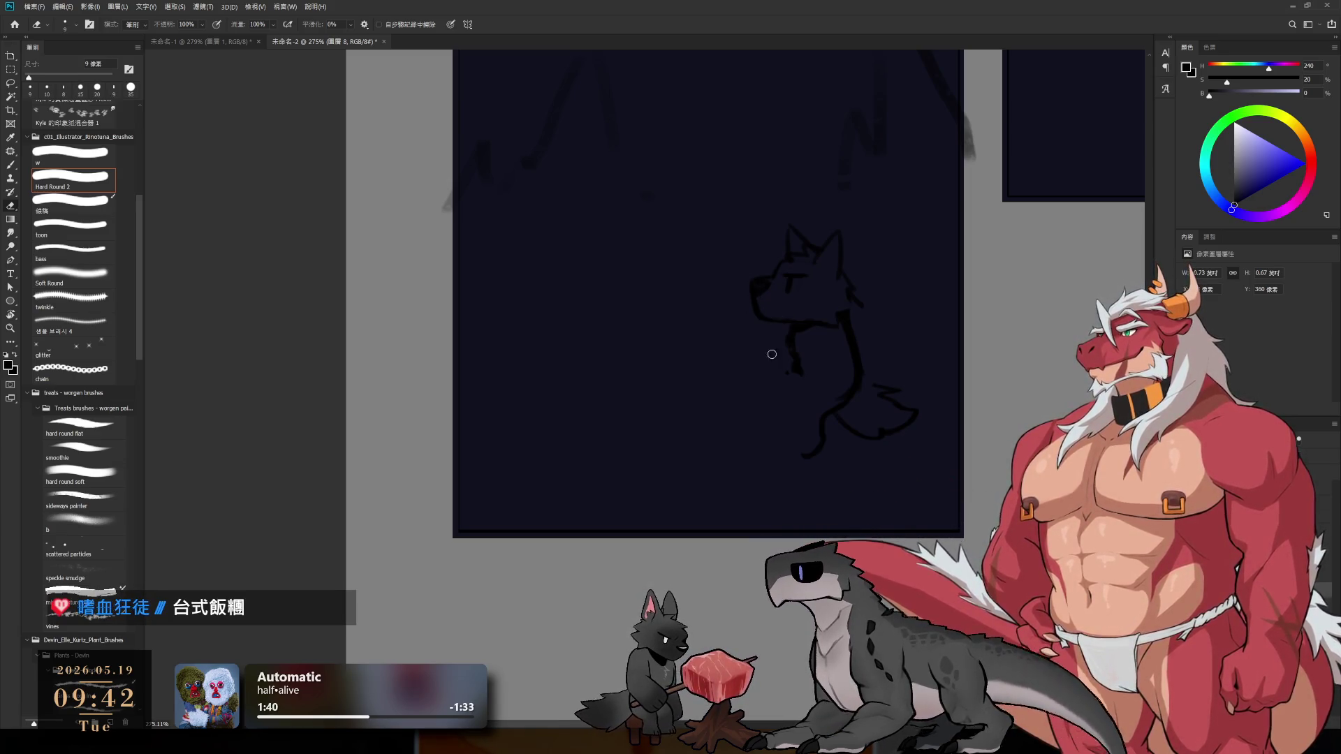
pyautogui.press(']')
pyautogui.press(']')
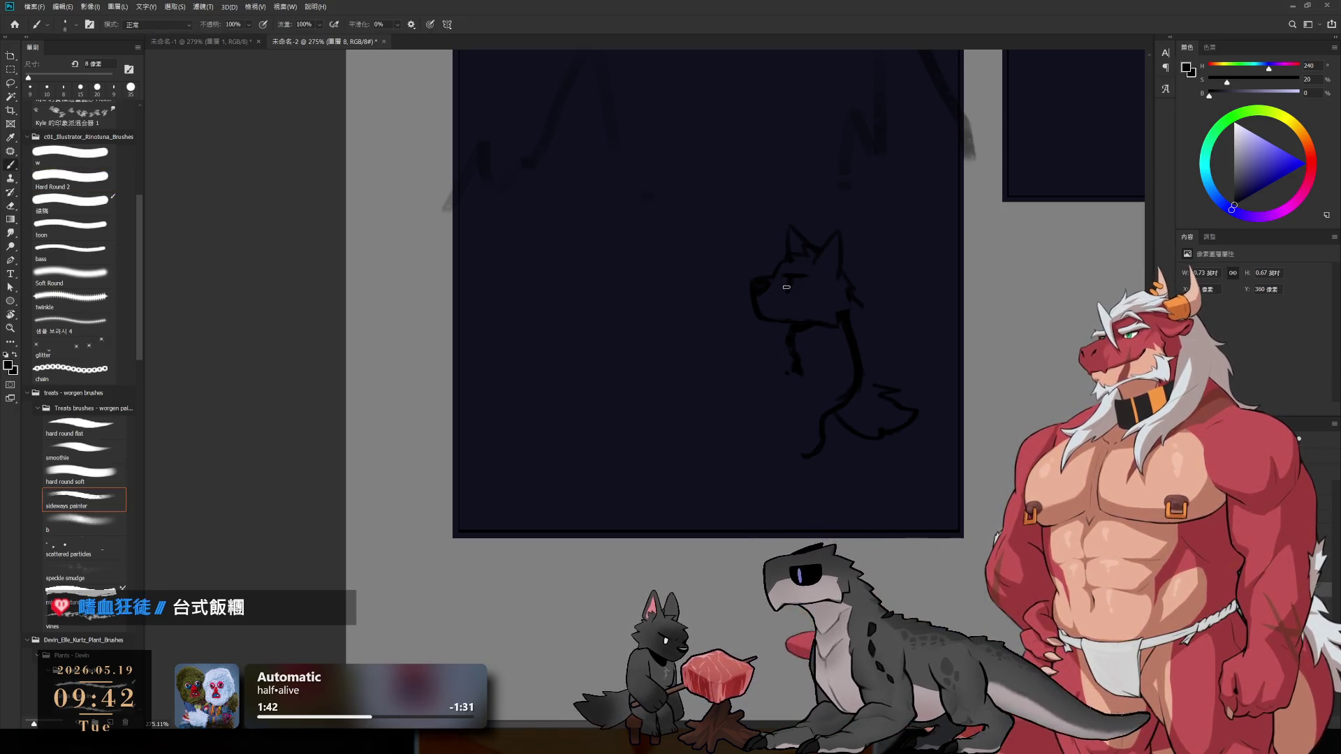
pyautogui.press('b')
pyautogui.moveTo(816, 253)
pyautogui.mouseDown()
pyautogui.moveTo(839, 222)
pyautogui.moveTo(851, 278)
pyautogui.mouseUp()
# - Erase the old neck line and try redrawing the neck toward the tail, undoing both attempts
pyautogui.press('e')
pyautogui.press('b')
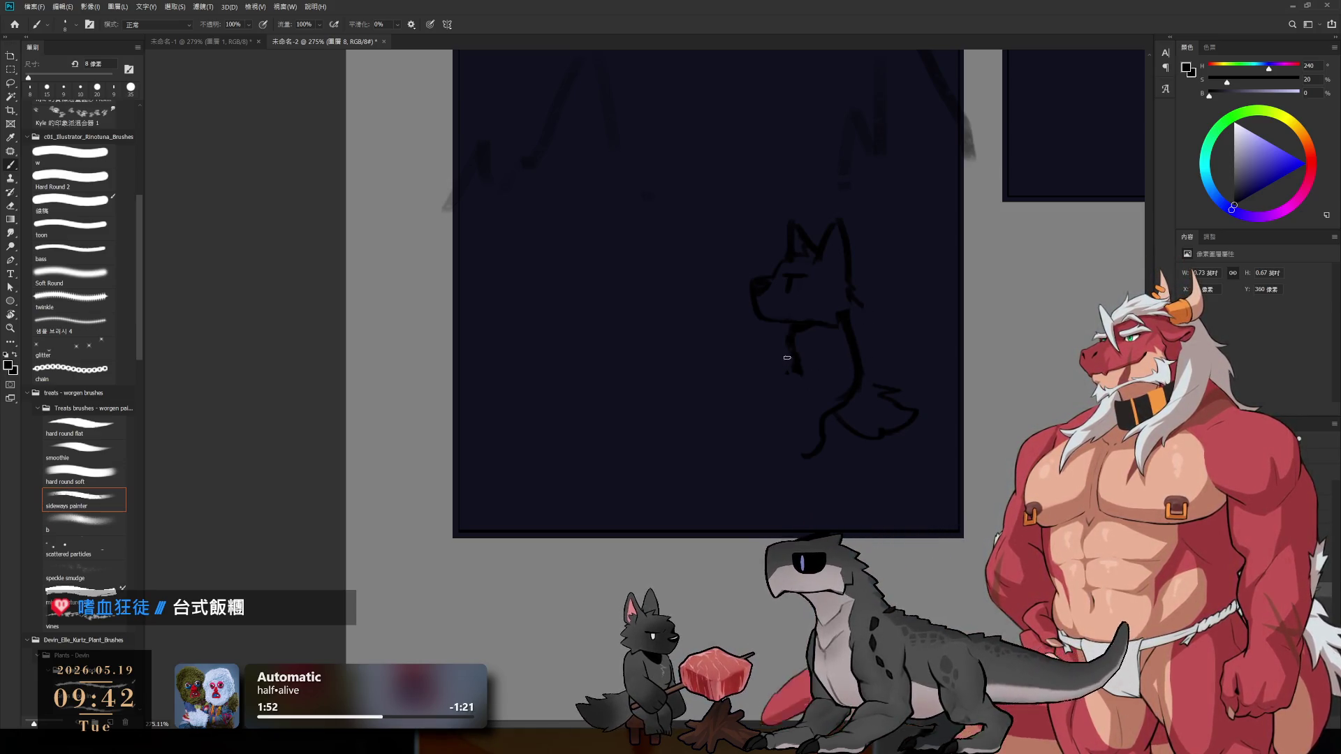
pyautogui.press('e')
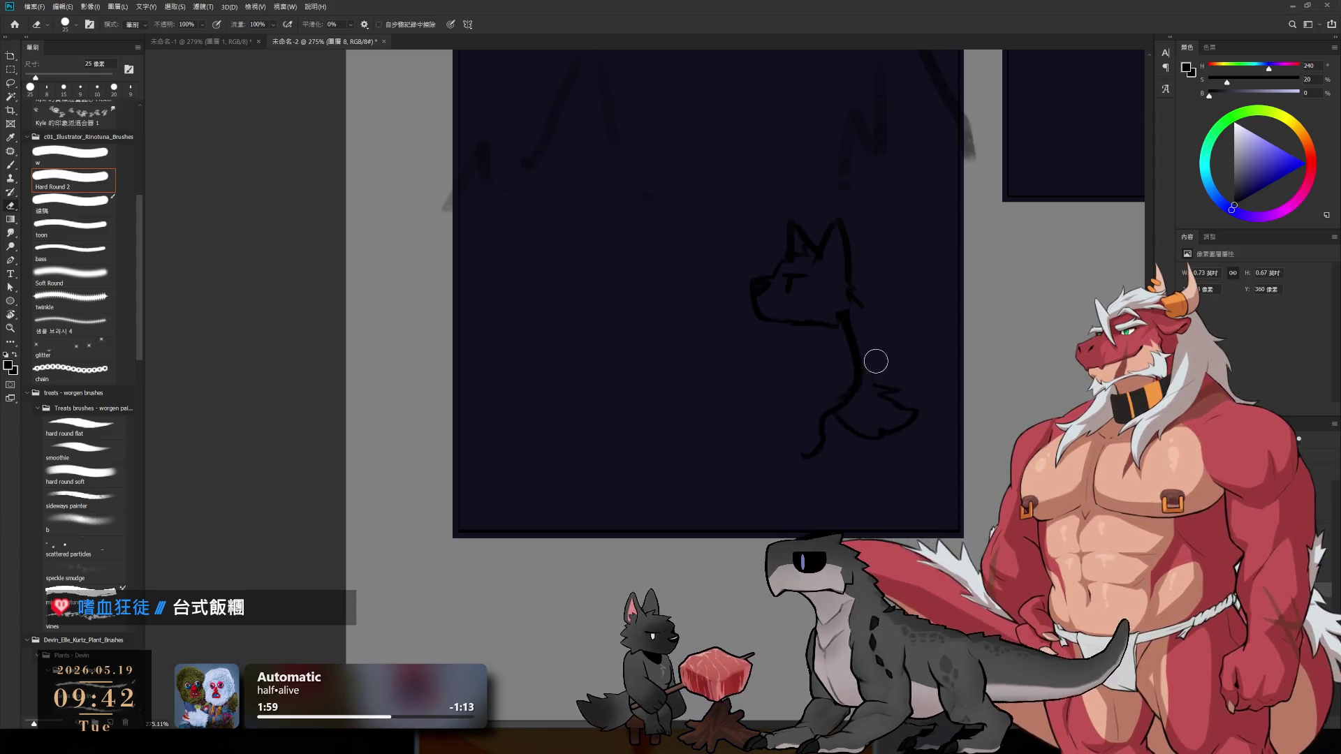
pyautogui.moveTo(845, 353)
pyautogui.mouseDown()
pyautogui.moveTo(814, 389)
pyautogui.moveTo(825, 408)
pyautogui.mouseUp()
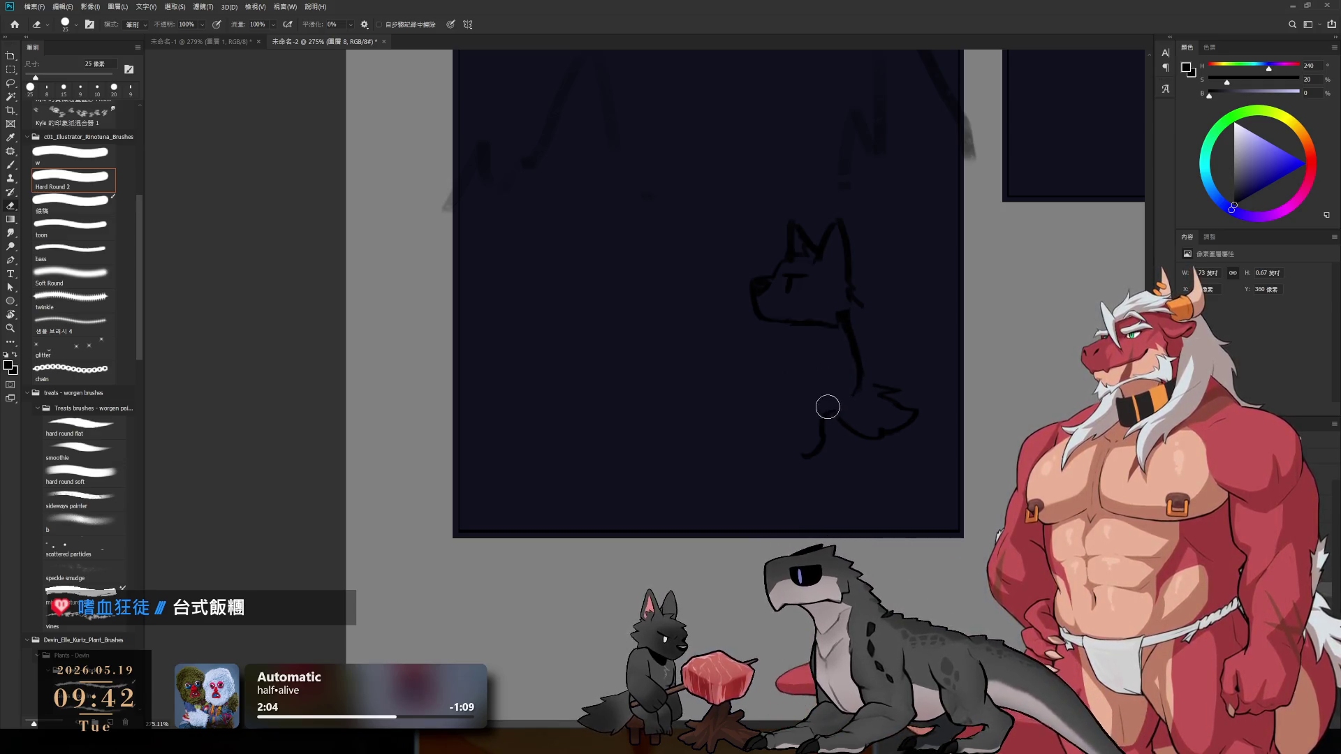
pyautogui.press('b')
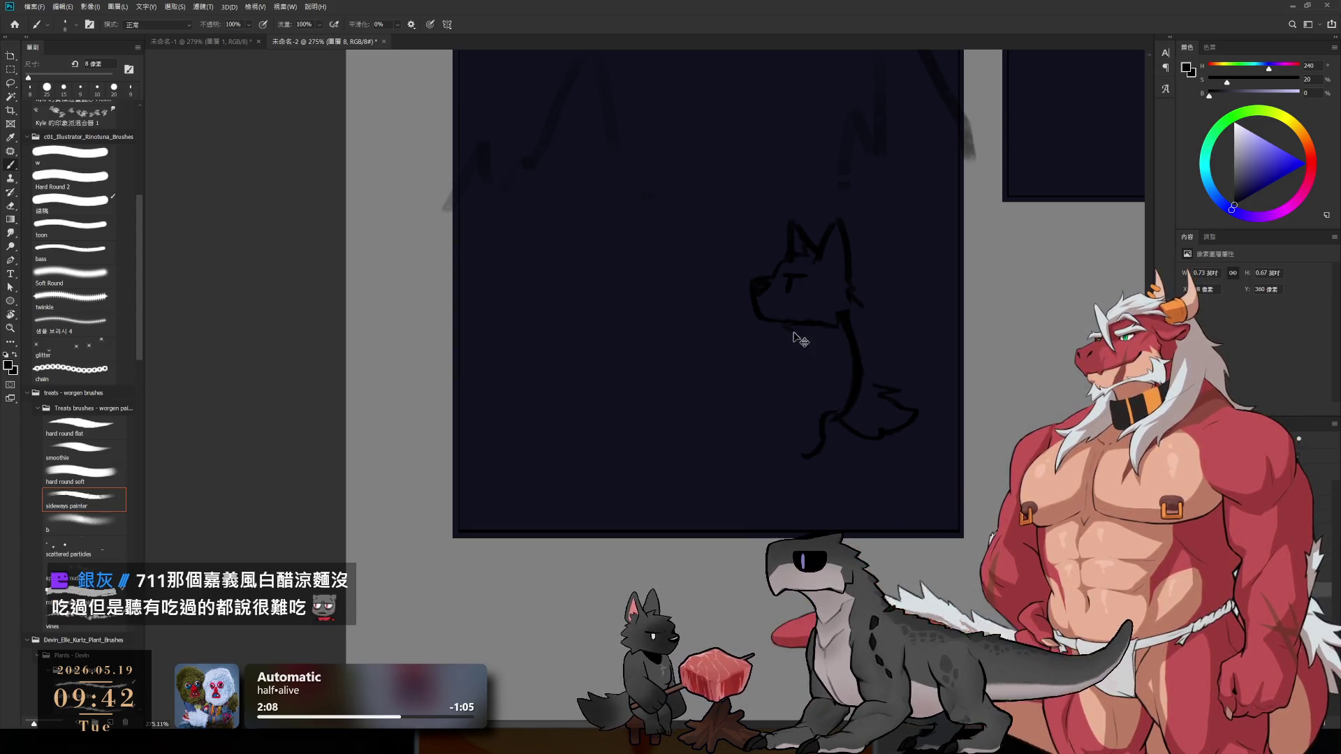
pyautogui.moveTo(789, 330); pyautogui.dragTo(802, 390)
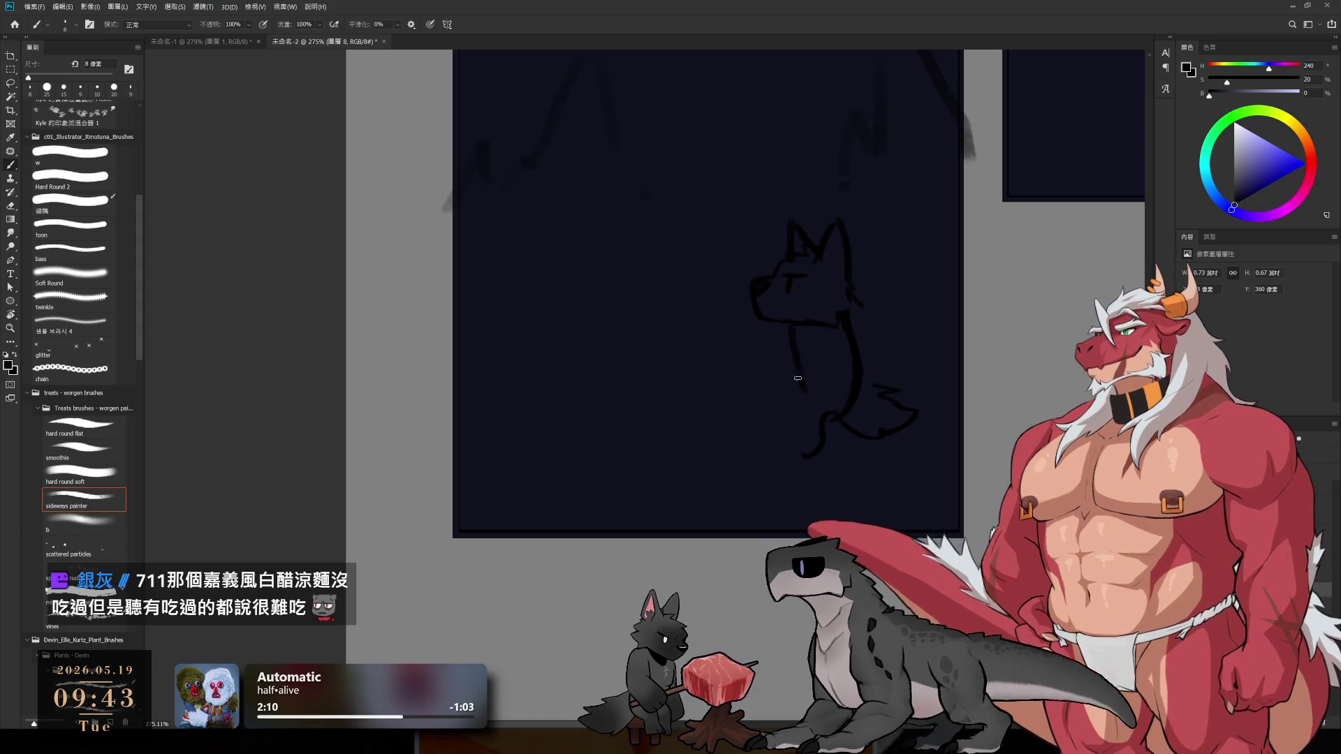
pyautogui.hotkey('ctrl', 'z')
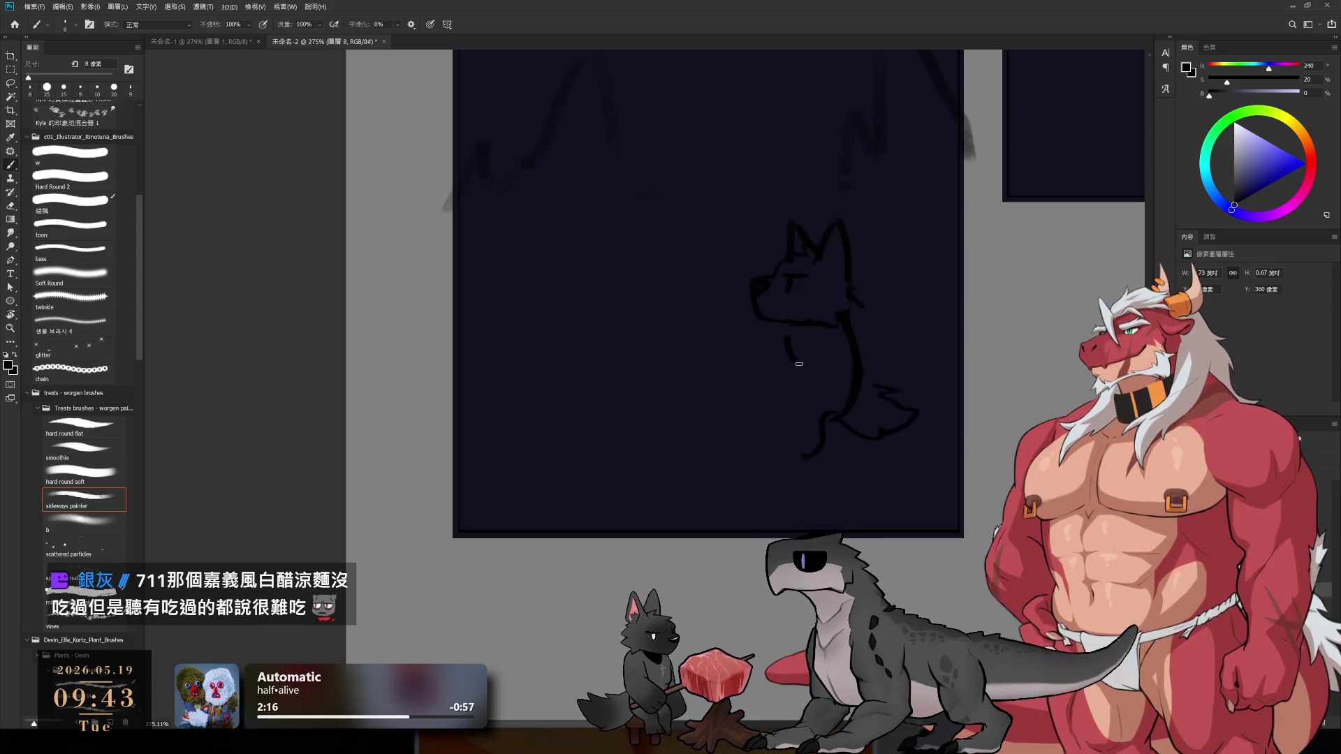
pyautogui.moveTo(784, 339)
pyautogui.mouseDown()
pyautogui.moveTo(793, 390)
pyautogui.moveTo(836, 412)
pyautogui.moveTo(790, 441)
pyautogui.moveTo(777, 433)
pyautogui.moveTo(802, 455)
pyautogui.moveTo(823, 444)
pyautogui.mouseUp()
pyautogui.hotkey('ctrl', 'z')
pyautogui.hotkey('ctrl', 'z')
pyautogui.hotkey('ctrl', 'z')
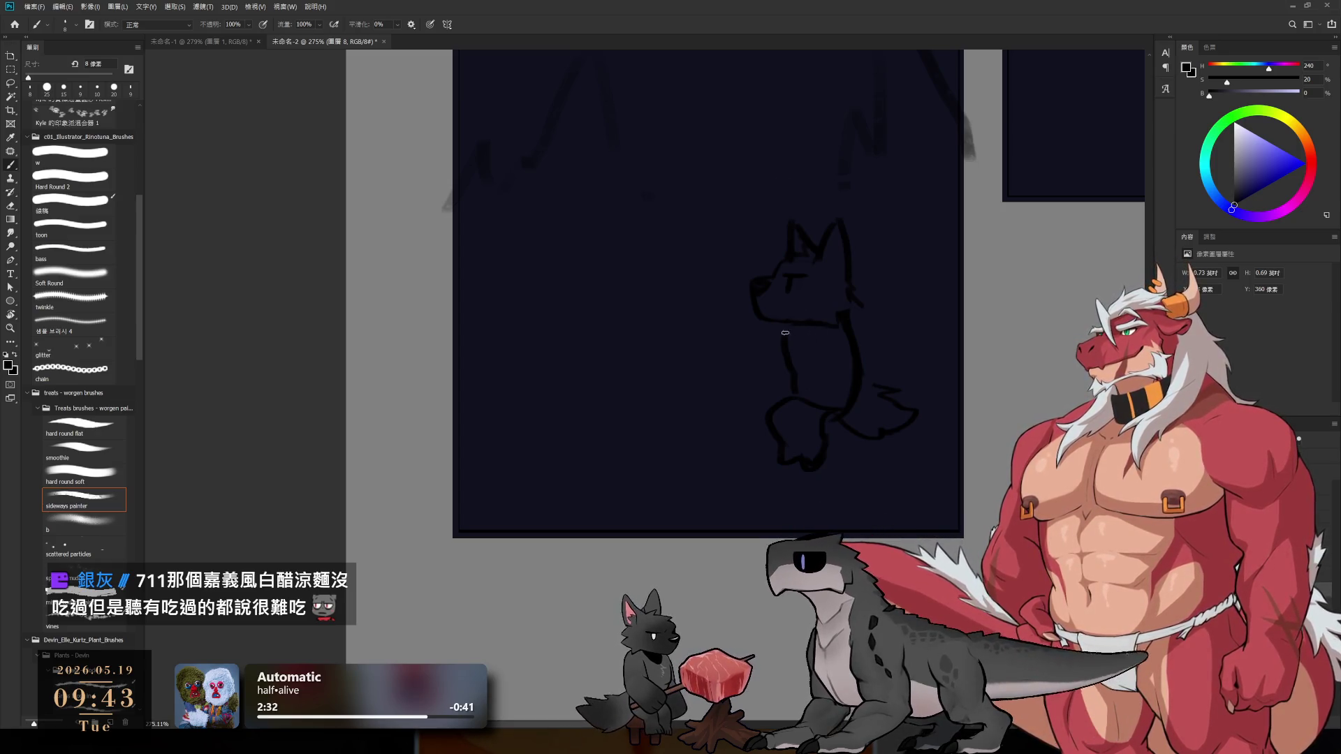
# - Draw the wolf's upper arm from the shoulder and its underside, undoing misplaced strokes
pyautogui.moveTo(733, 404)
pyautogui.mouseDown()
pyautogui.moveTo(733, 364)
pyautogui.moveTo(783, 375)
pyautogui.mouseUp()
pyautogui.hotkey('ctrl', 'z')
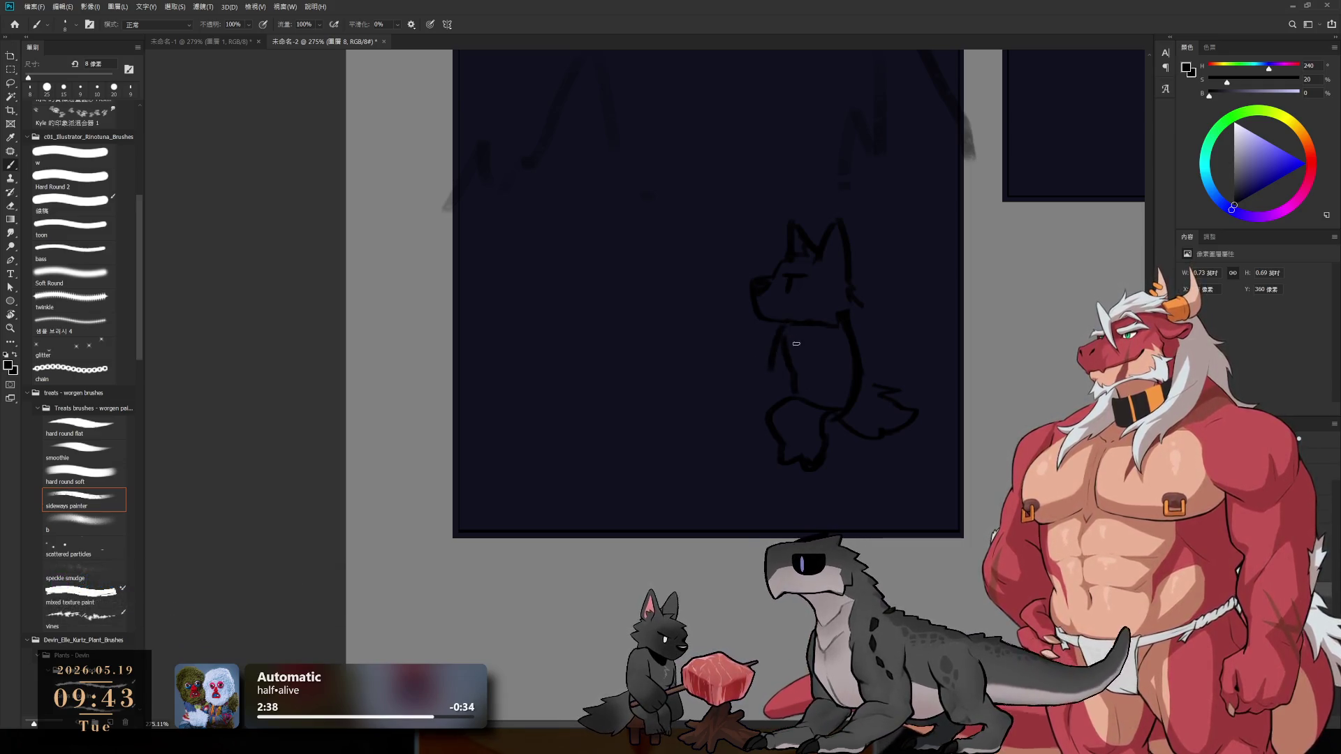
pyautogui.moveTo(782, 338); pyautogui.dragTo(770, 383)
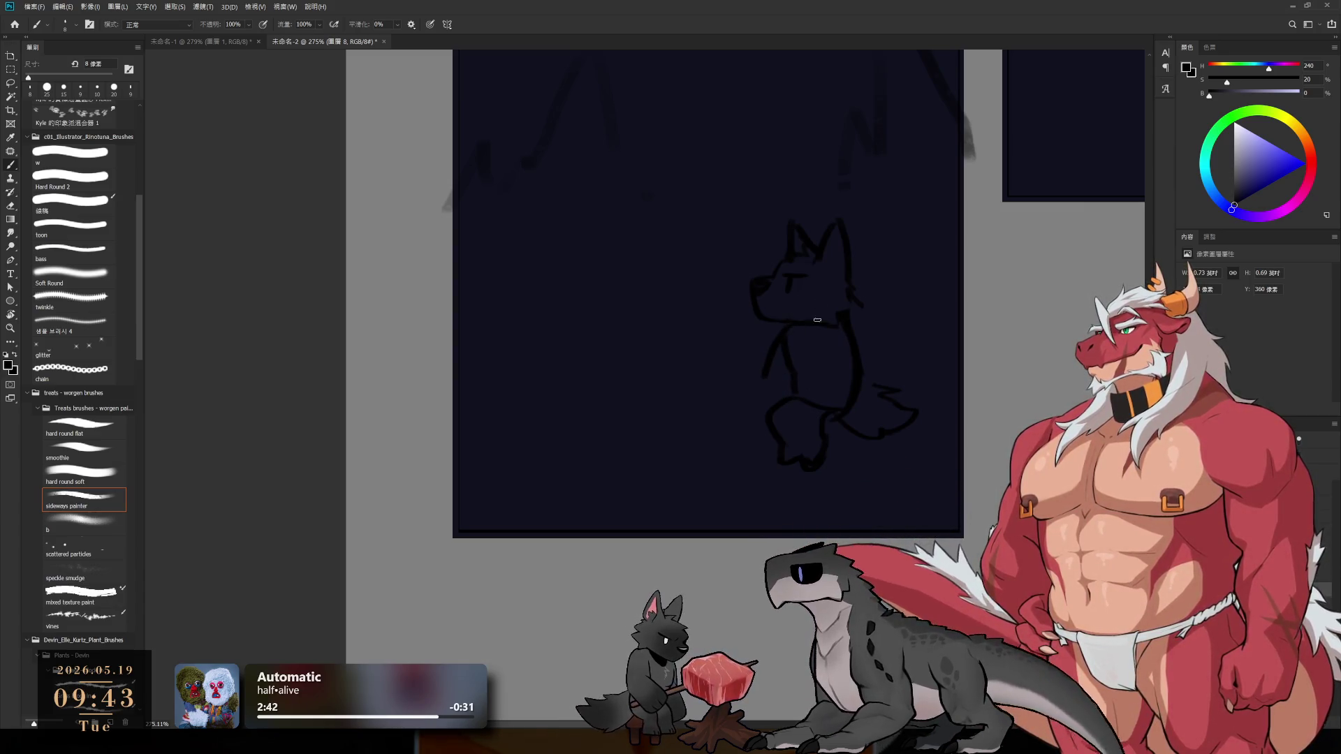
pyautogui.moveTo(713, 385)
pyautogui.mouseDown()
pyautogui.moveTo(710, 416)
pyautogui.moveTo(741, 417)
pyautogui.moveTo(777, 405)
pyautogui.moveTo(769, 375)
pyautogui.mouseUp()
pyautogui.hotkey('ctrl', 'z')
pyautogui.hotkey('ctrl', 'z')
pyautogui.hotkey('ctrl', 'z')
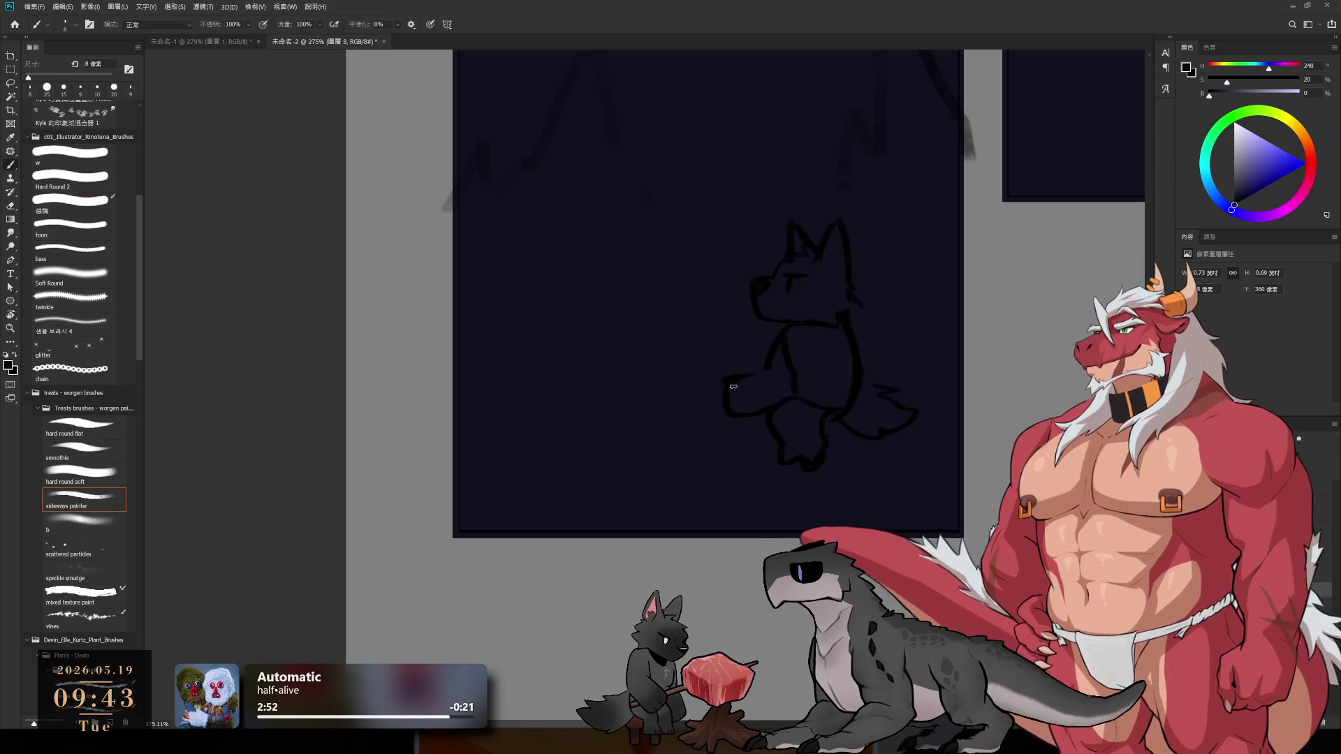
pyautogui.moveTo(707, 404)
pyautogui.mouseDown()
pyautogui.moveTo(764, 397)
pyautogui.moveTo(733, 403)
pyautogui.mouseUp()
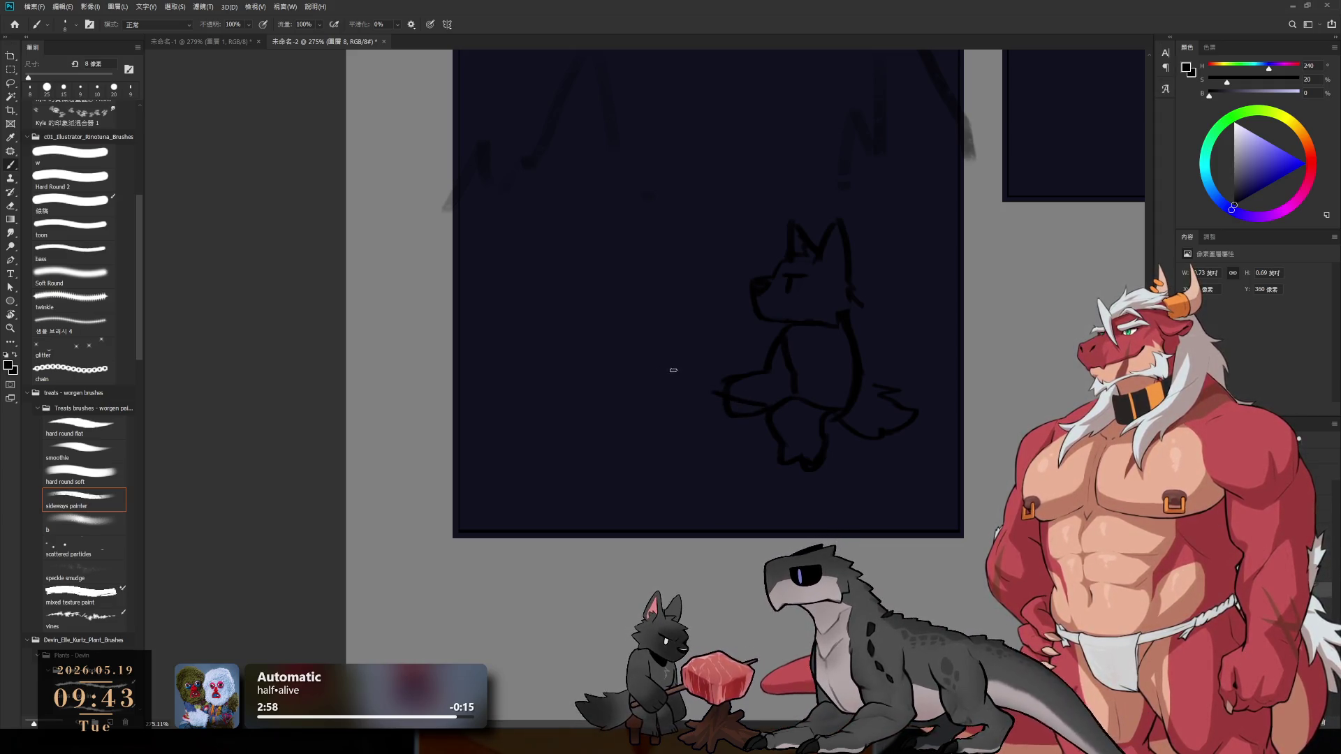
# - Draw the boxy mallet head left of the wolf, undoing the failed arc strokes
pyautogui.moveTo(619, 354)
pyautogui.mouseDown()
pyautogui.moveTo(697, 339)
pyautogui.moveTo(723, 370)
pyautogui.mouseUp()
pyautogui.moveTo(624, 362); pyautogui.dragTo(691, 398)
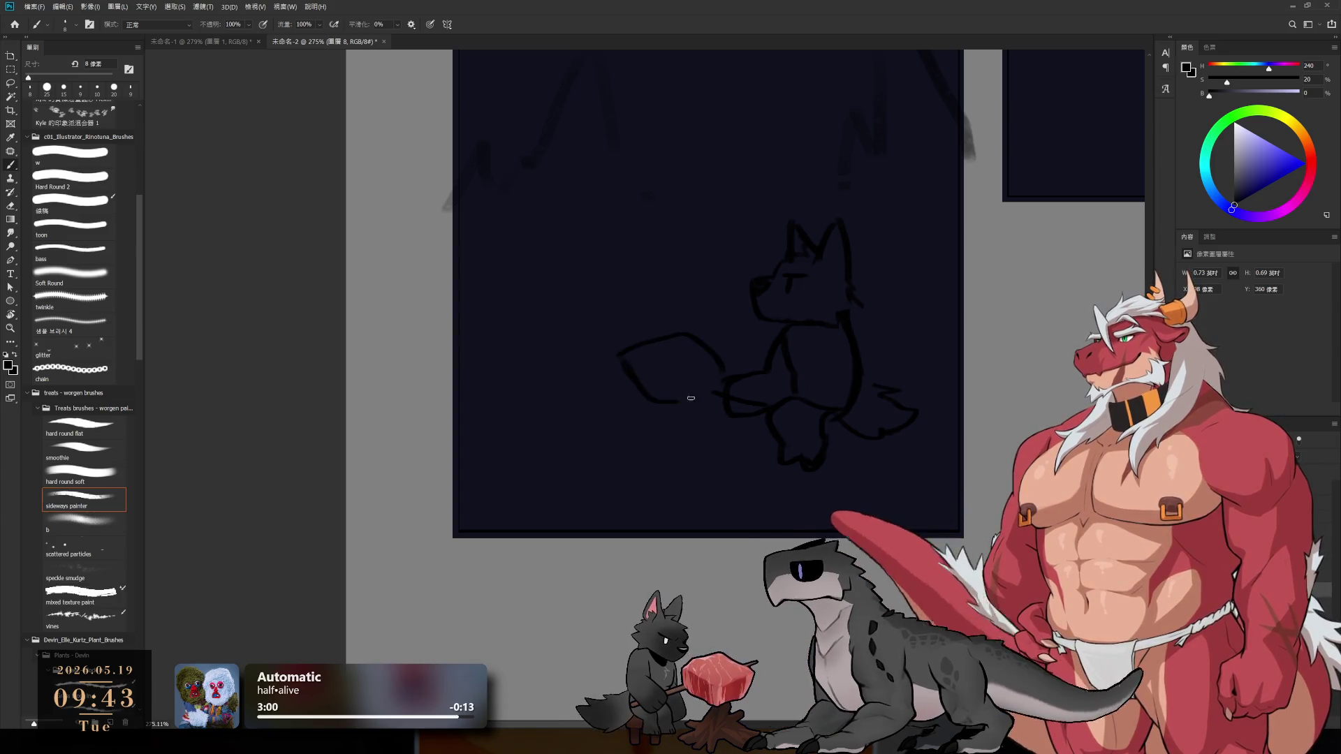
pyautogui.hotkey('ctrl', 'z')
pyautogui.hotkey('ctrl', 'z')
pyautogui.moveTo(597, 352)
pyautogui.mouseDown()
pyautogui.moveTo(623, 385)
pyautogui.moveTo(685, 372)
pyautogui.mouseUp()
pyautogui.hotkey('ctrl', 'z')
pyautogui.moveTo(593, 377)
pyautogui.mouseDown()
pyautogui.moveTo(614, 344)
pyautogui.moveTo(681, 371)
pyautogui.mouseUp()
pyautogui.moveTo(596, 388); pyautogui.dragTo(681, 374)
pyautogui.moveTo(593, 357); pyautogui.dragTo(660, 340)
# - Add the mallet handle reaching the paw, rough strokes below it, and a diagonal ground line
pyautogui.moveTo(727, 395)
pyautogui.mouseDown()
pyautogui.moveTo(662, 383)
pyautogui.moveTo(727, 395)
pyautogui.mouseUp()
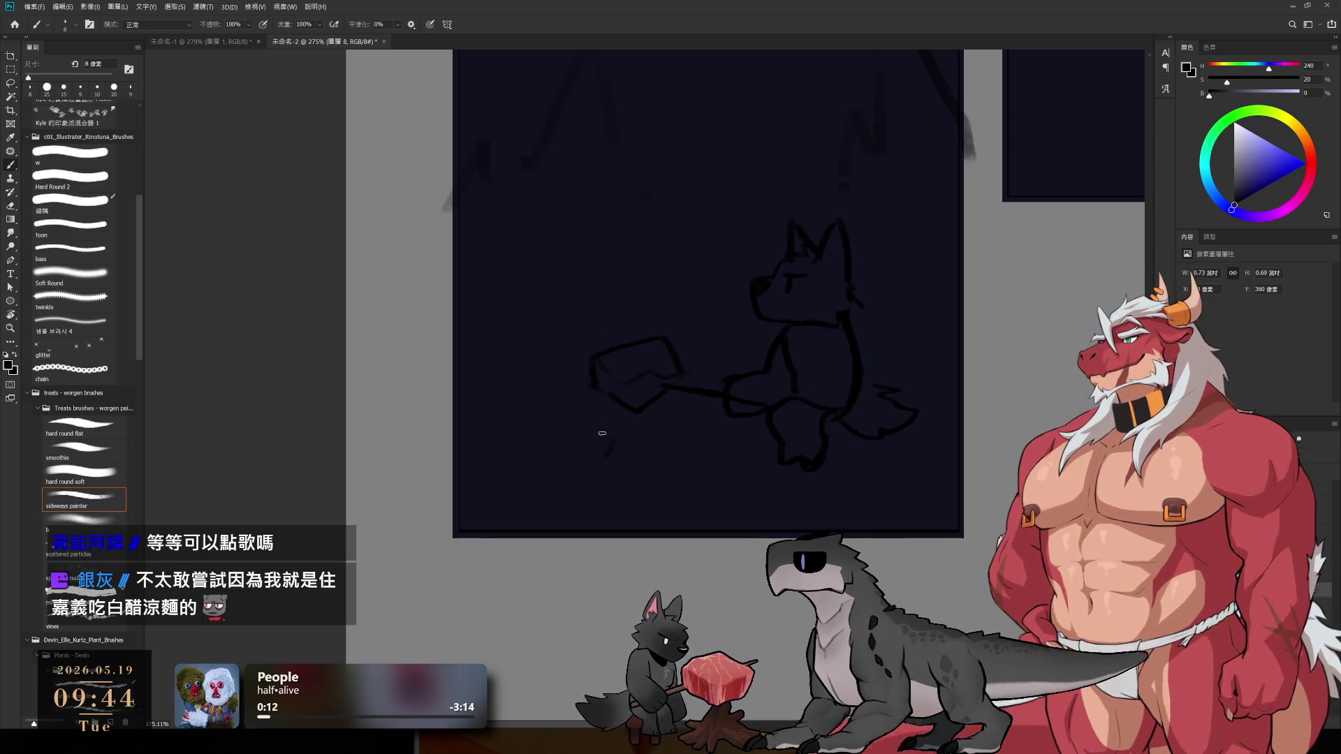
pyautogui.moveTo(583, 390); pyautogui.dragTo(569, 420)
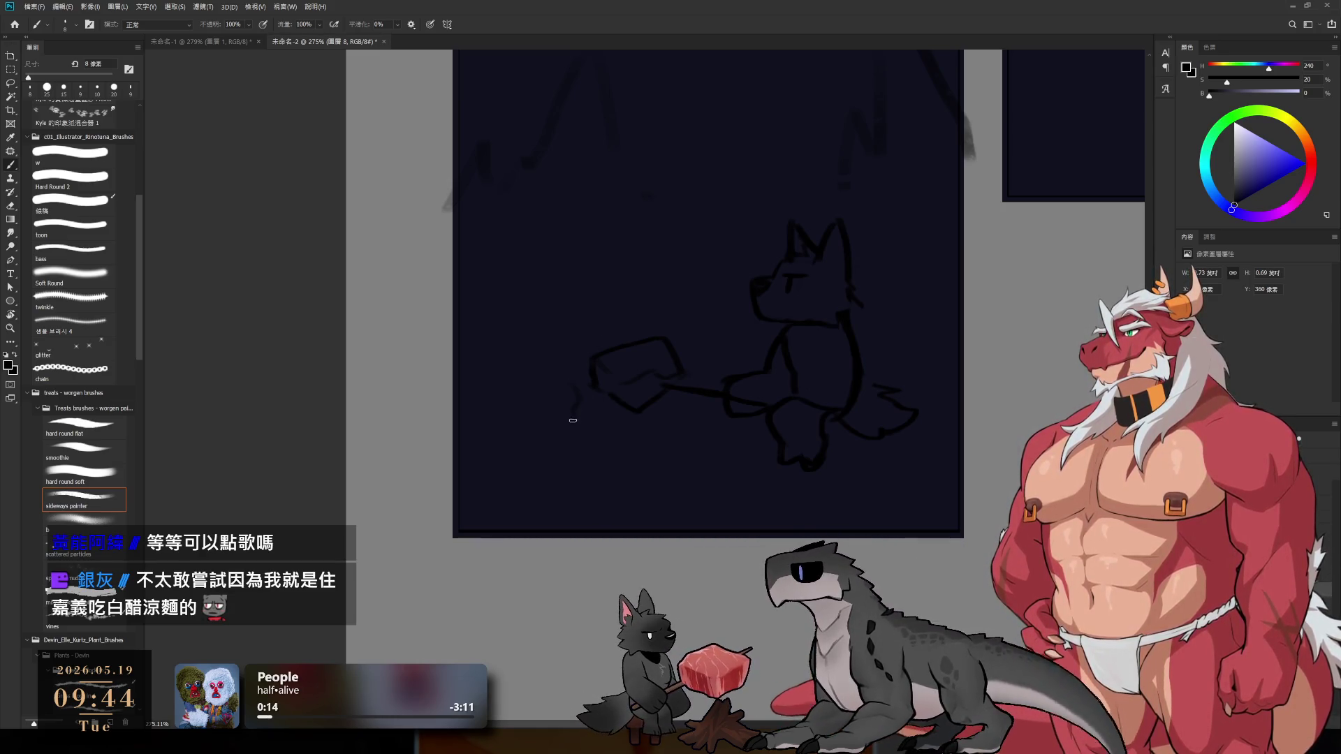
pyautogui.moveTo(696, 392)
pyautogui.mouseDown()
pyautogui.moveTo(683, 442)
pyautogui.moveTo(582, 439)
pyautogui.mouseUp()
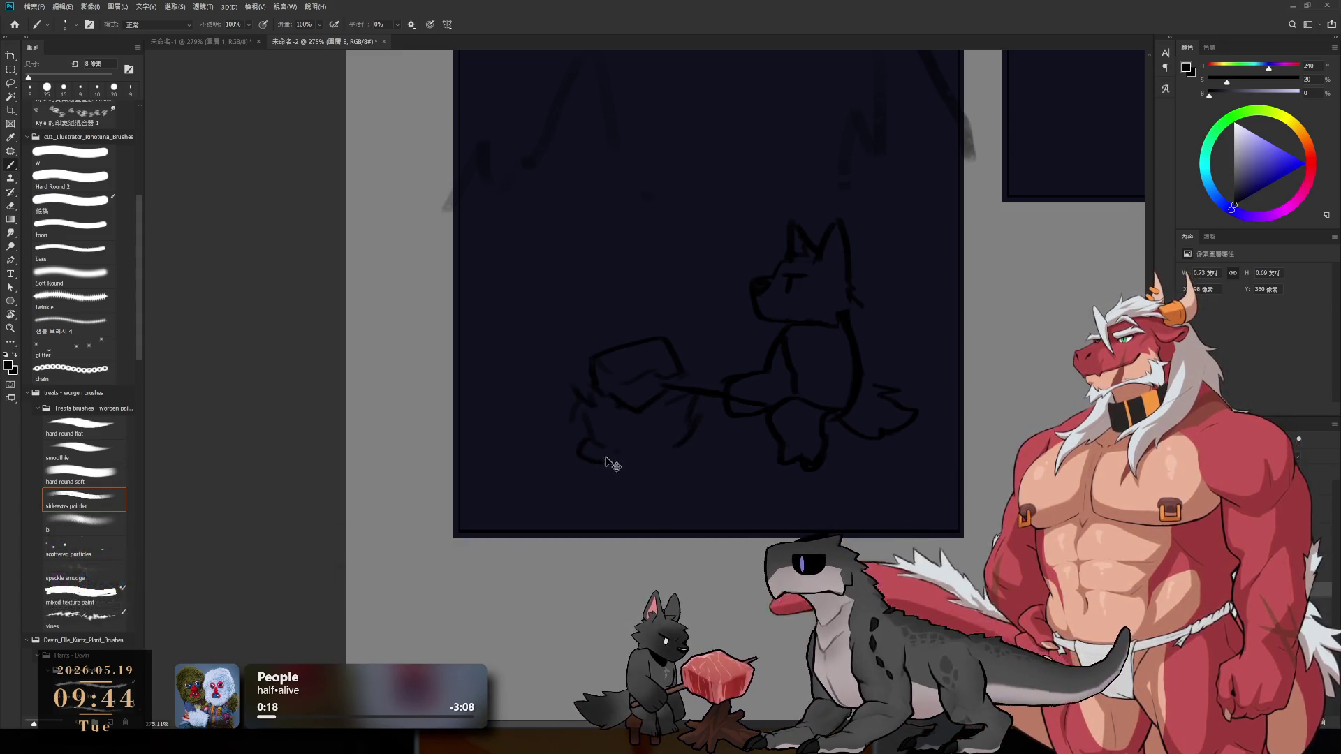
pyautogui.moveTo(573, 470)
pyautogui.mouseDown()
pyautogui.moveTo(656, 456)
pyautogui.moveTo(680, 543)
pyautogui.mouseUp()
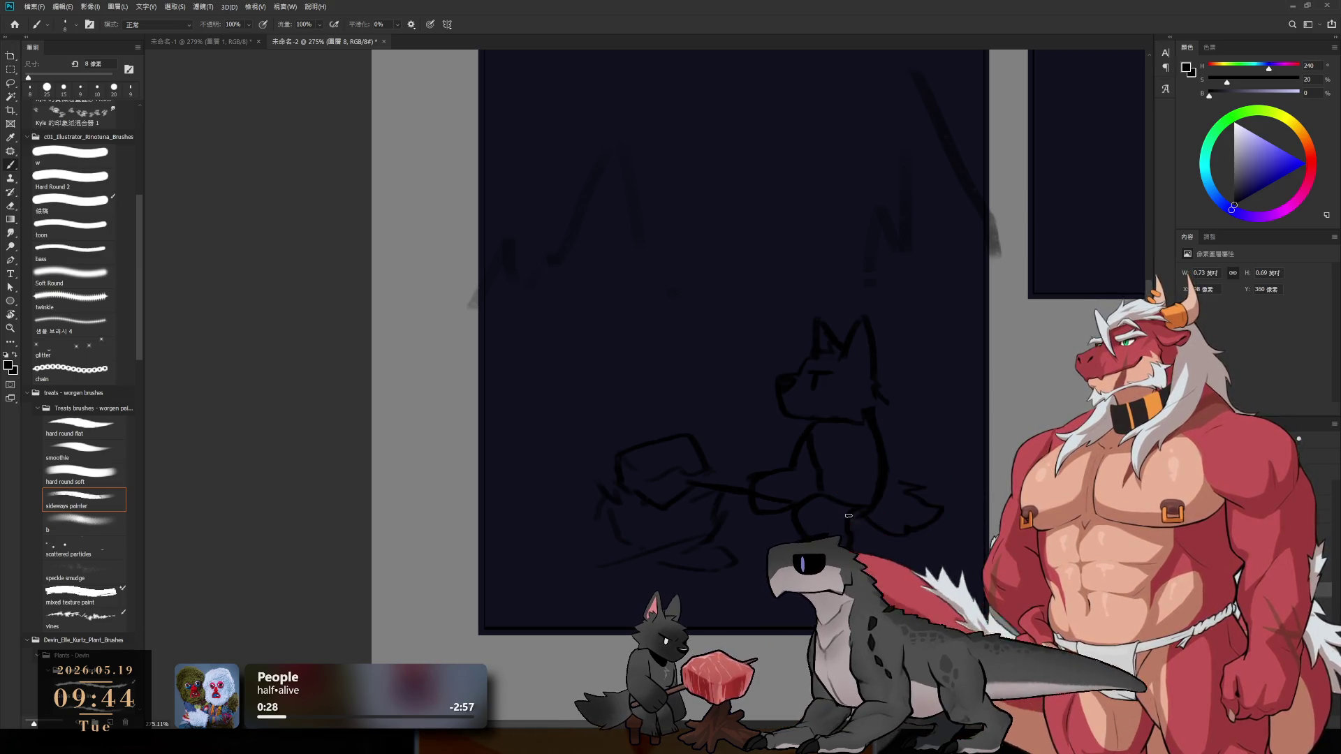
# - Zoom in on the wolf sketch and make layer 圖層 6 active
pyautogui.moveTo(793, 470)
pyautogui.mouseDown()
pyautogui.moveTo(739, 455)
pyautogui.moveTo(859, 509)
pyautogui.moveTo(820, 443)
pyautogui.moveTo(847, 488)
pyautogui.mouseUp()
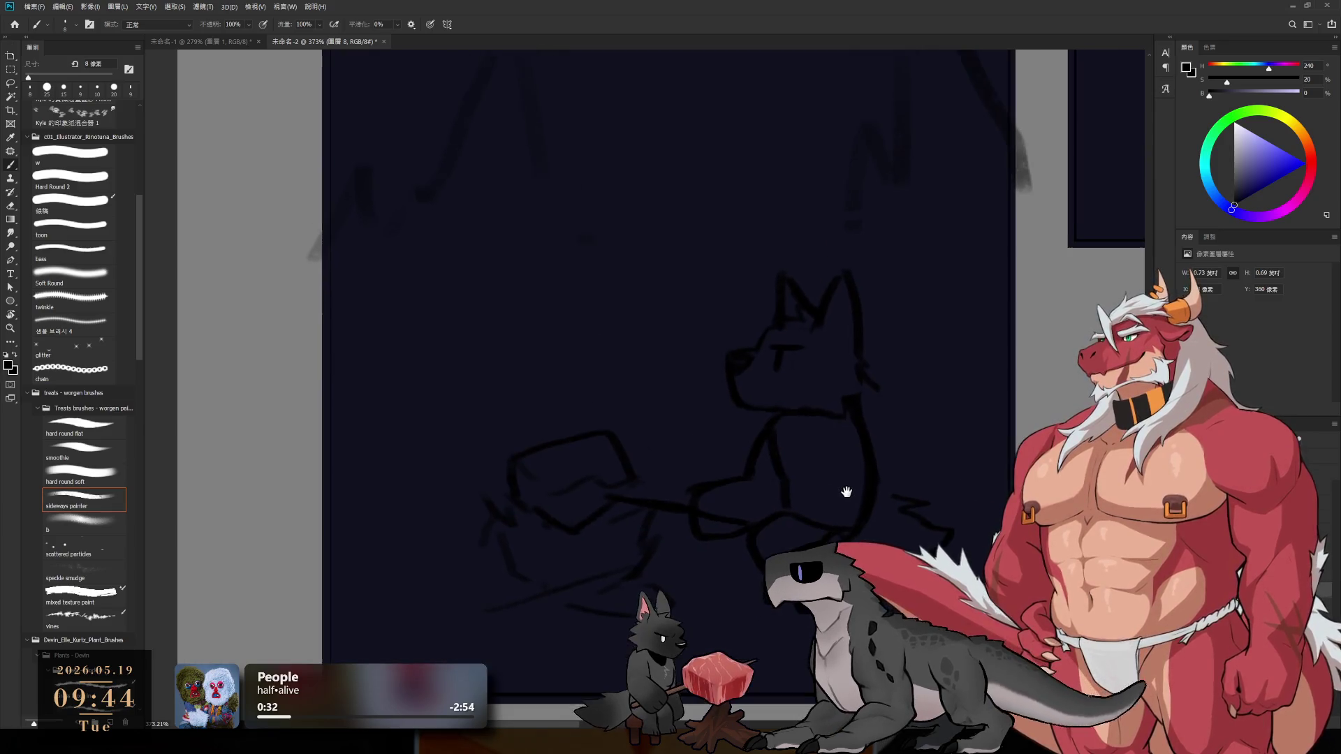
pyautogui.press('e')
pyautogui.press('b')
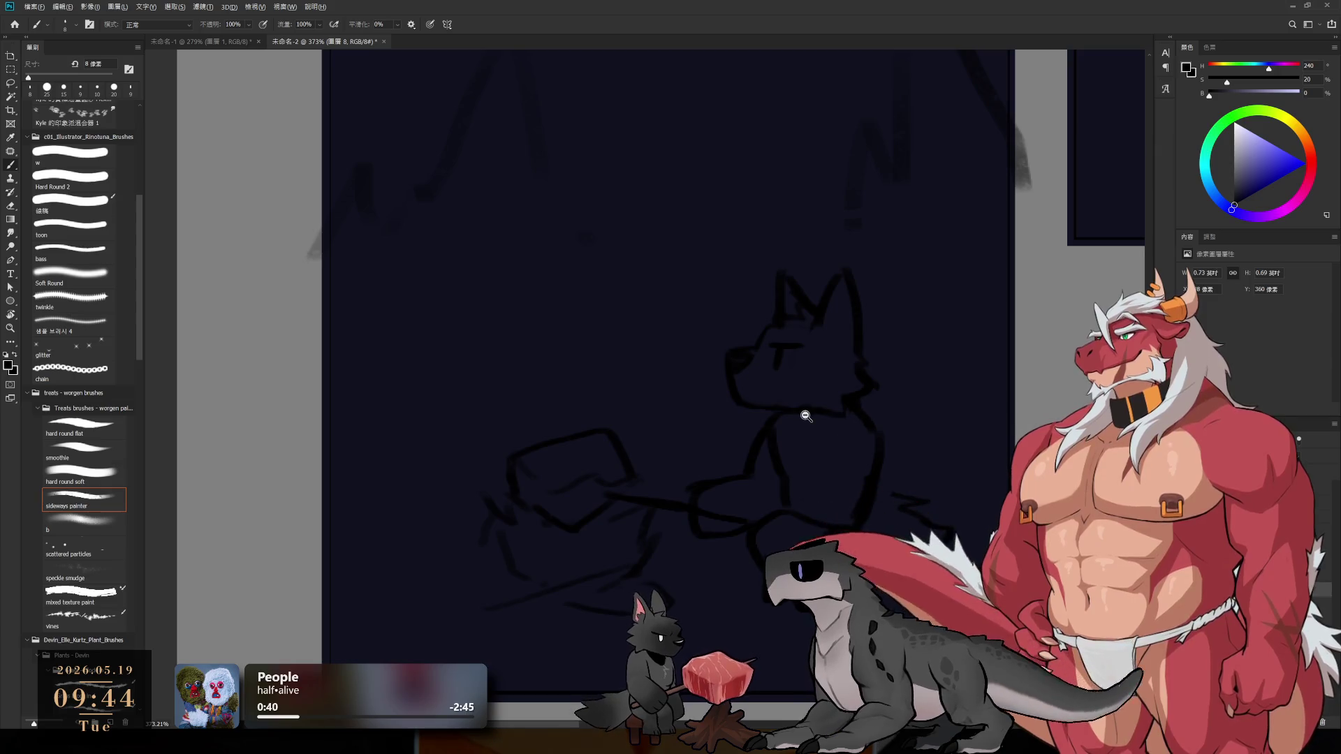
pyautogui.moveTo(807, 415); pyautogui.dragTo(751, 370)
pyautogui.moveTo(840, 446); pyautogui.dragTo(866, 445)
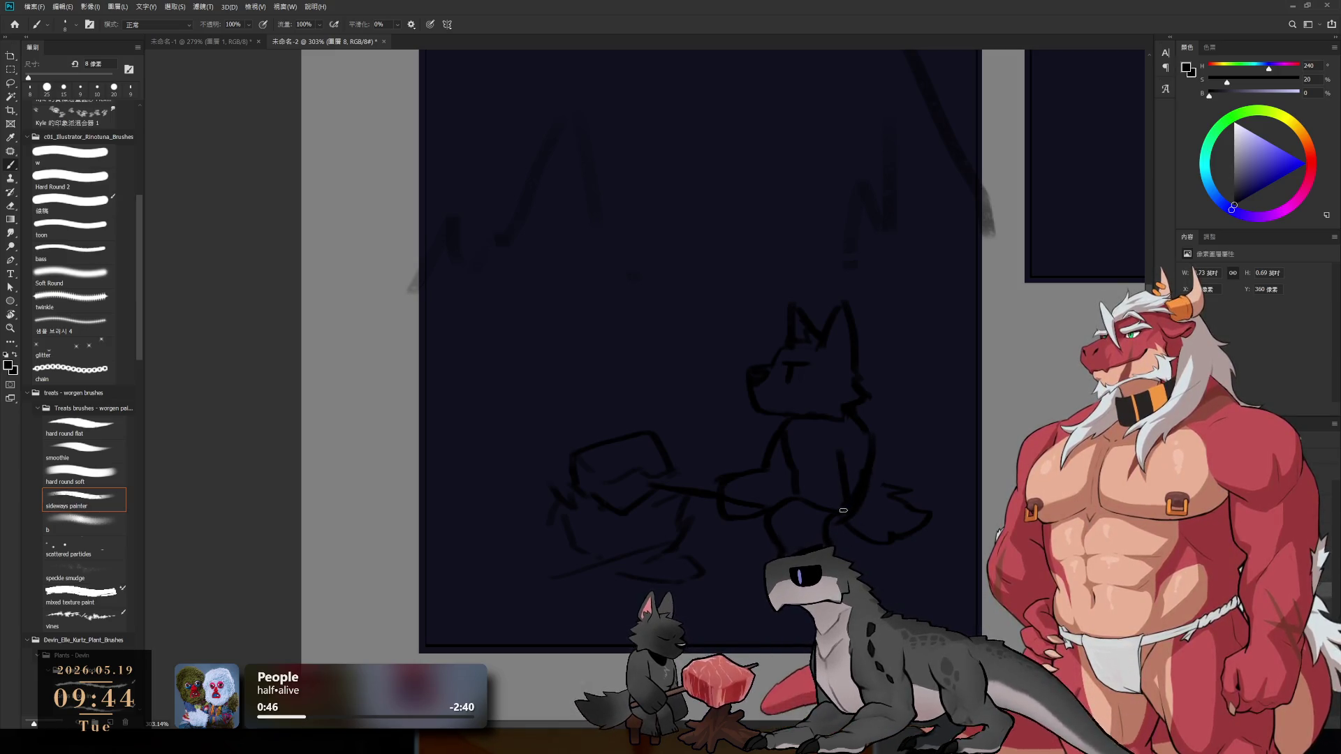
pyautogui.press('e')
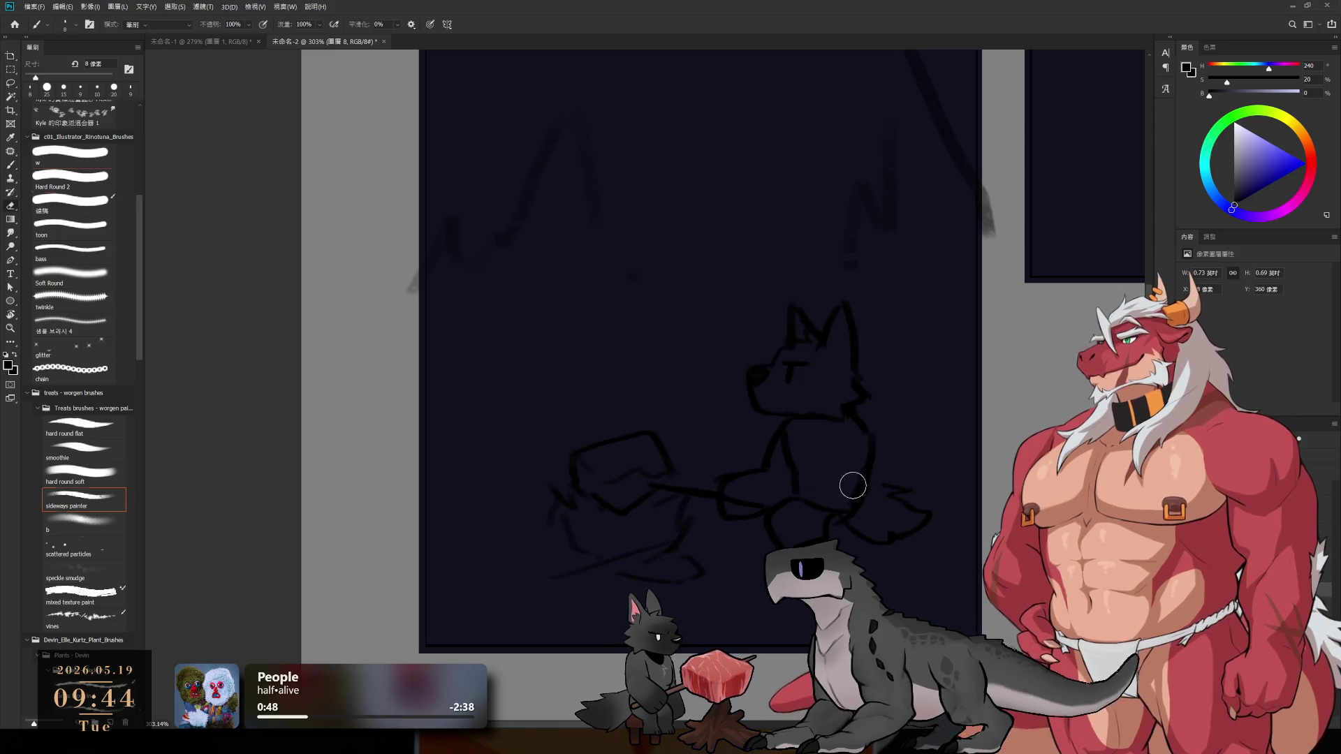
pyautogui.press('b')
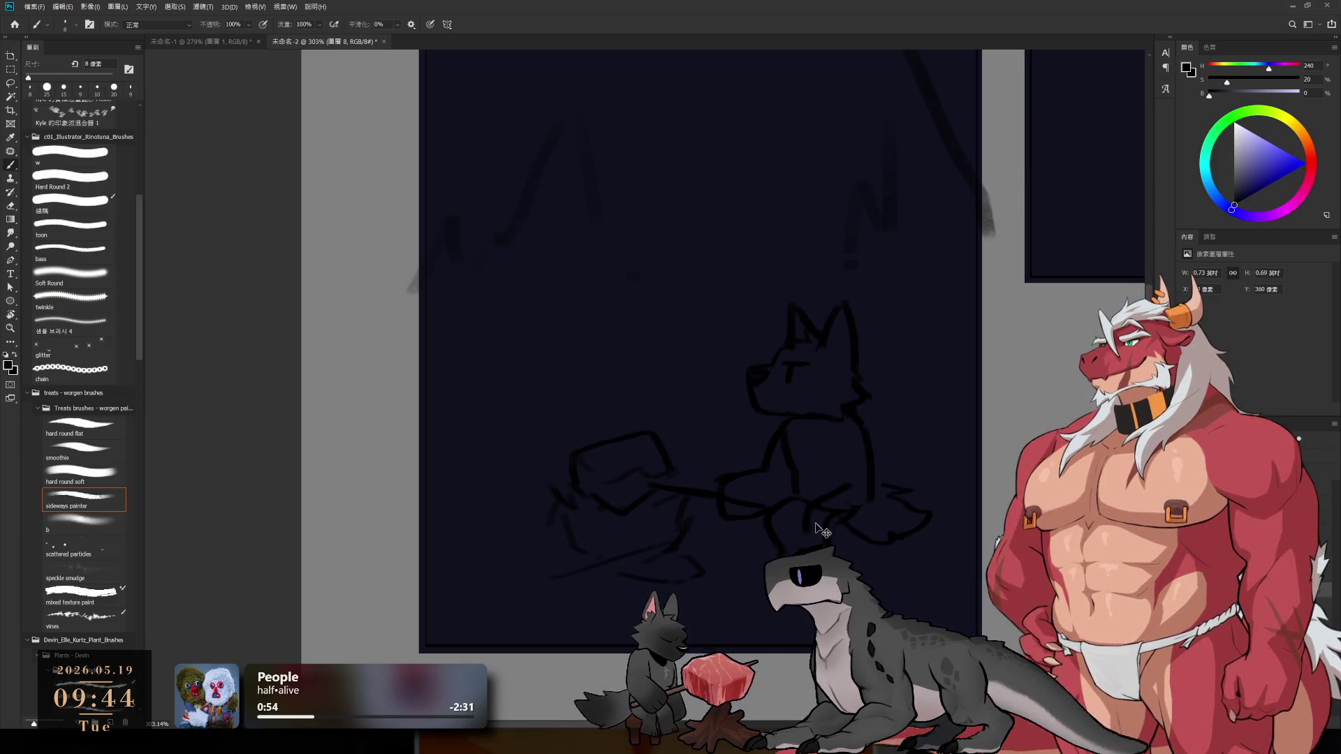
pyautogui.press('e')
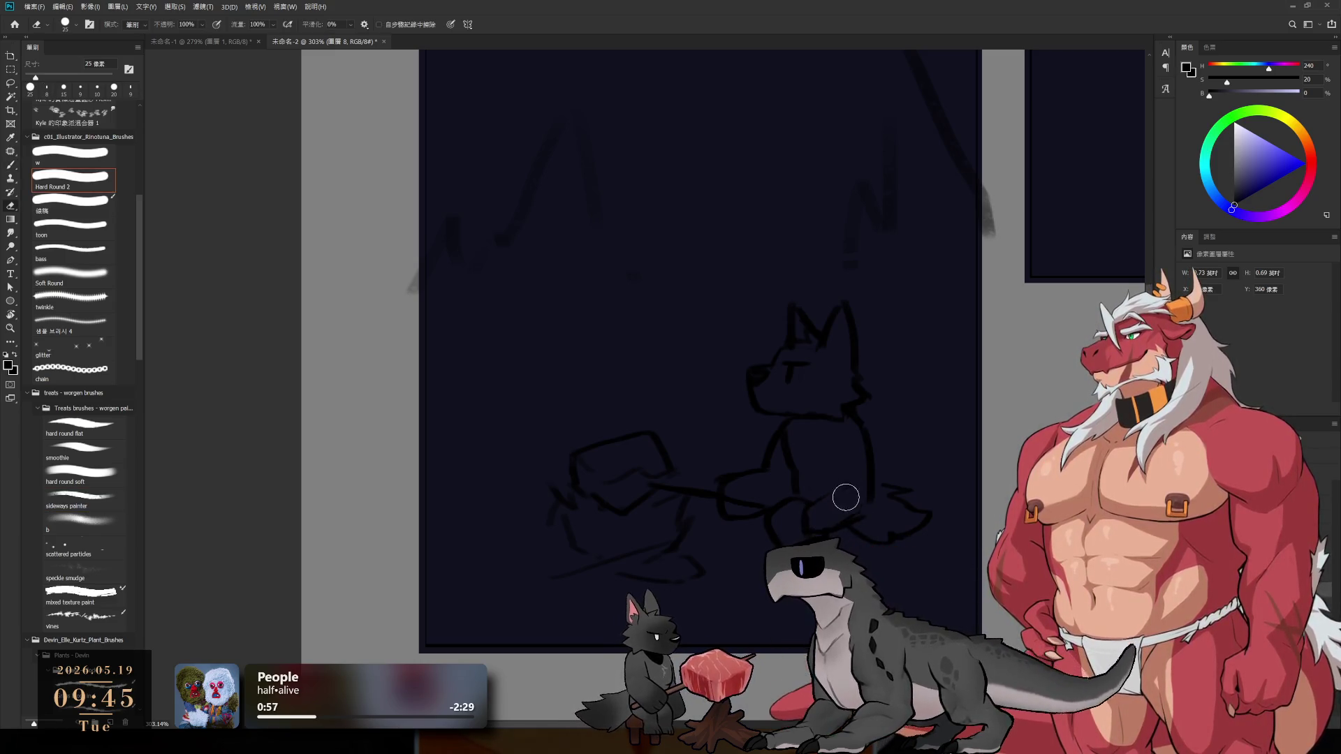
pyautogui.press('b')
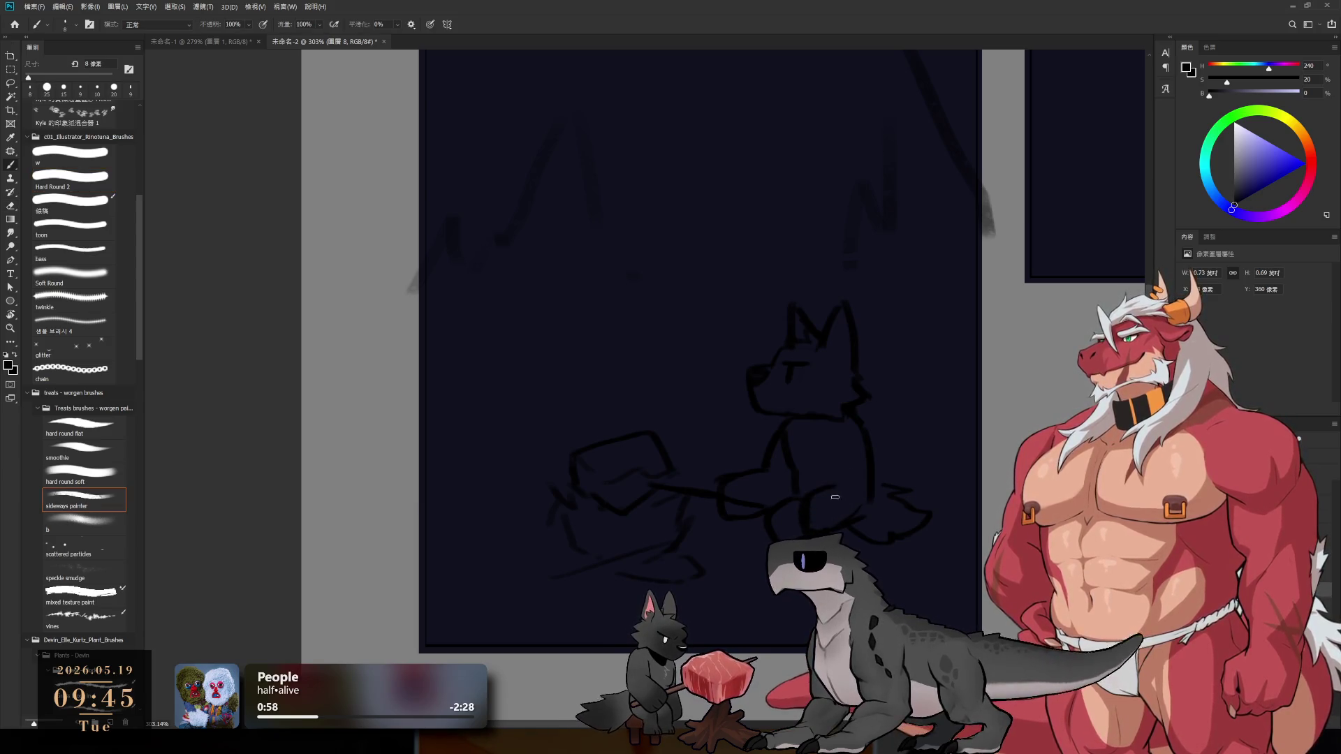
pyautogui.keyDown('ctrl'); pyautogui.click(843, 517); pyautogui.keyUp('ctrl')
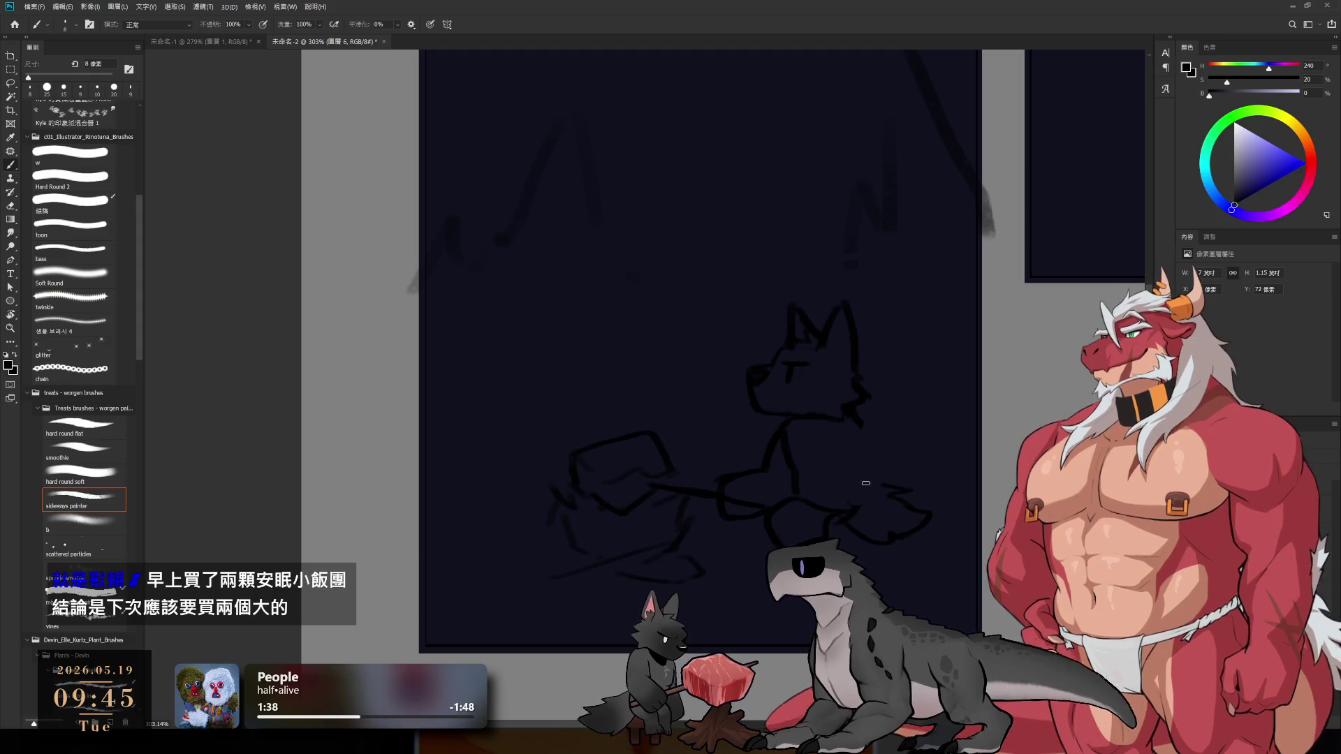
# - Add short dark strokes to the wolf's chest and body on 圖層 8, cleaning them with the Eraser
pyautogui.moveTo(833, 450); pyautogui.dragTo(833, 468)
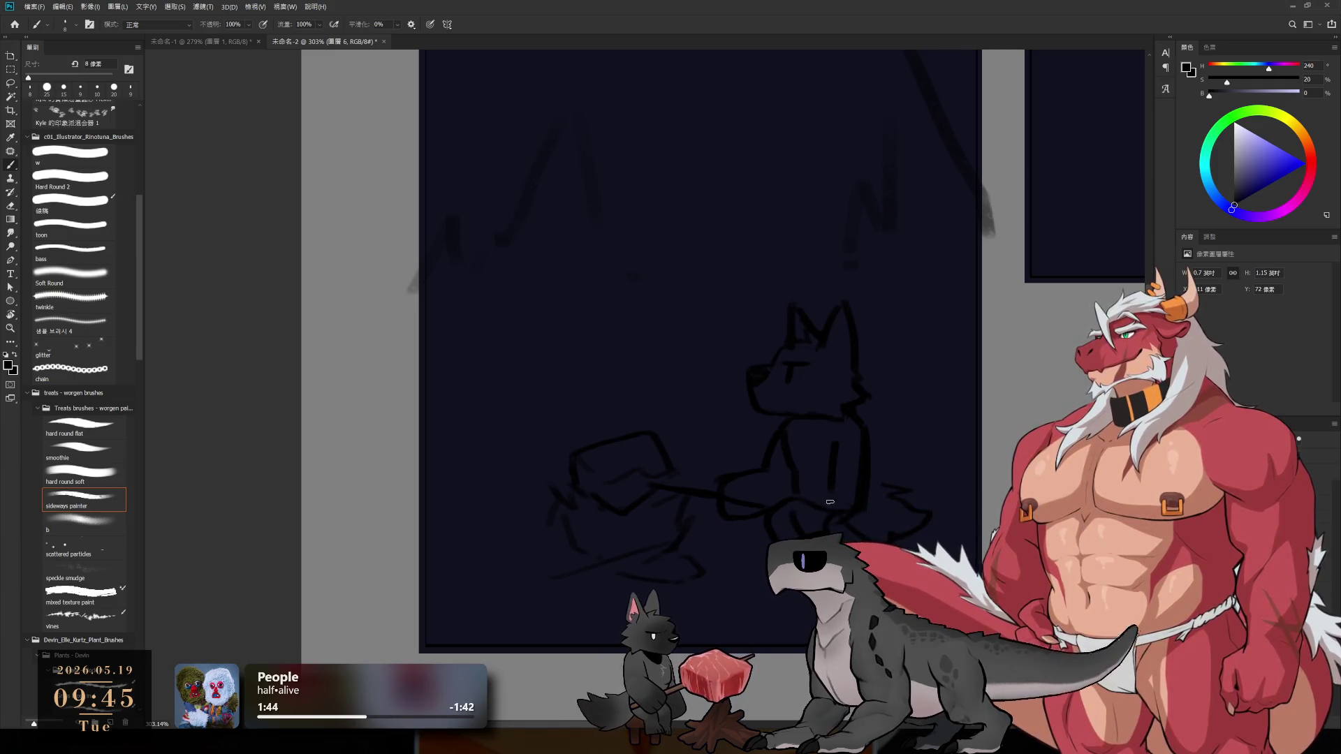
pyautogui.press('e')
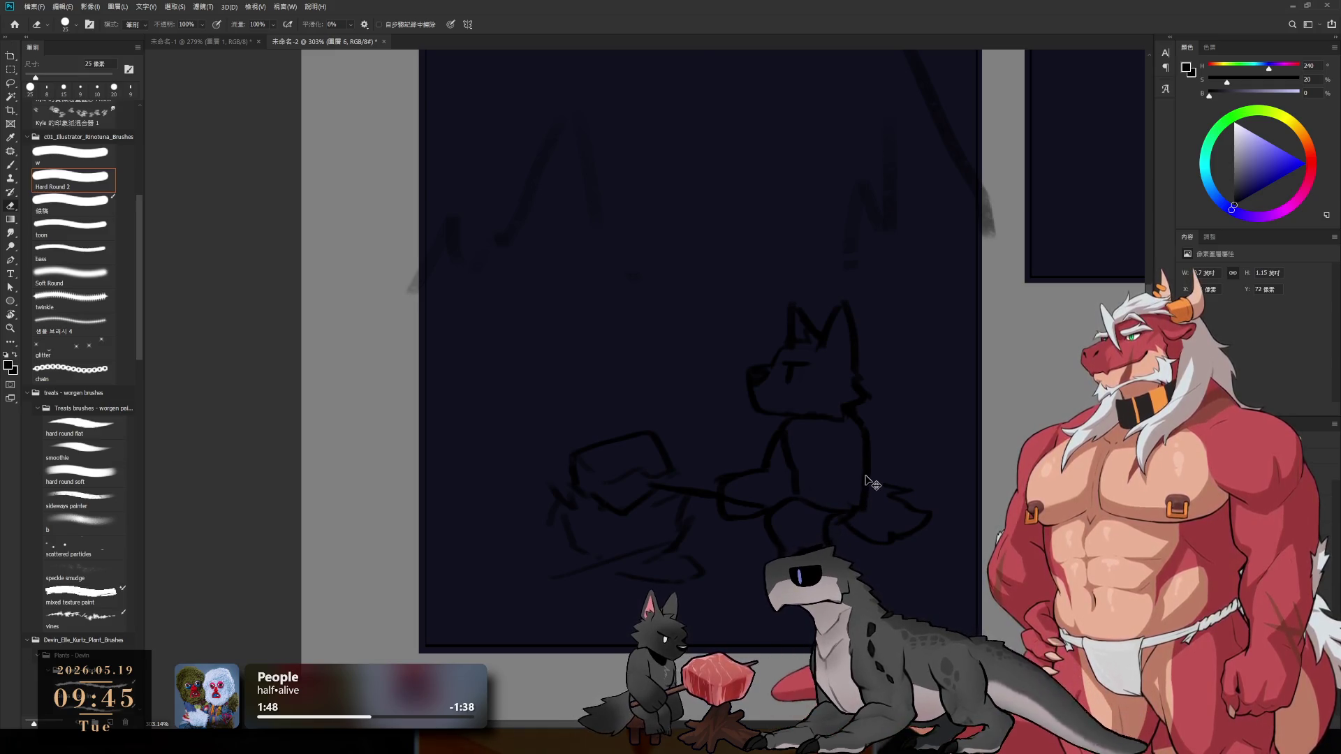
pyautogui.moveTo(872, 484)
pyautogui.mouseDown()
pyautogui.moveTo(871, 511)
pyautogui.moveTo(867, 485)
pyautogui.mouseUp()
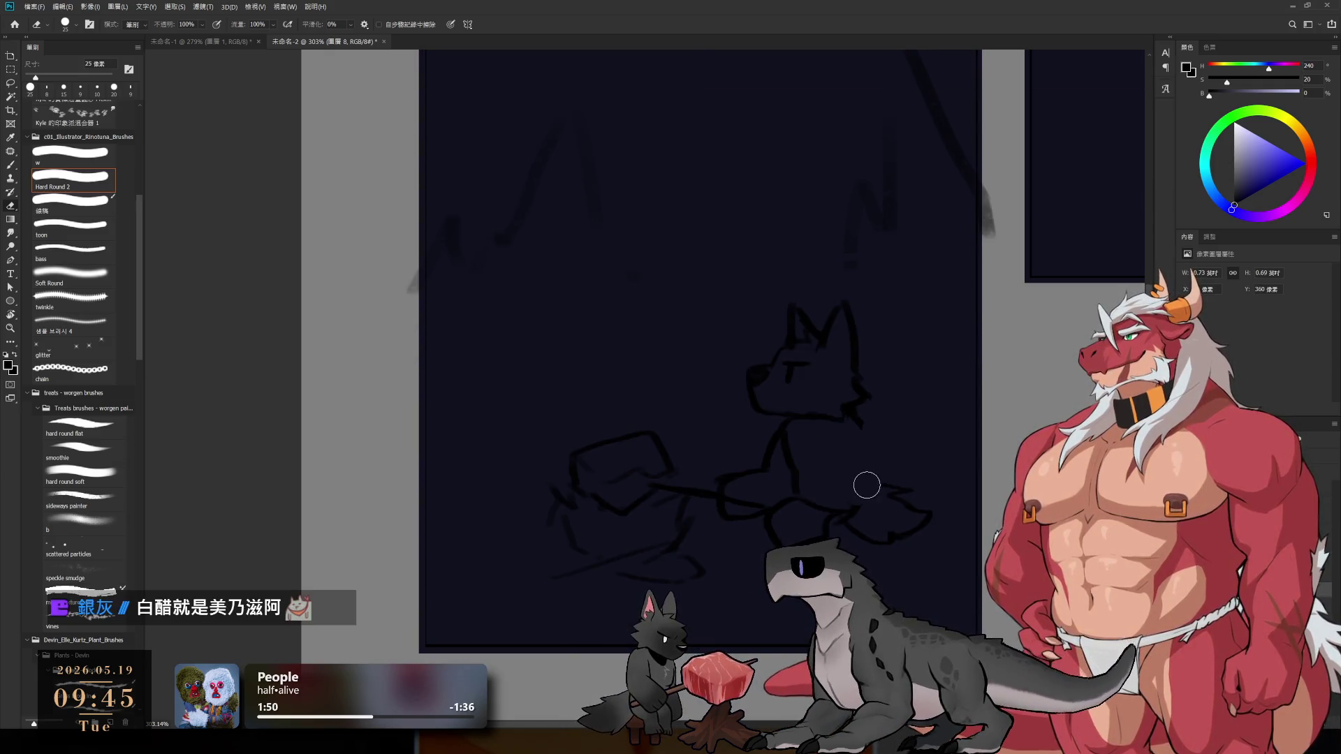
pyautogui.press('b')
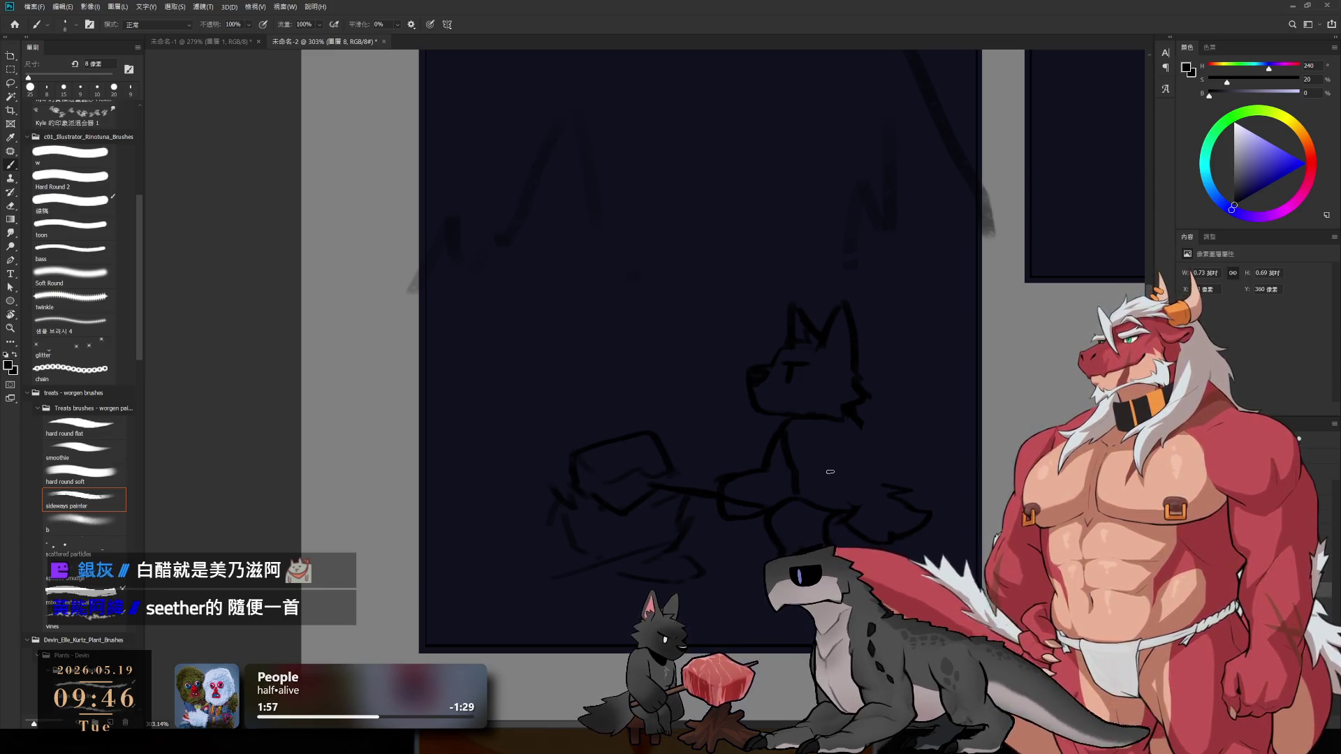
pyautogui.moveTo(858, 429); pyautogui.dragTo(863, 468)
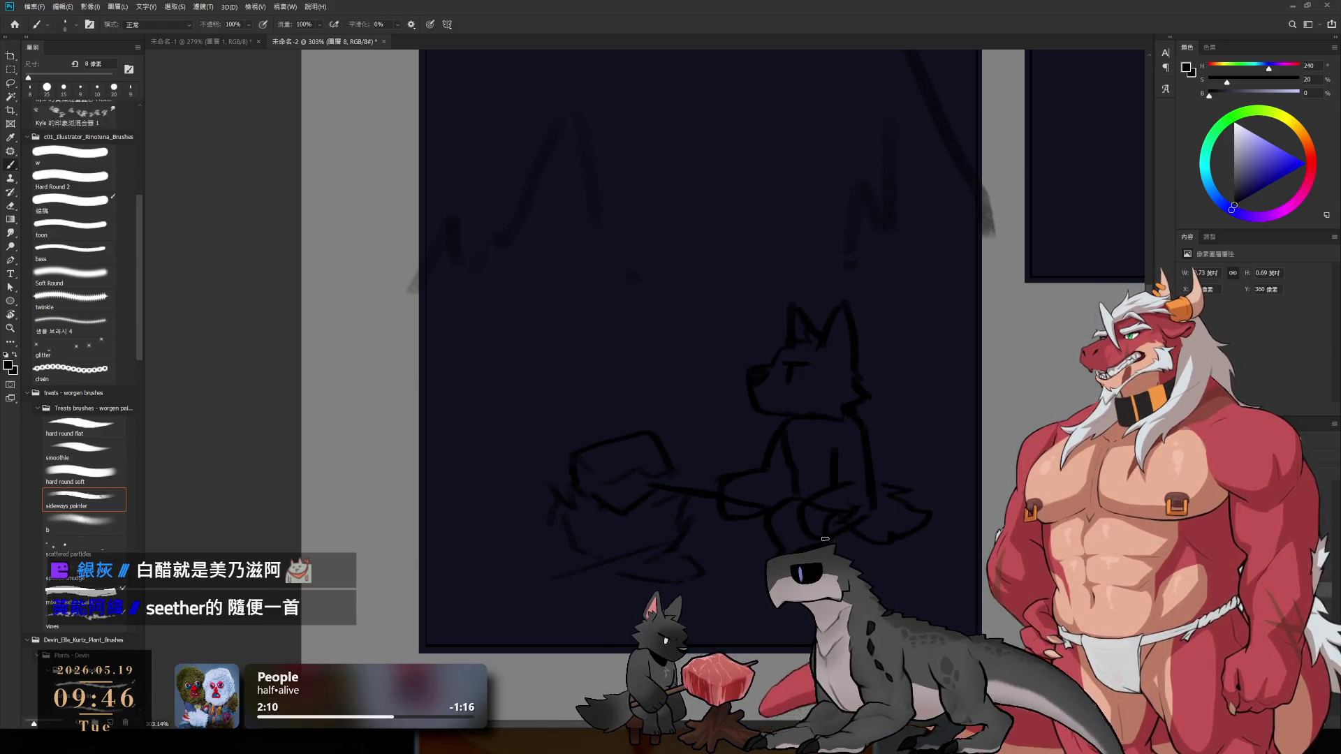
pyautogui.press('e')
pyautogui.press('e')
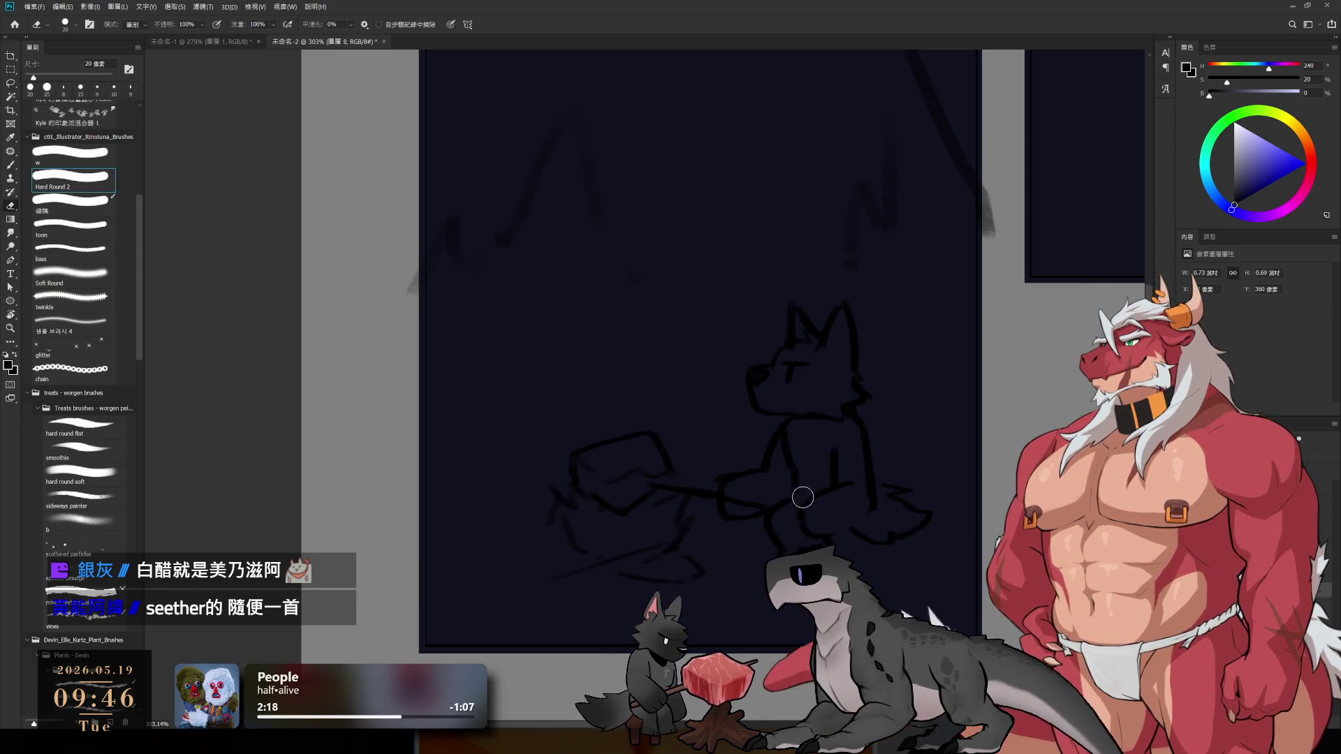
pyautogui.press('b')
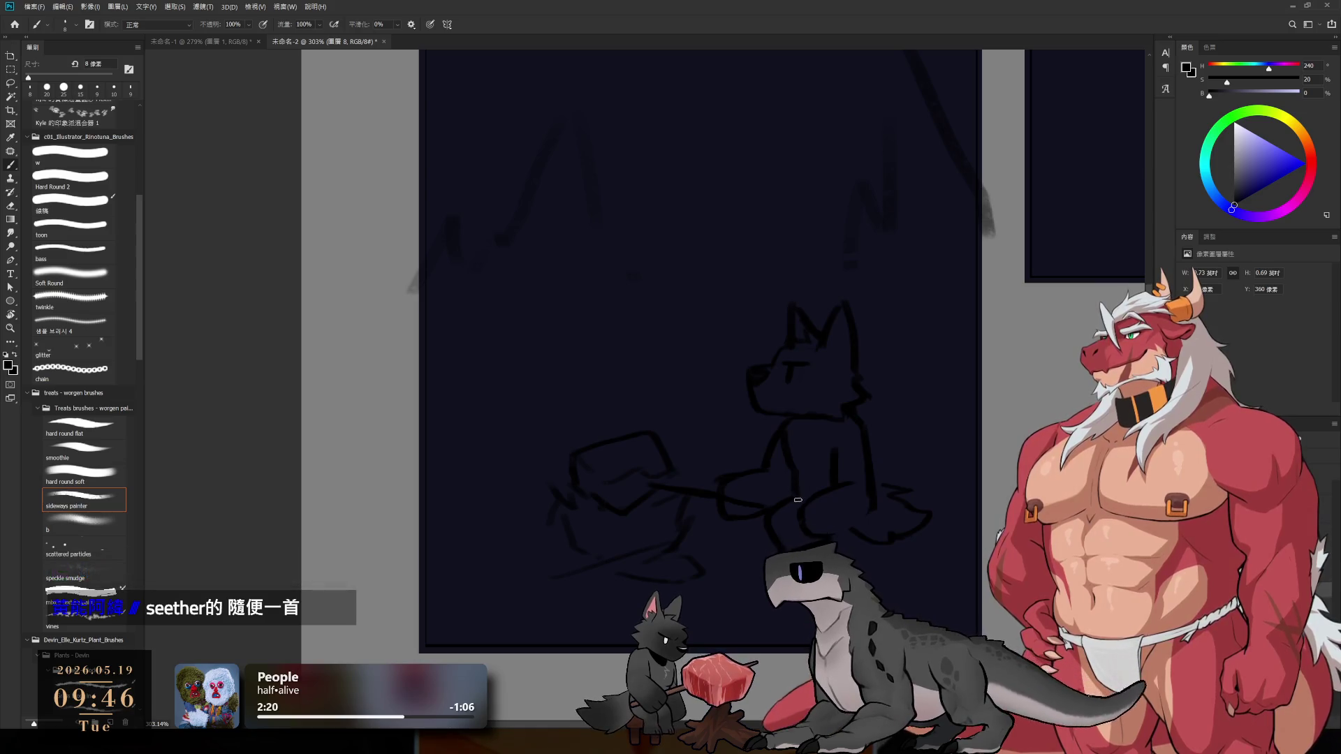
pyautogui.press('e')
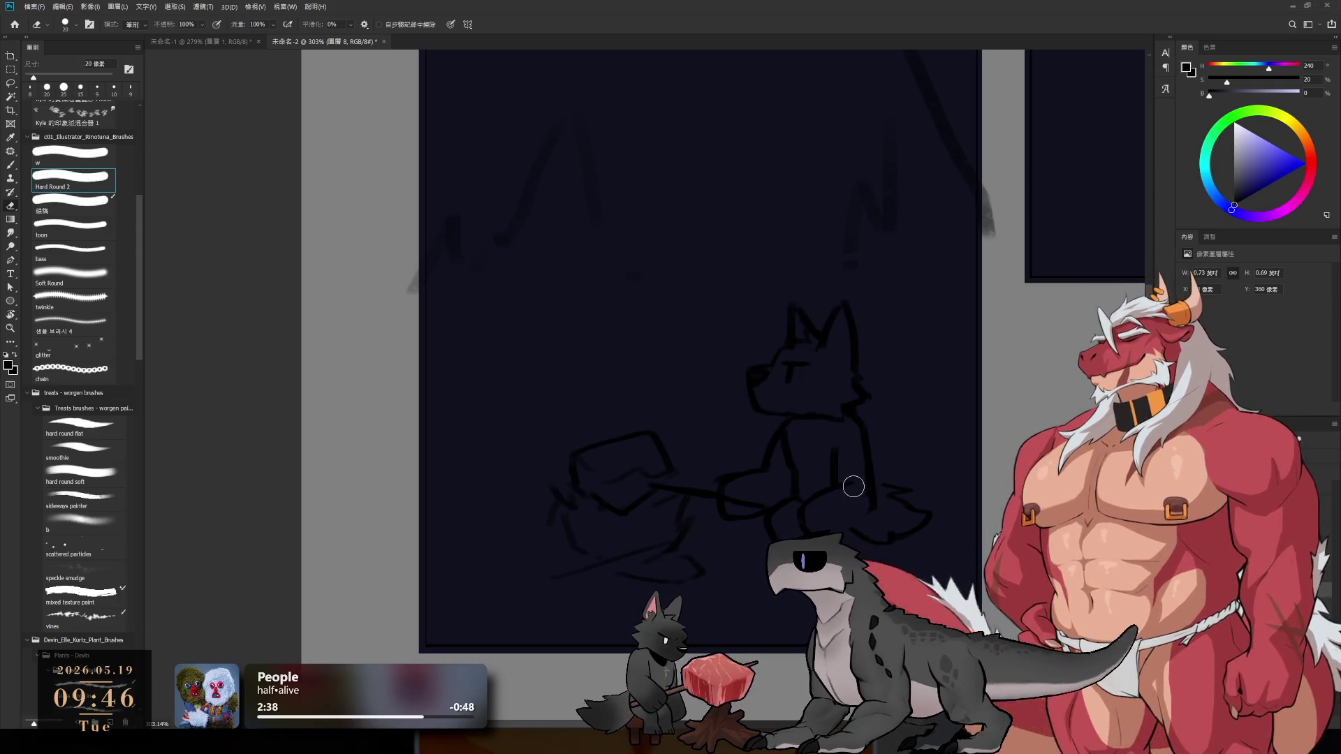
pyautogui.press('b')
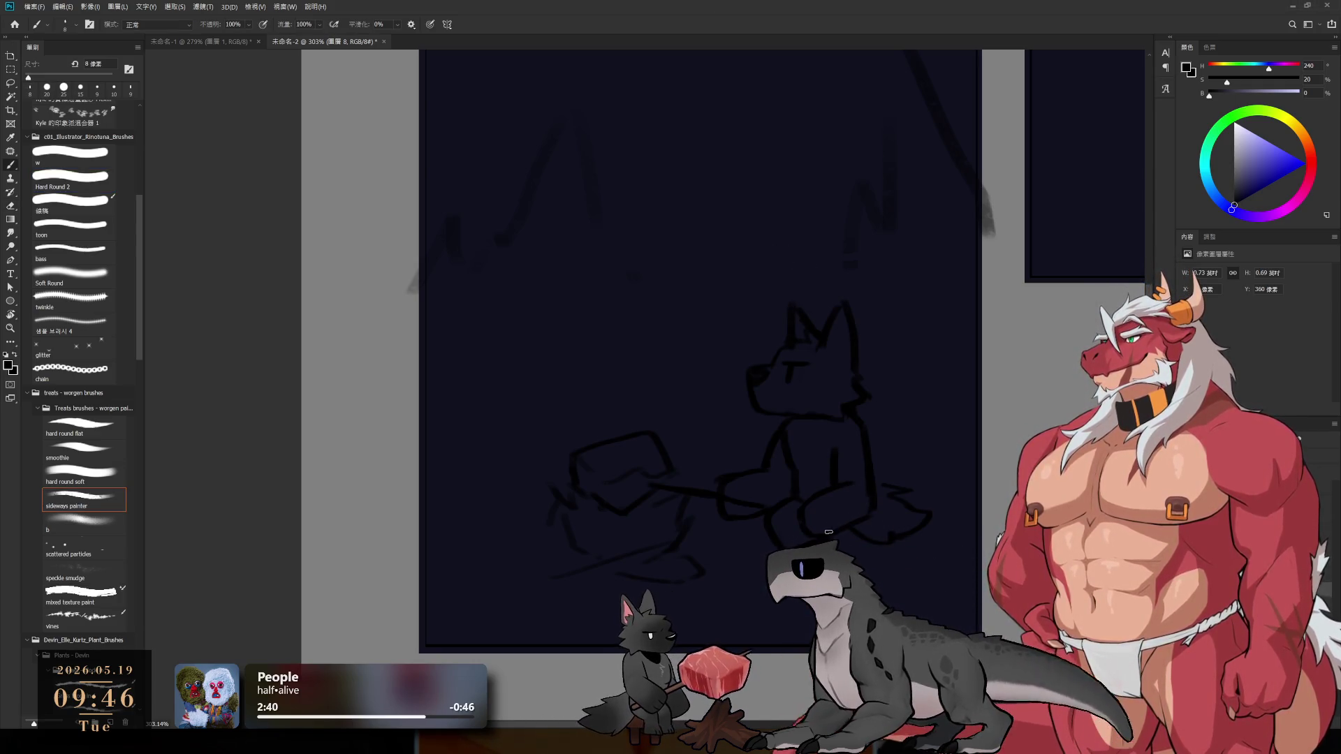
pyautogui.press('e')
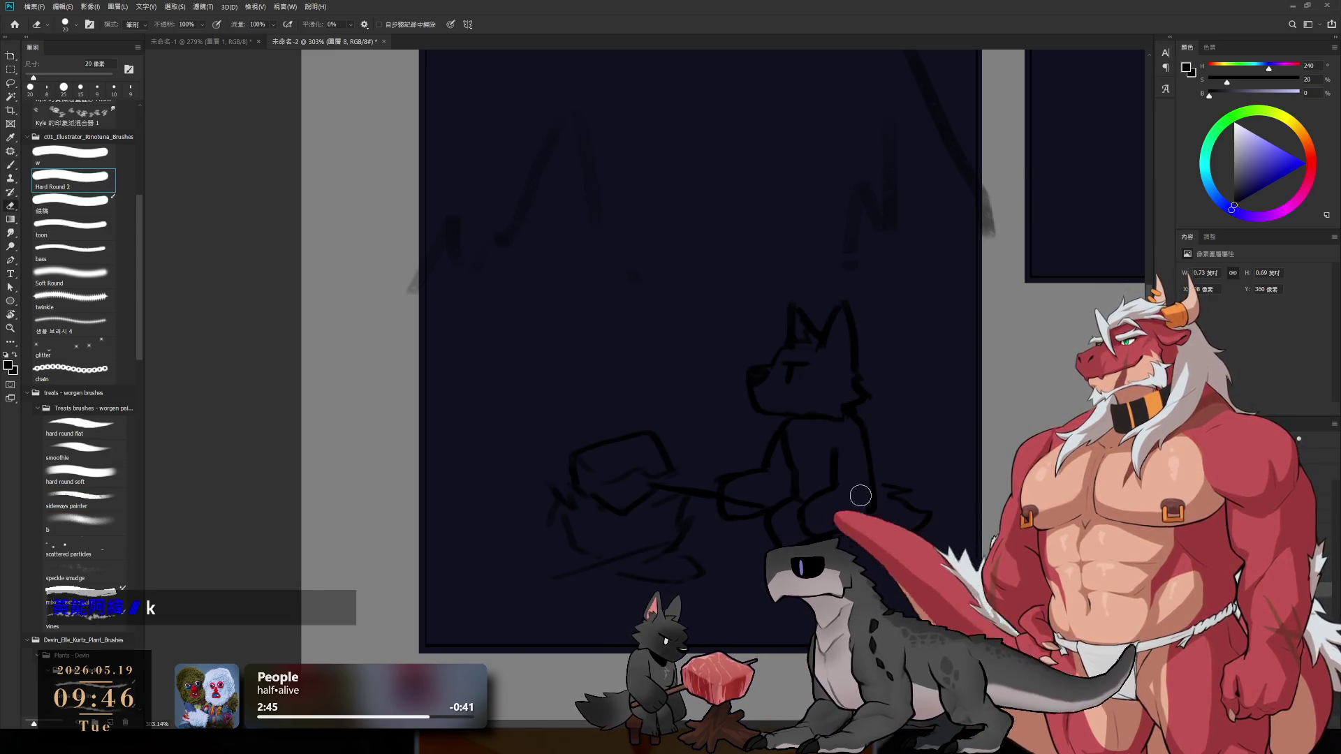
pyautogui.press('b')
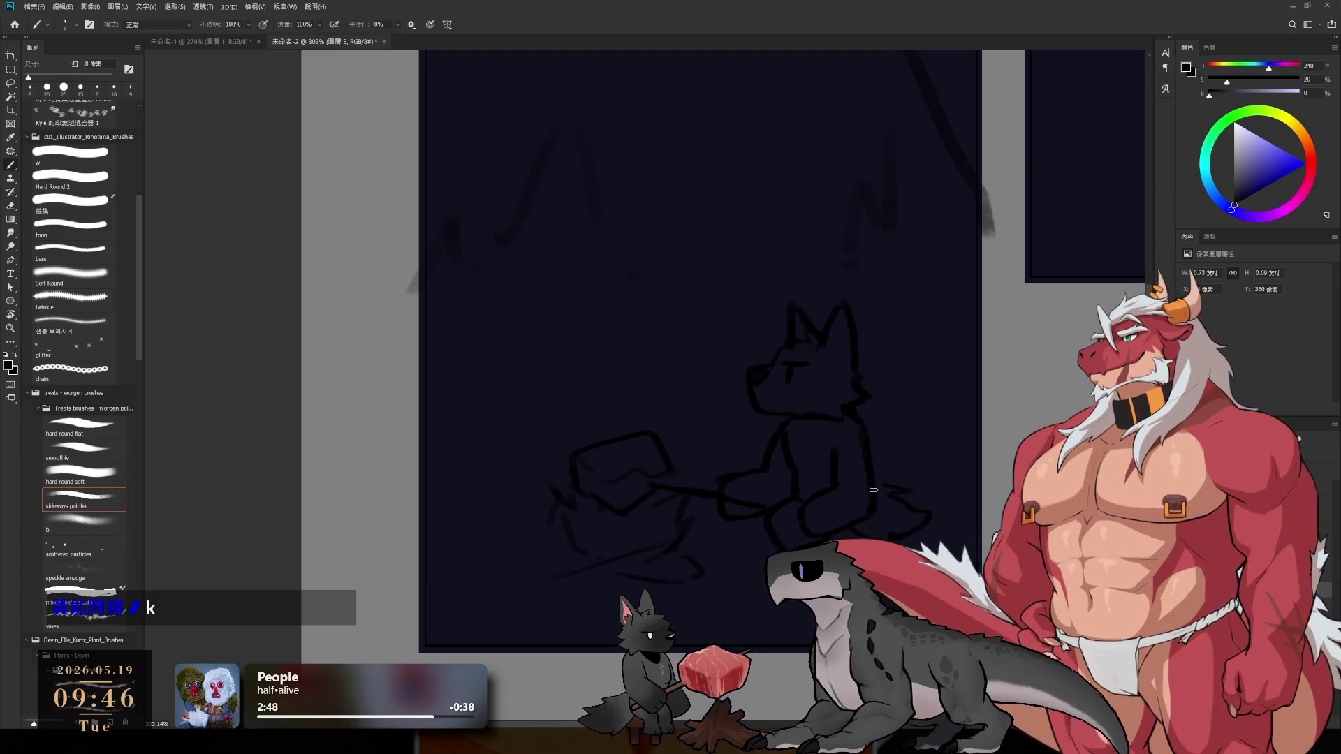
pyautogui.press('e')
pyautogui.press('b')
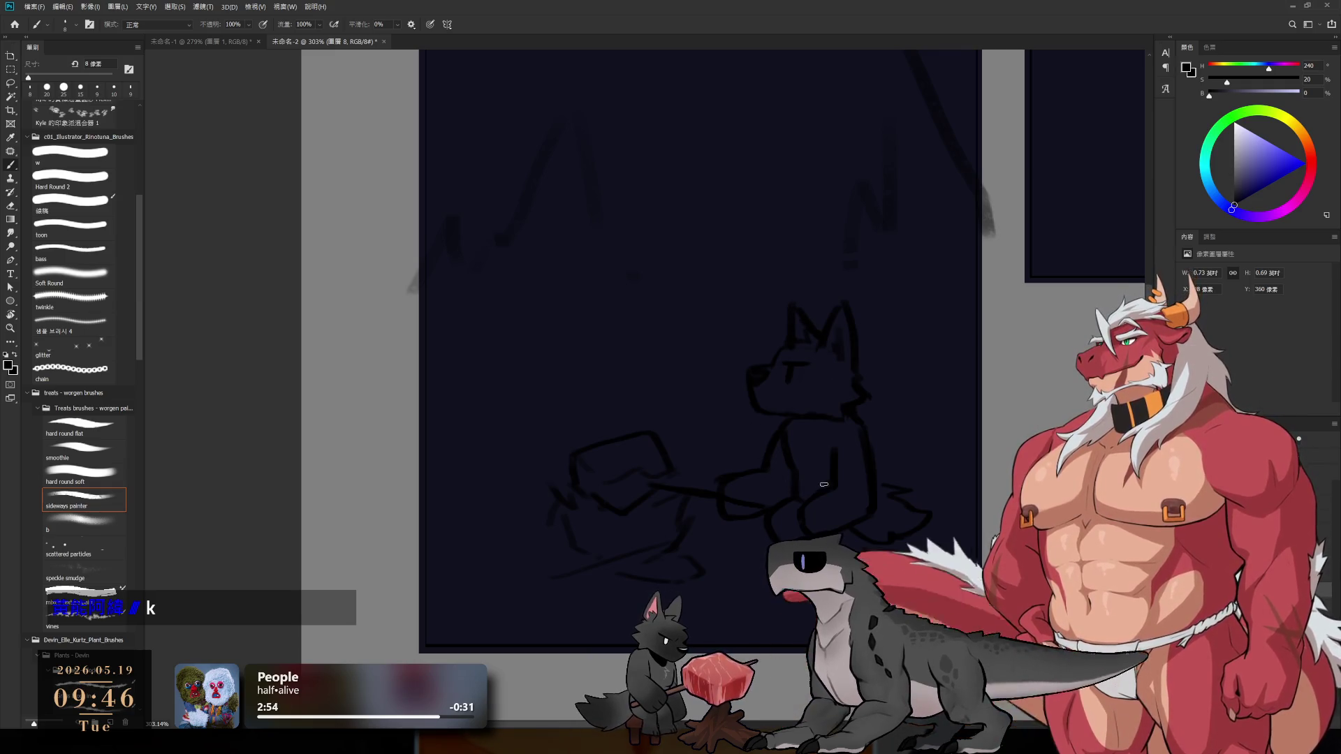
# - Make the brush slightly larger, finish the touch-ups, and pick the Lasso tool
pyautogui.scroll(-5, 751, 414)
pyautogui.scroll(5, 787, 443)
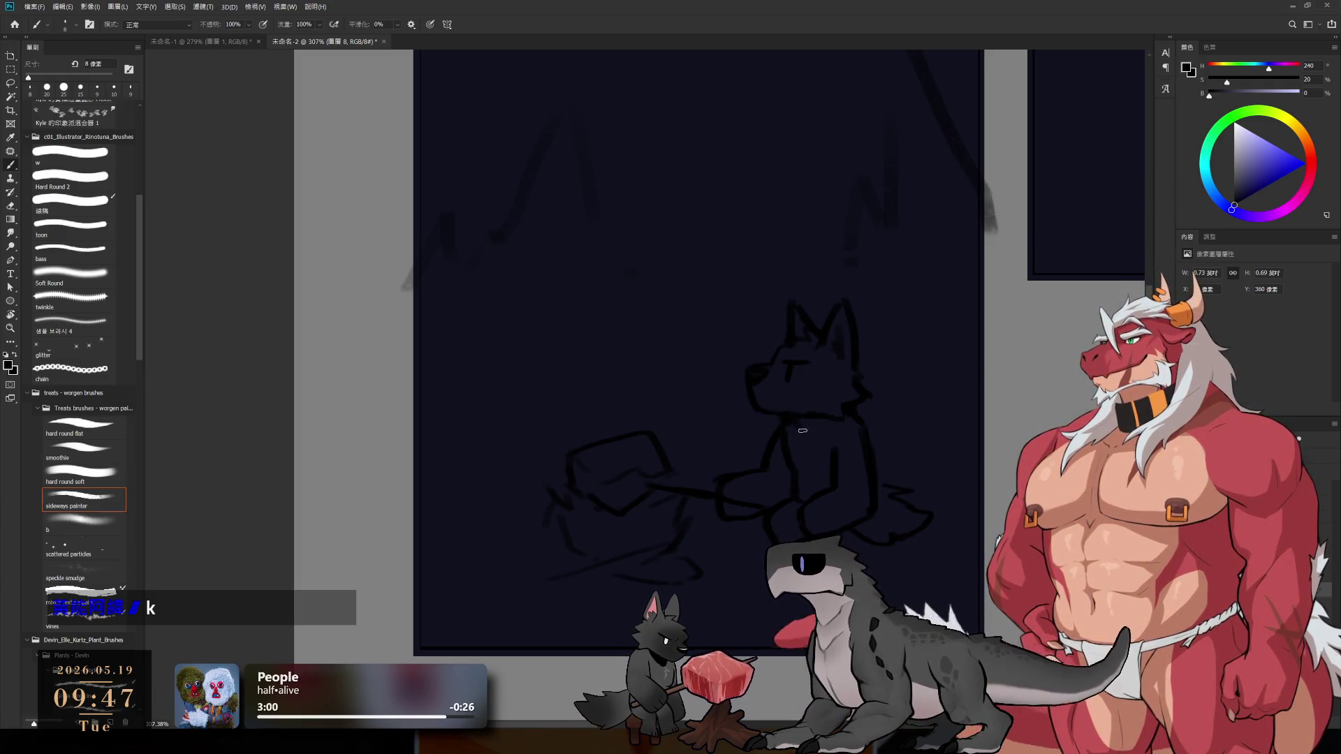
pyautogui.press(']')
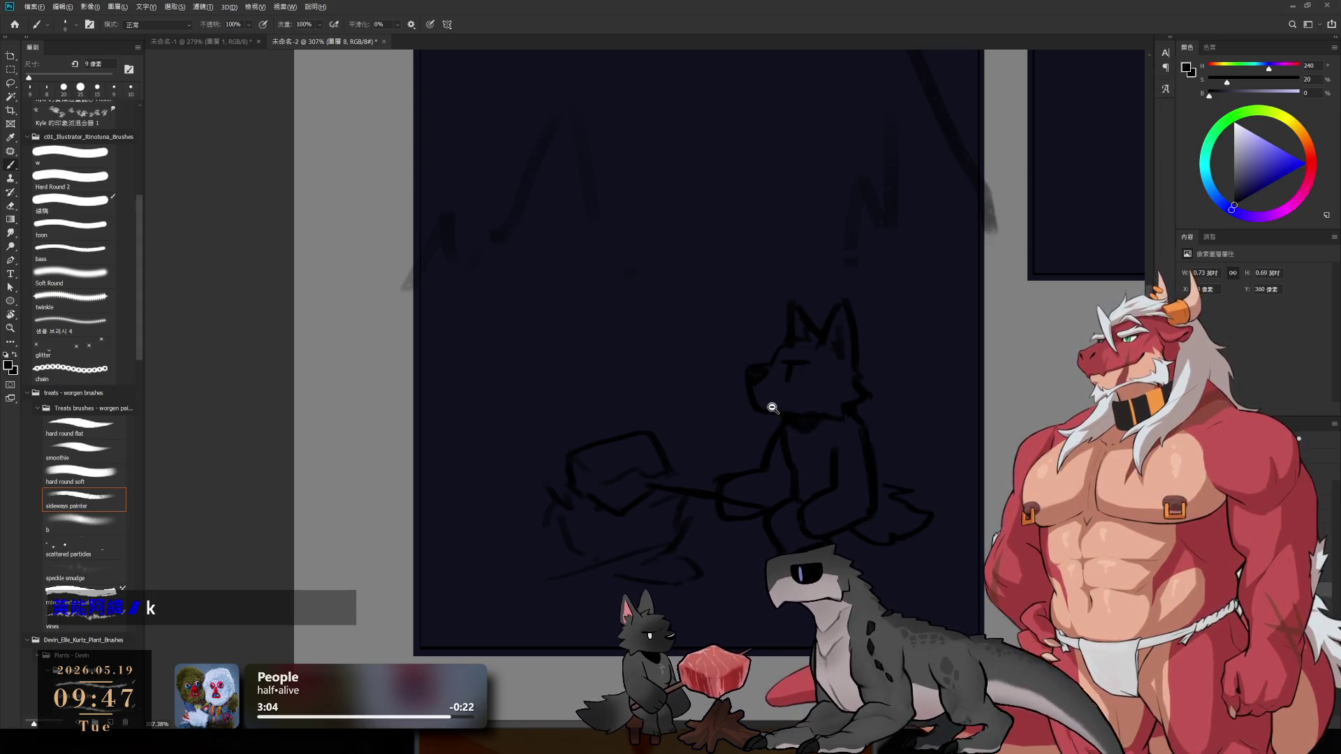
pyautogui.scroll(-3, 771, 408)
pyautogui.scroll(2, 784, 399)
pyautogui.scroll(-1, 753, 367)
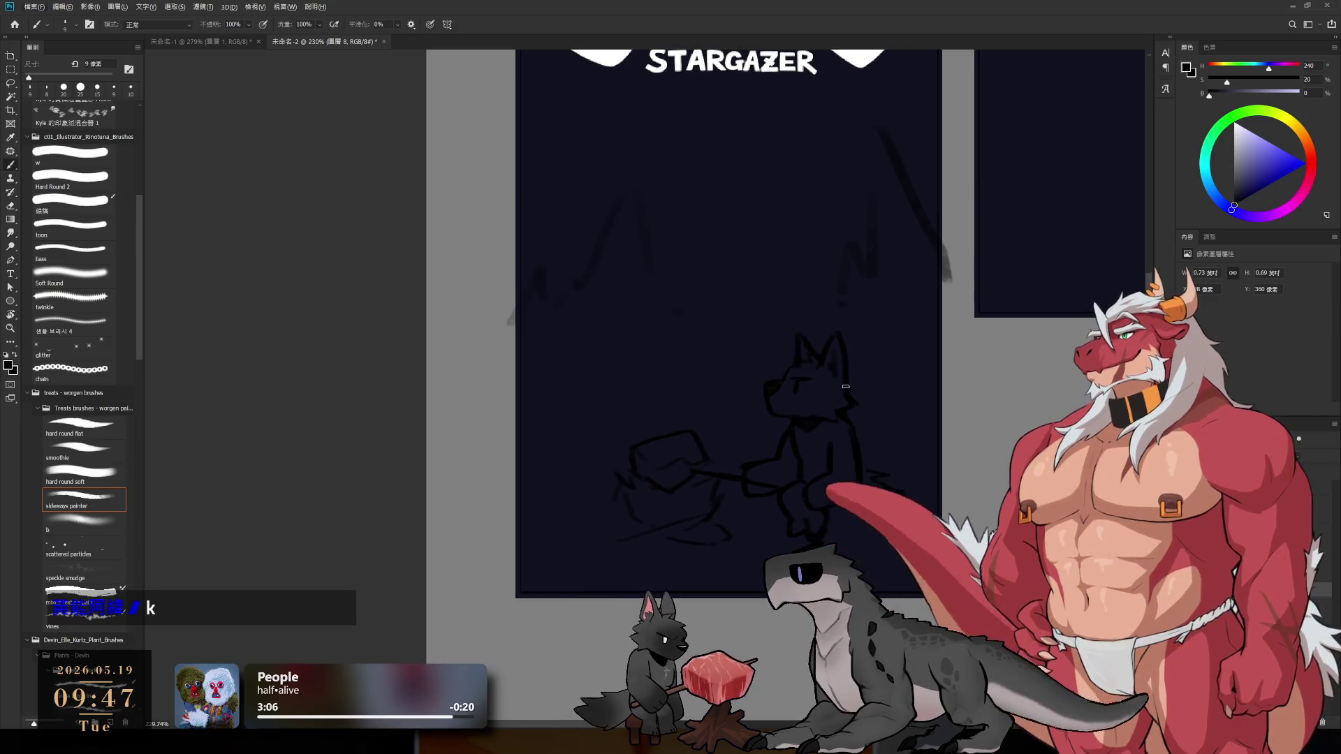
pyautogui.scroll(1, 817, 459)
pyautogui.scroll(3, 817, 459)
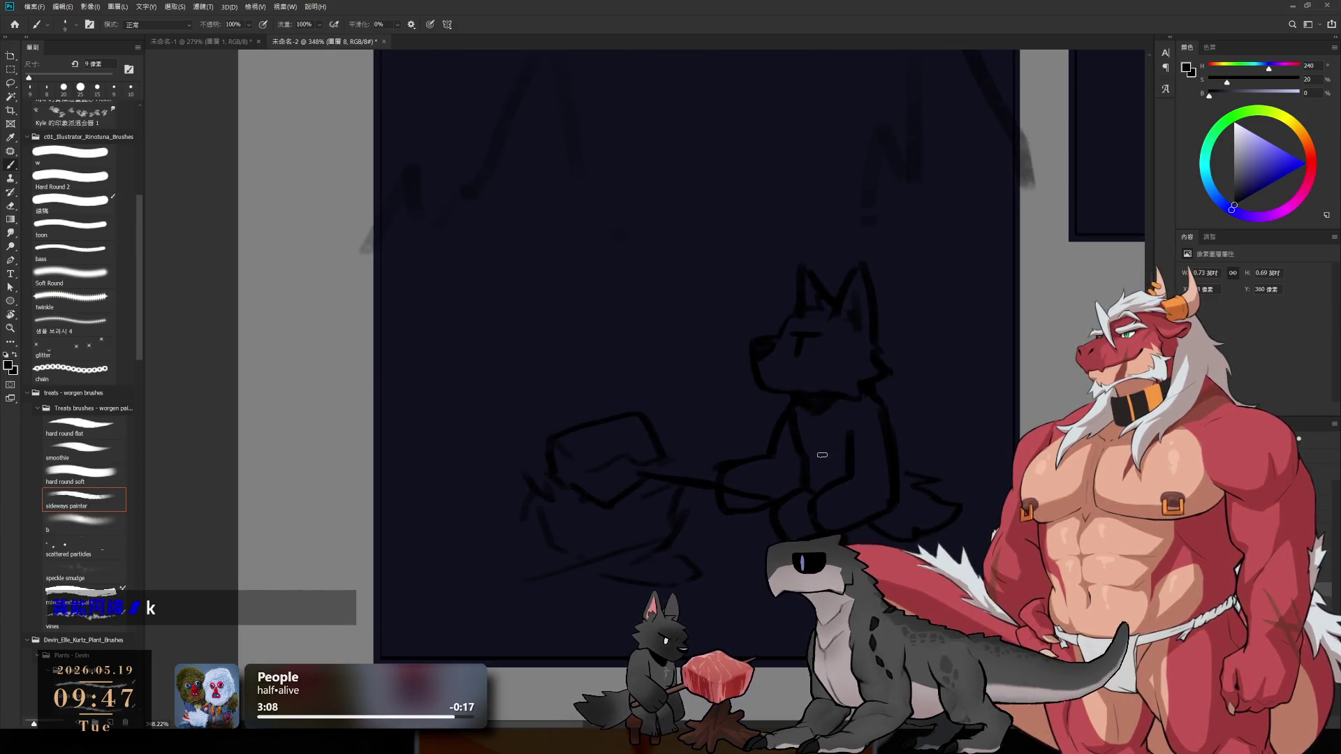
pyautogui.press('e')
pyautogui.press('b')
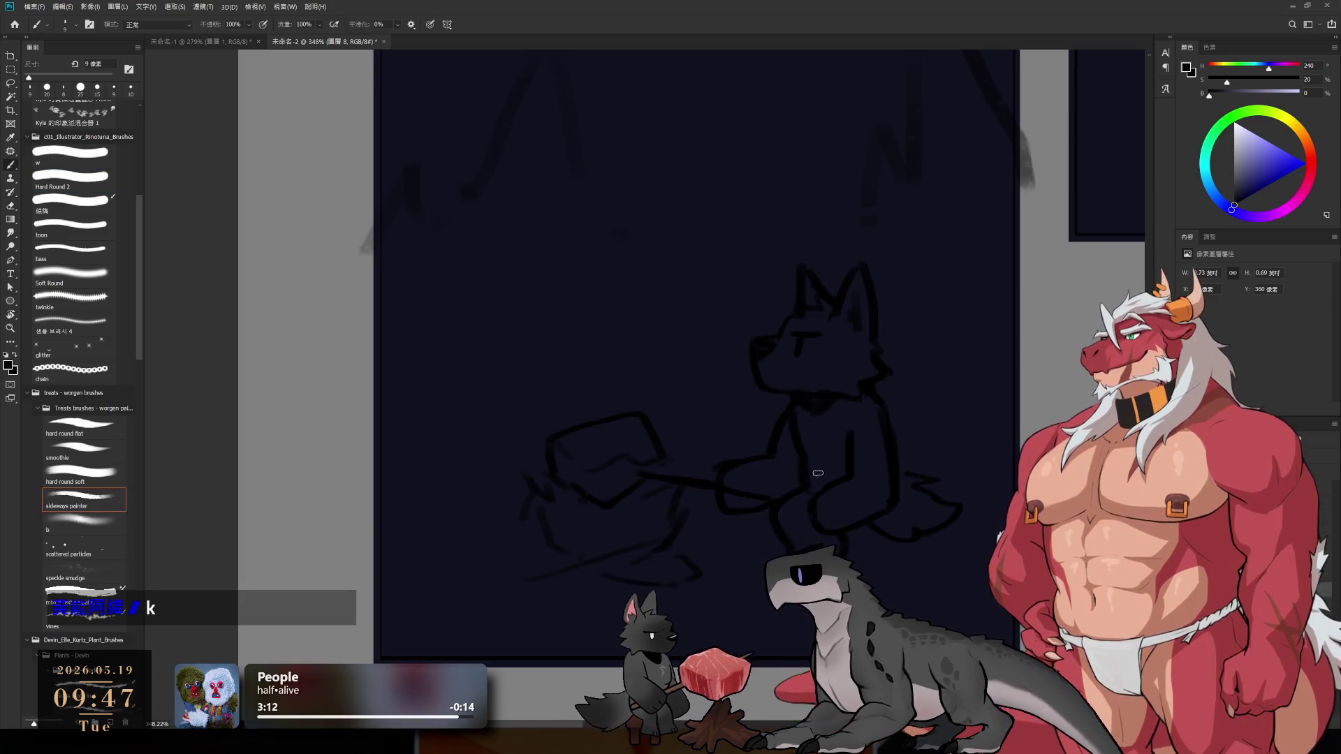
pyautogui.press('l')
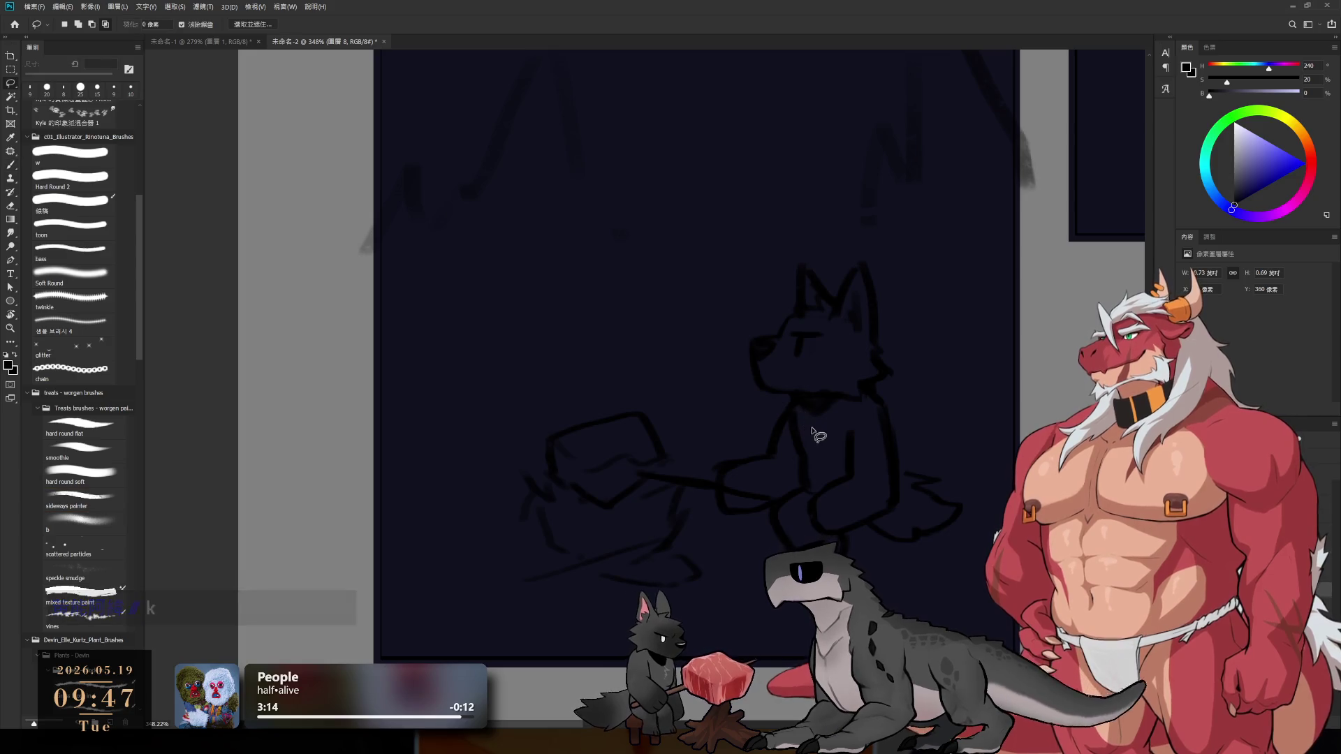
pyautogui.moveTo(823, 460)
pyautogui.mouseDown()
pyautogui.moveTo(761, 420)
pyautogui.moveTo(769, 428)
pyautogui.moveTo(773, 356)
pyautogui.mouseUp()
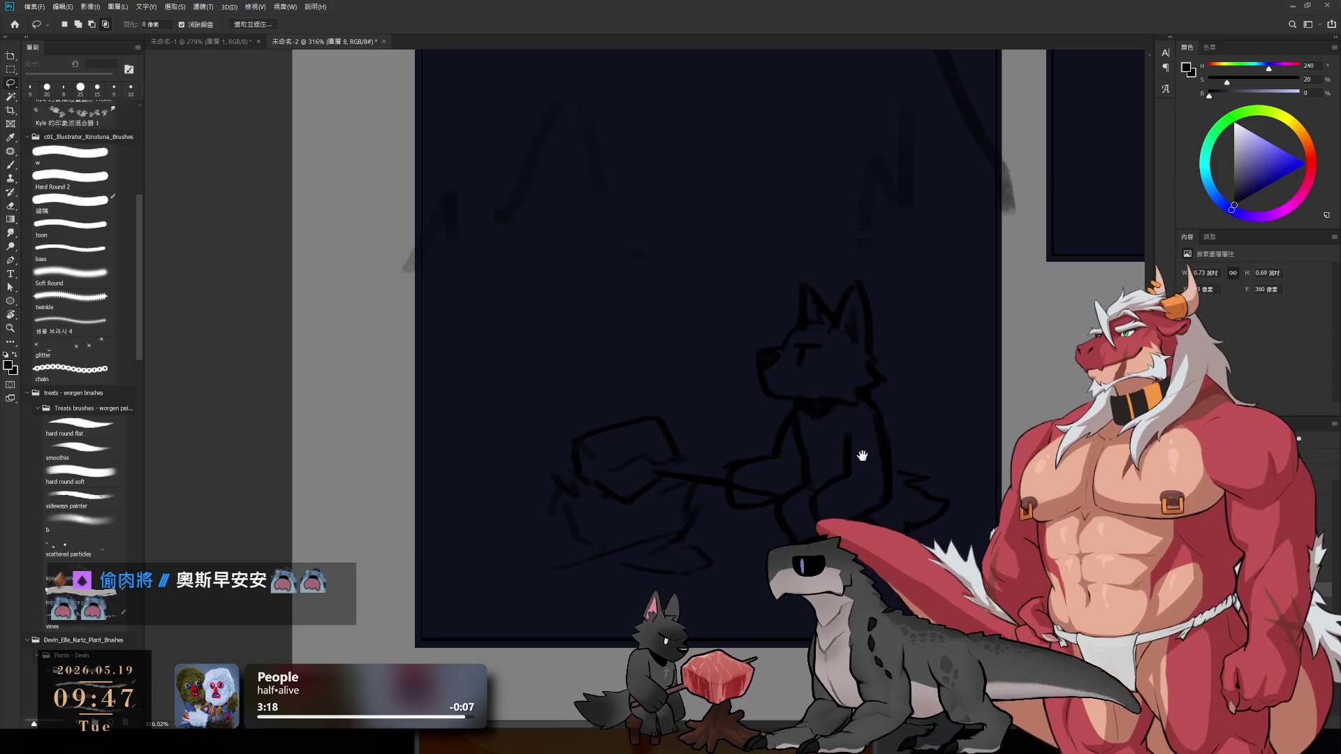
pyautogui.moveTo(859, 449); pyautogui.dragTo(797, 468)
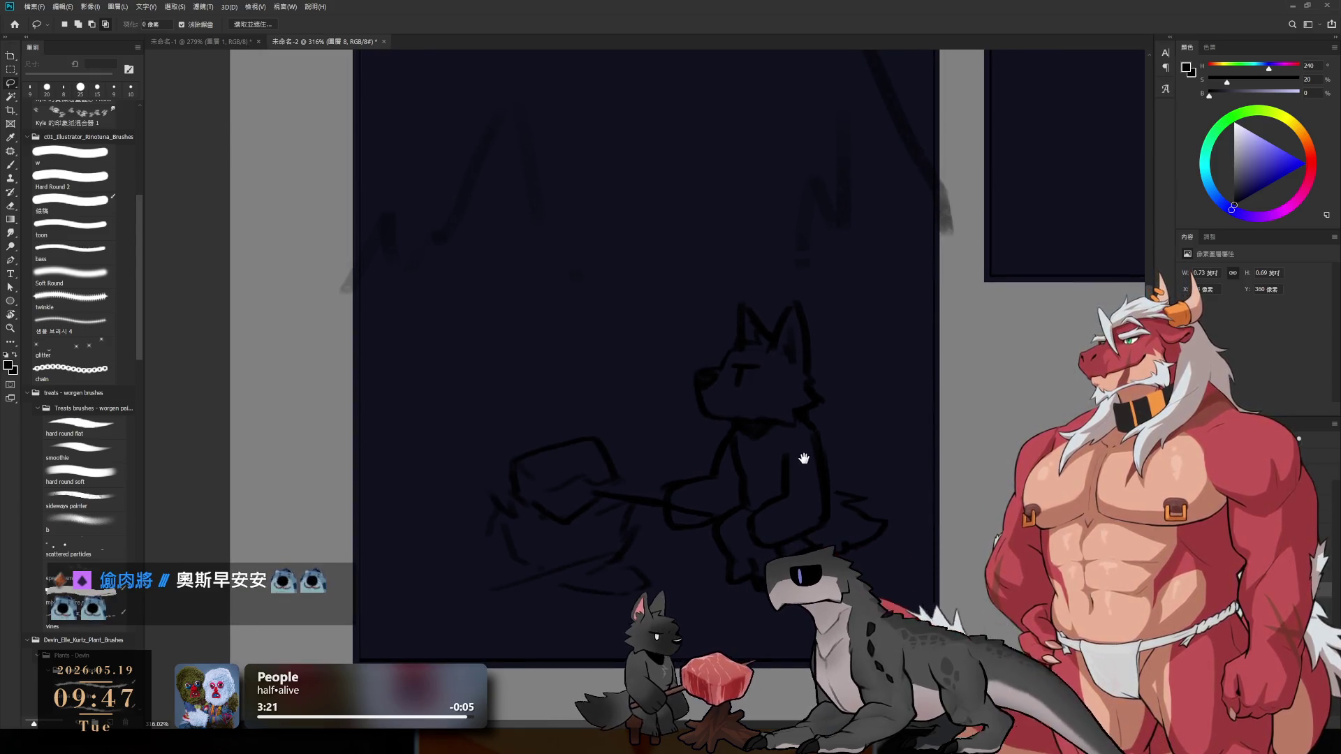
pyautogui.press('b')
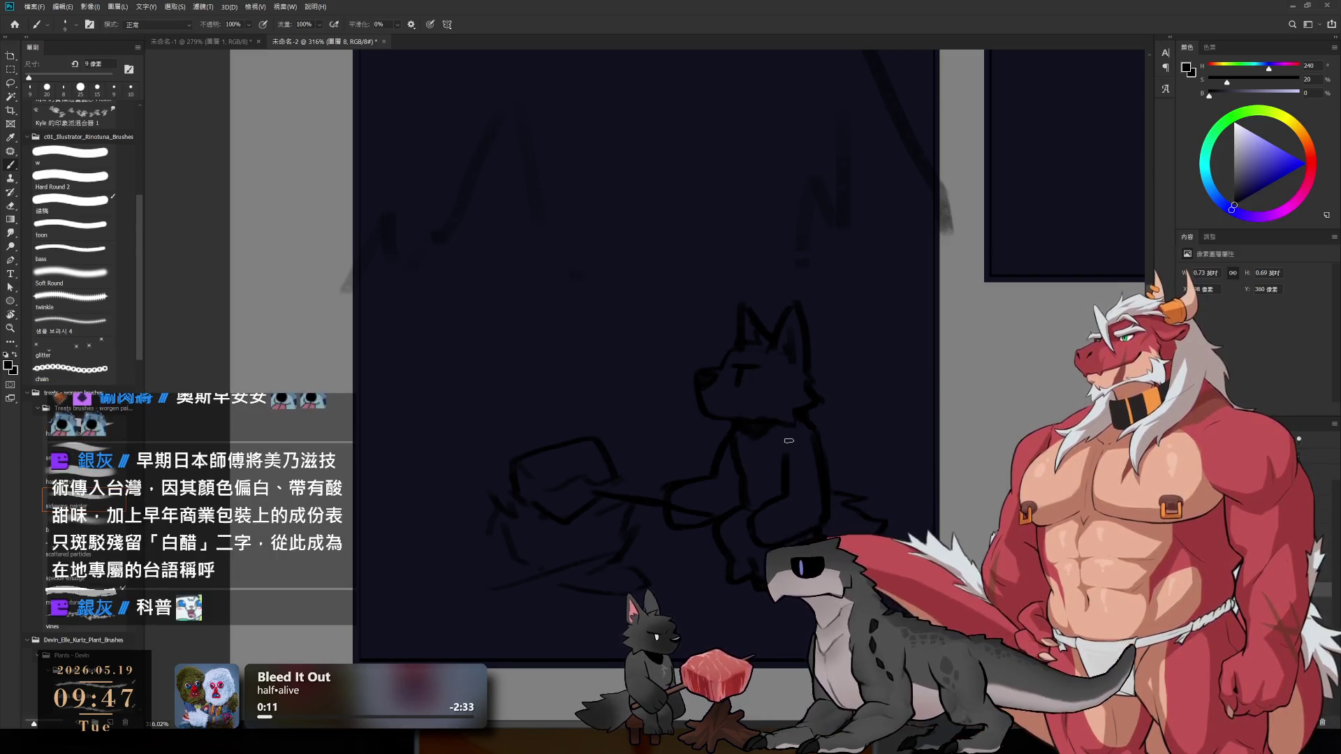
pyautogui.moveTo(787, 465)
pyautogui.mouseDown()
pyautogui.moveTo(862, 514)
pyautogui.moveTo(820, 398)
pyautogui.mouseUp()
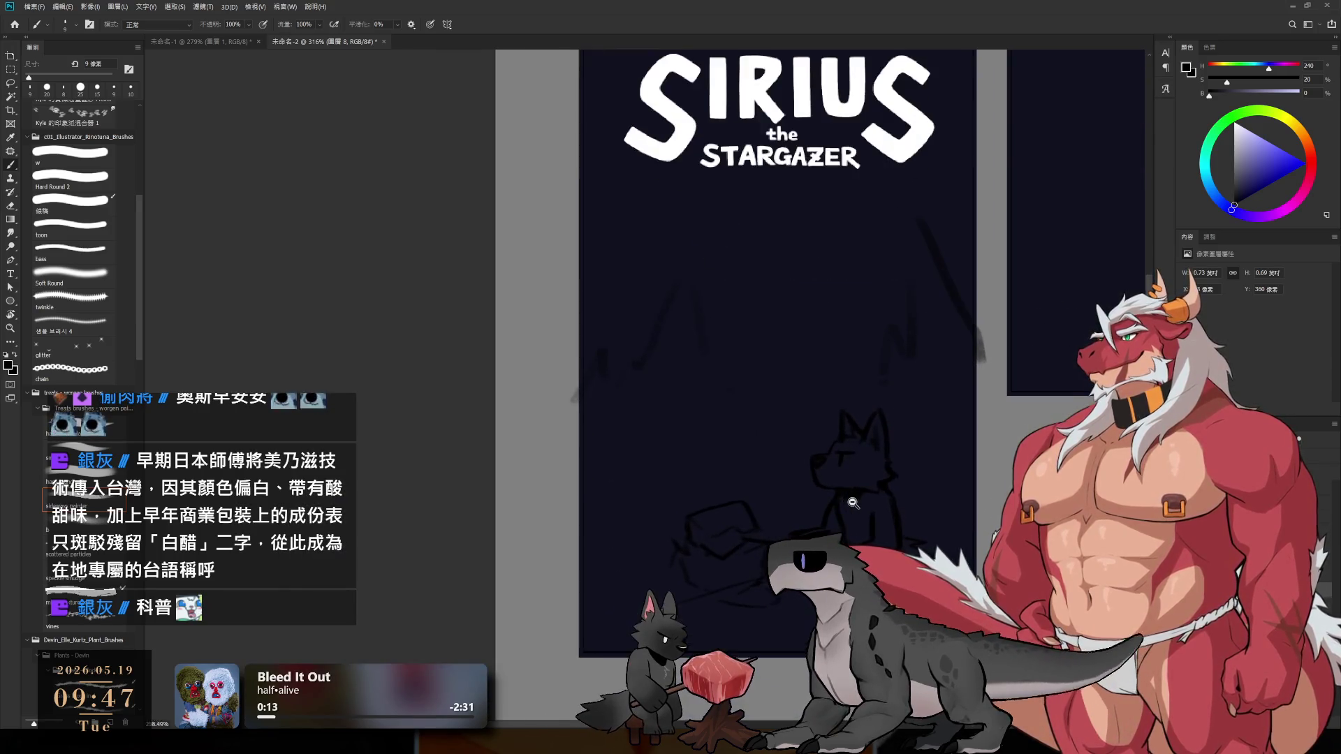
pyautogui.moveTo(755, 364)
pyautogui.mouseDown()
pyautogui.moveTo(799, 362)
pyautogui.moveTo(748, 389)
pyautogui.moveTo(740, 371)
pyautogui.mouseUp()
pyautogui.scroll(-1, 778, 497)
pyautogui.moveTo(773, 457); pyautogui.dragTo(778, 499)
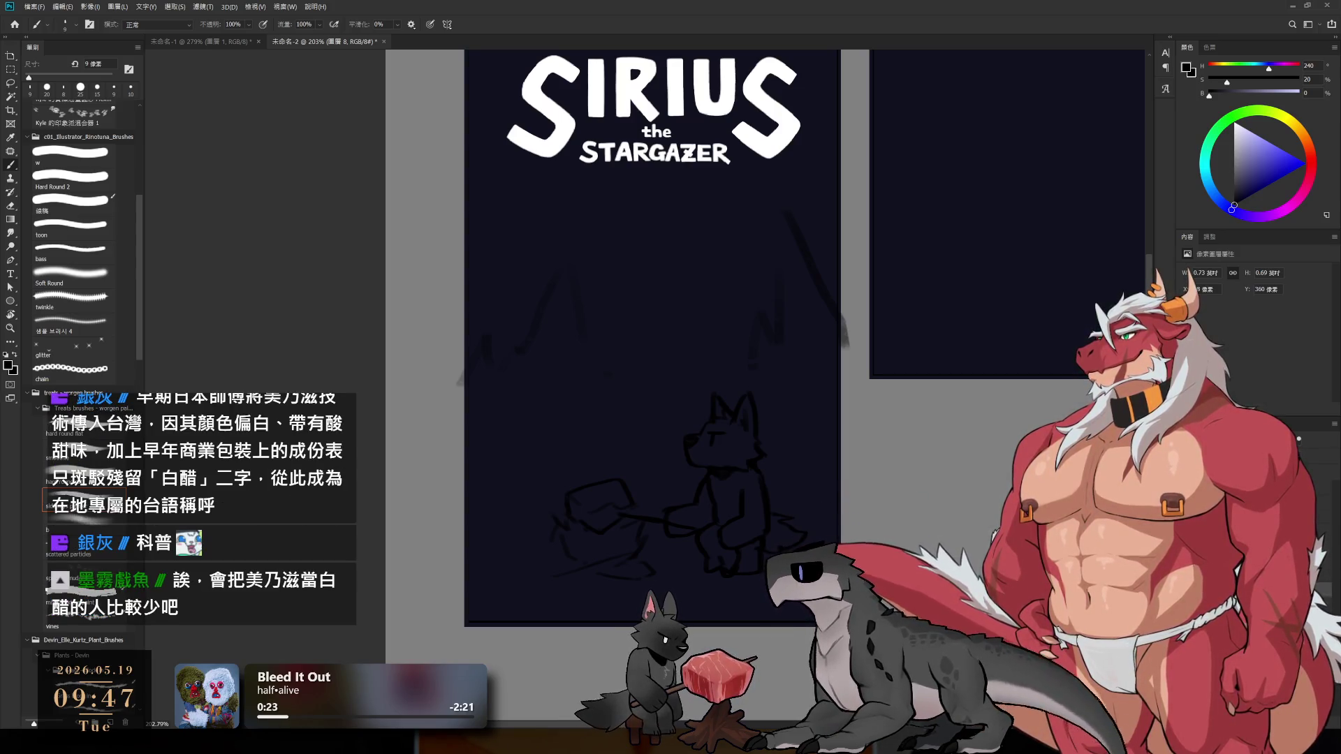
pyautogui.scroll(-3, 814, 485)
pyautogui.keyDown('ctrl'); pyautogui.click(844, 472); pyautogui.keyUp('ctrl')
pyautogui.scroll(2, 844, 472)
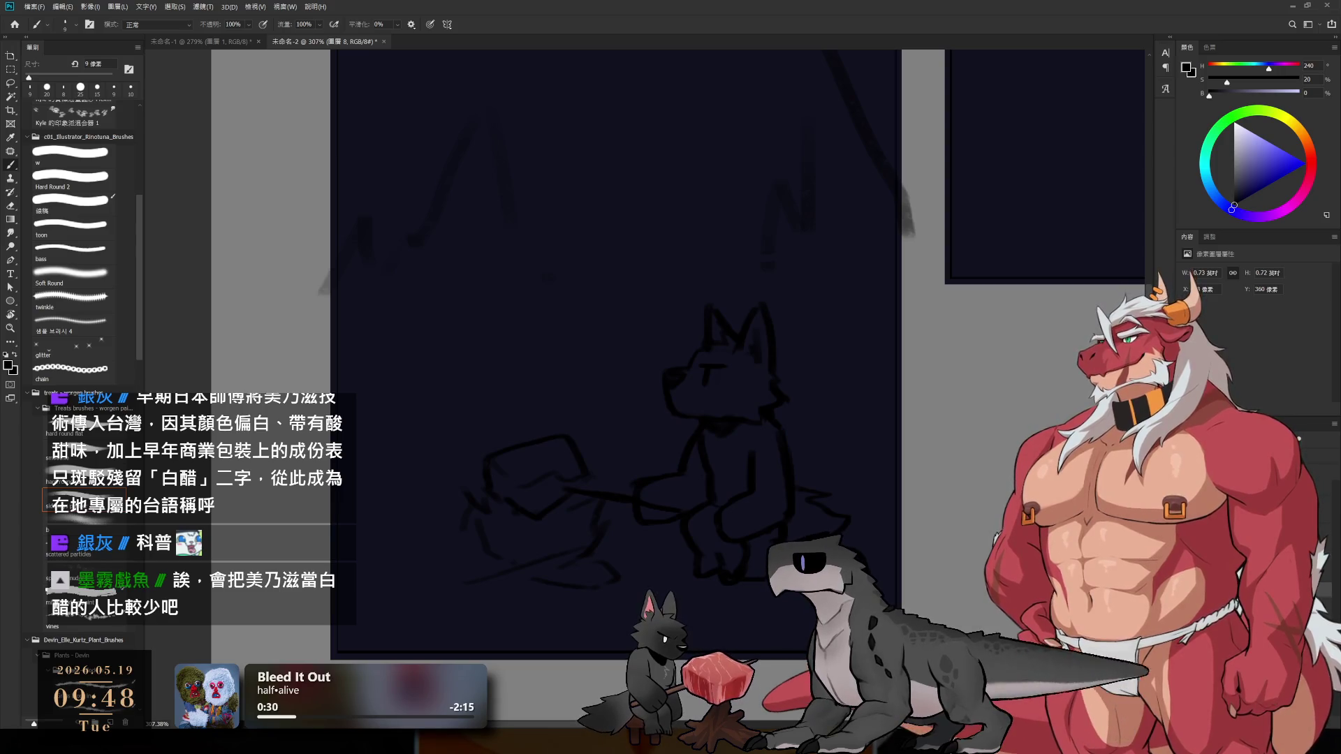
pyautogui.press('e')
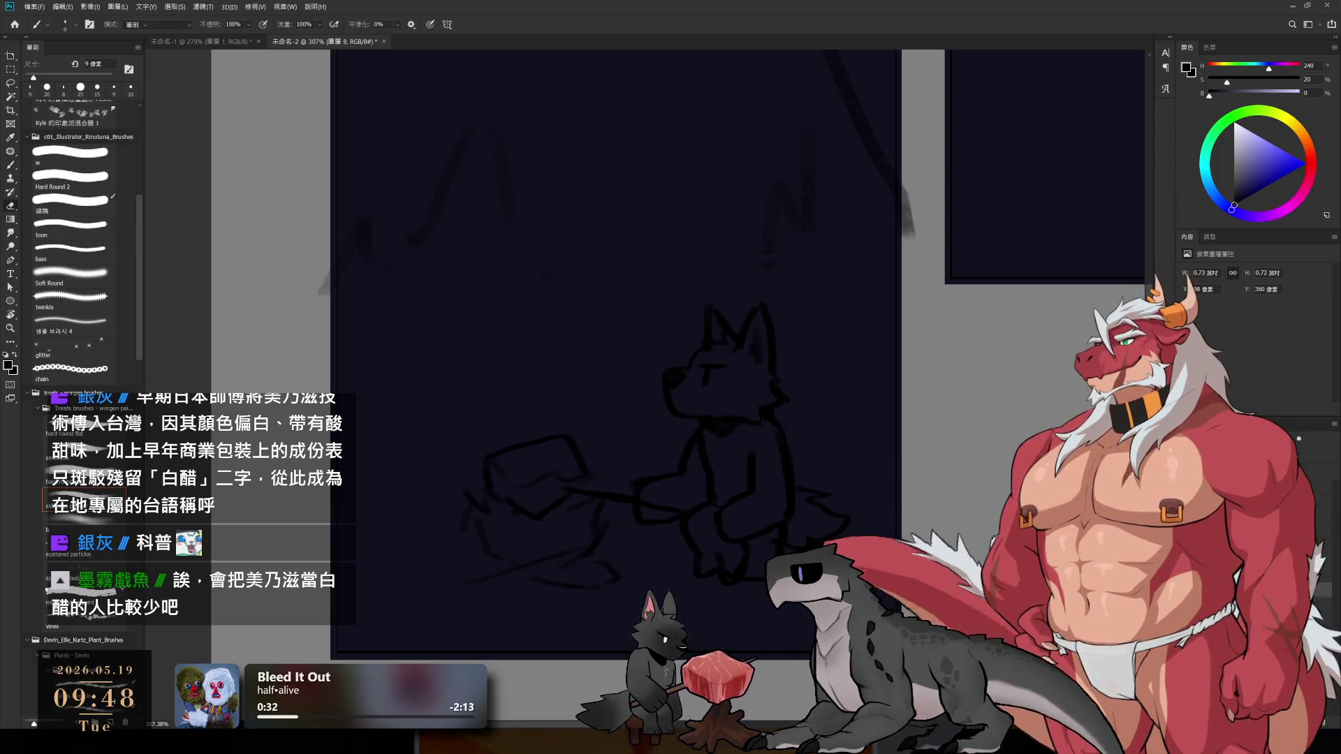
pyautogui.press('b')
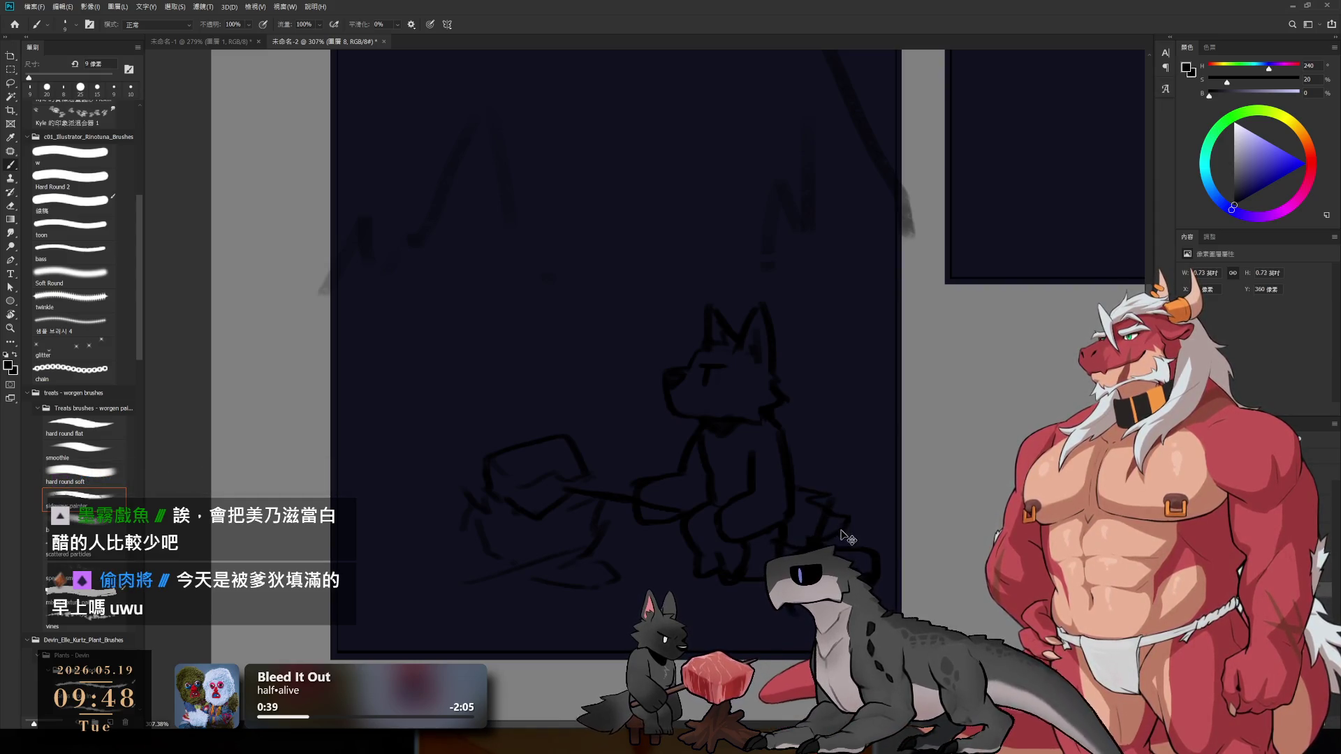
pyautogui.press('e')
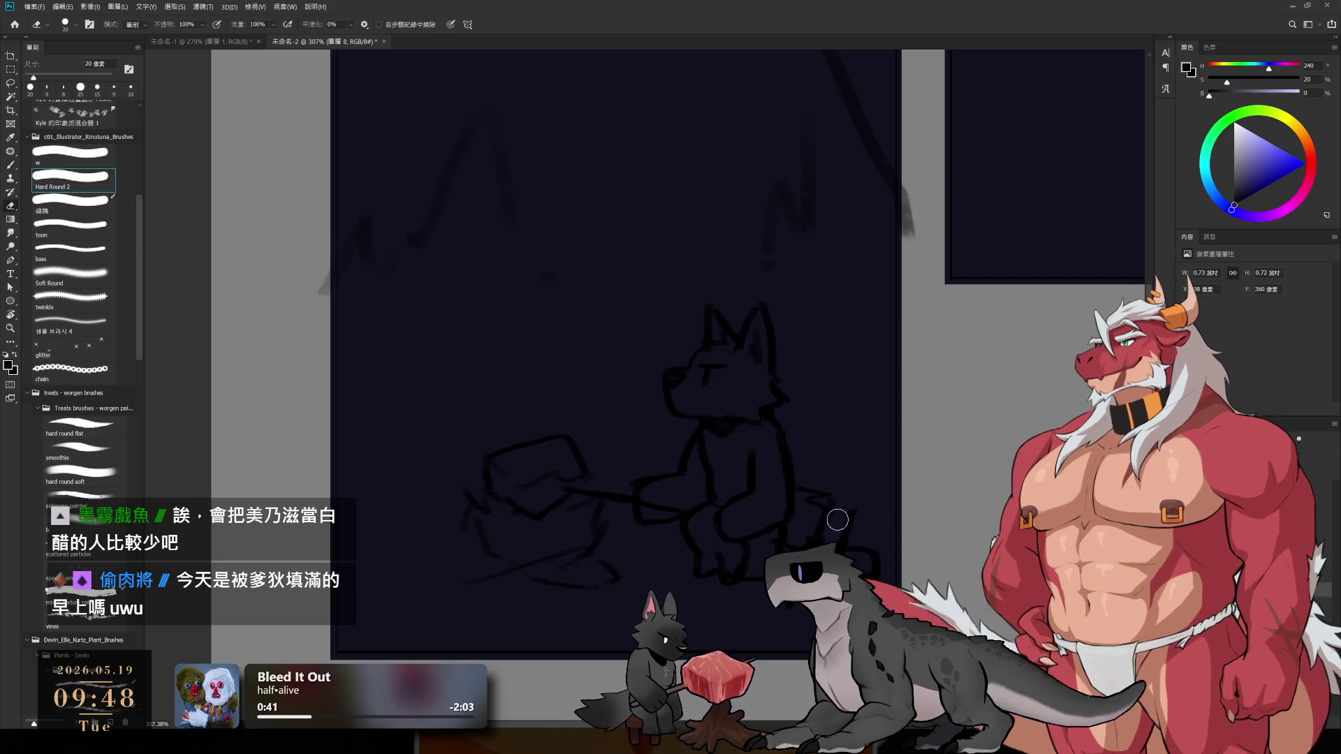
pyautogui.press('b')
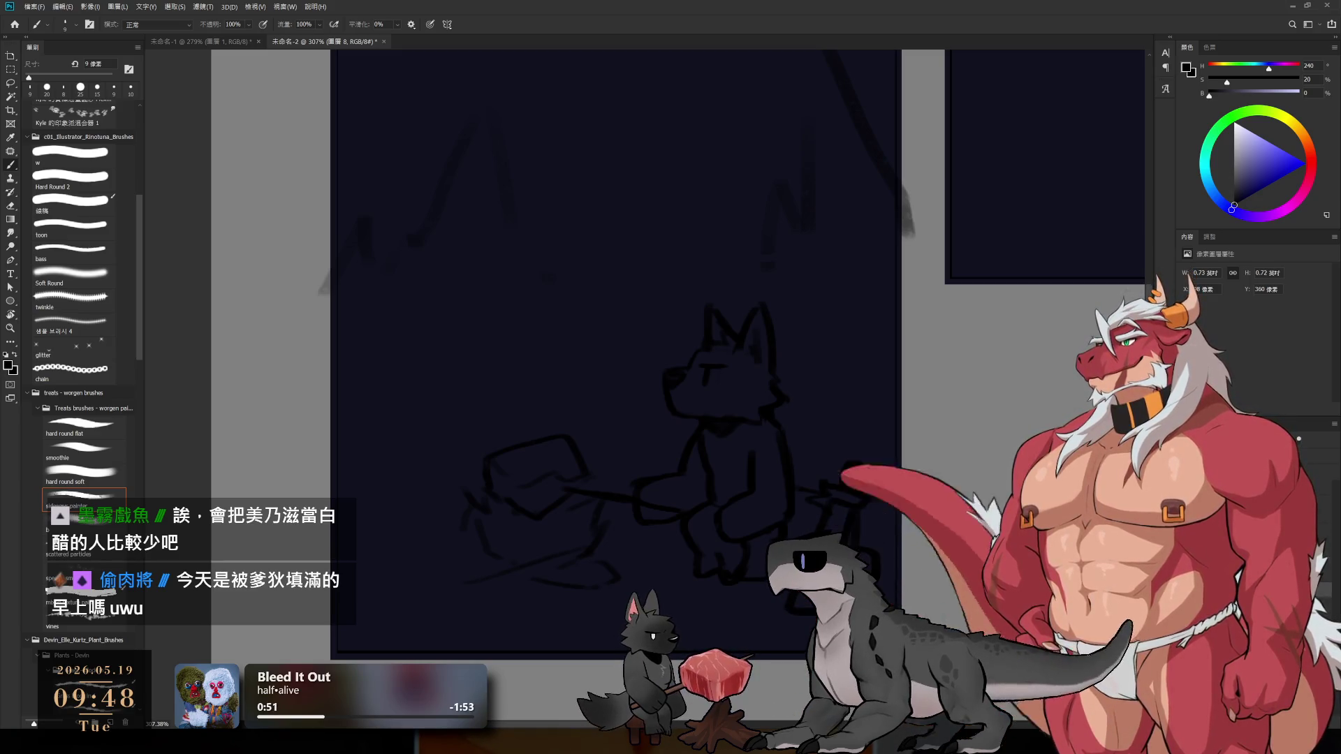
# - Pan across the wolf sketch and zoom out until the whole poster fits in view
pyautogui.moveTo(765, 492); pyautogui.dragTo(845, 527)
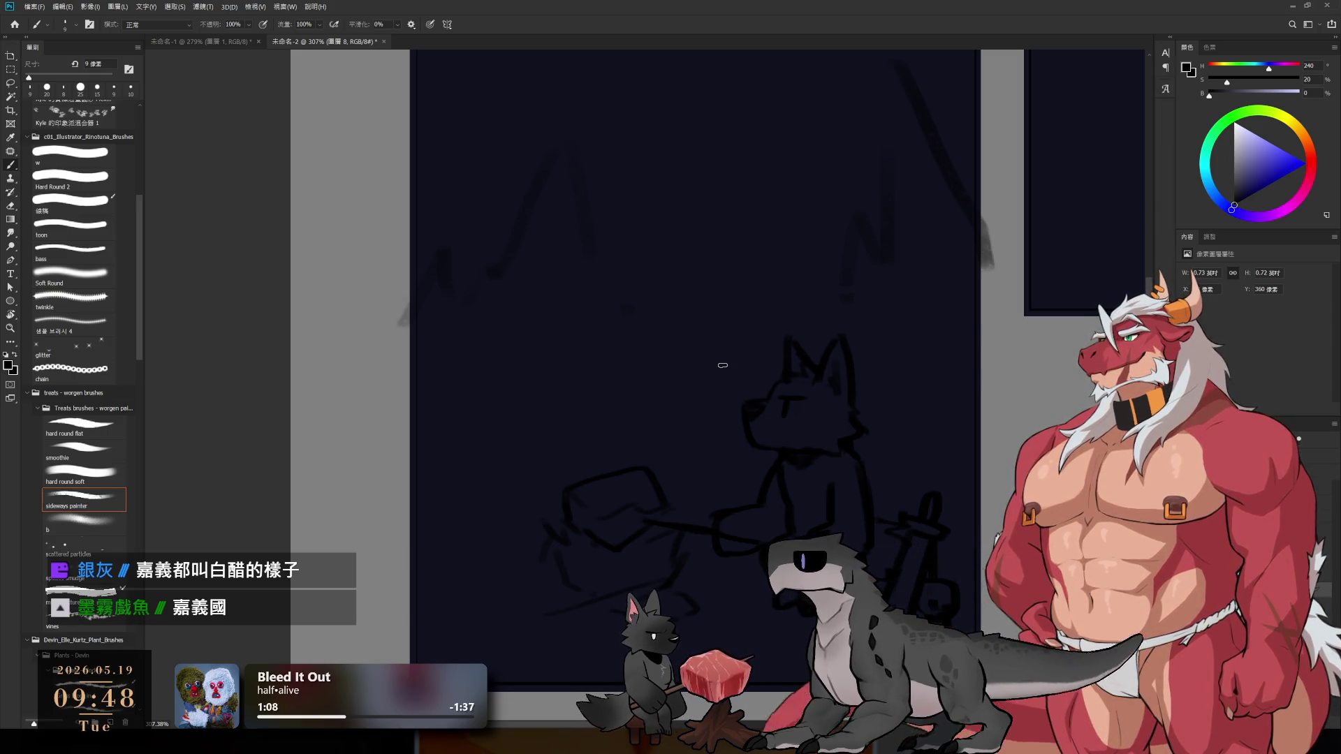
pyautogui.hscroll(-2, 672, 565)
pyautogui.scroll(-1, 672, 566)
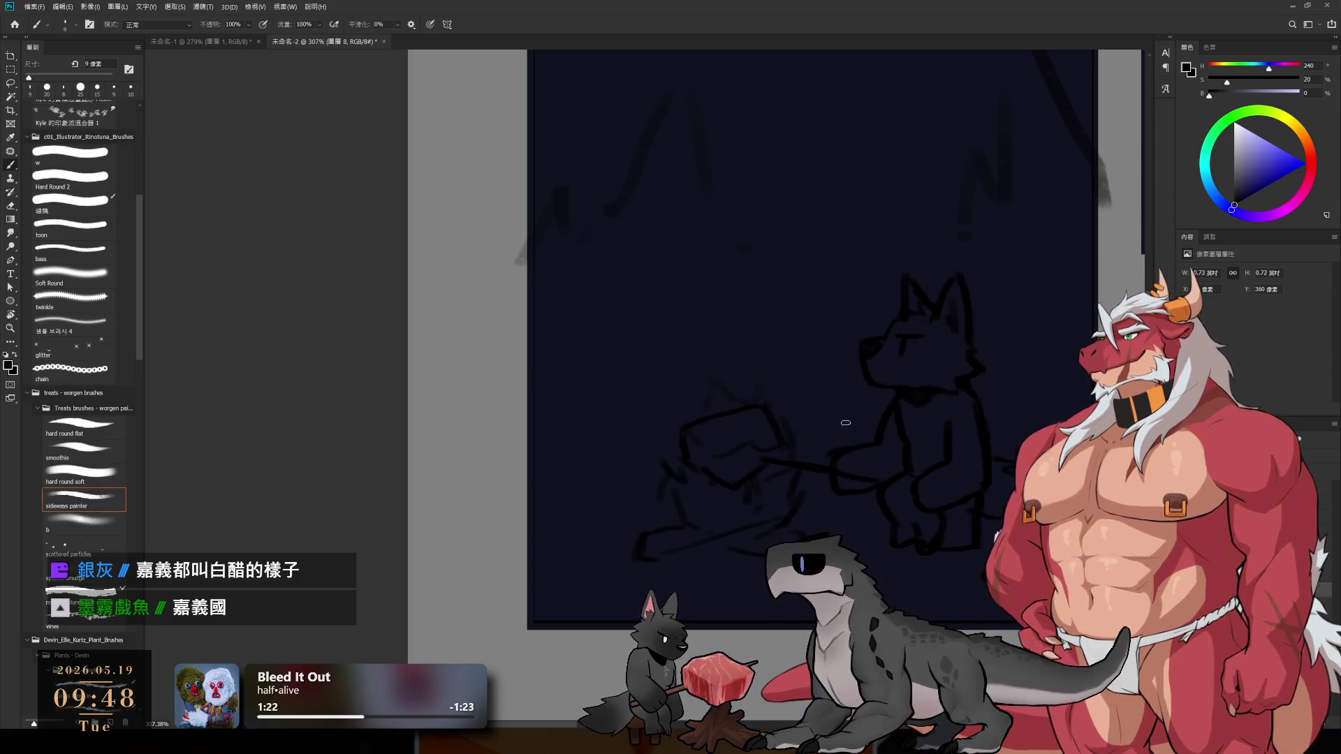
pyautogui.scroll(-3, 845, 422)
pyautogui.moveTo(799, 290); pyautogui.dragTo(705, 368)
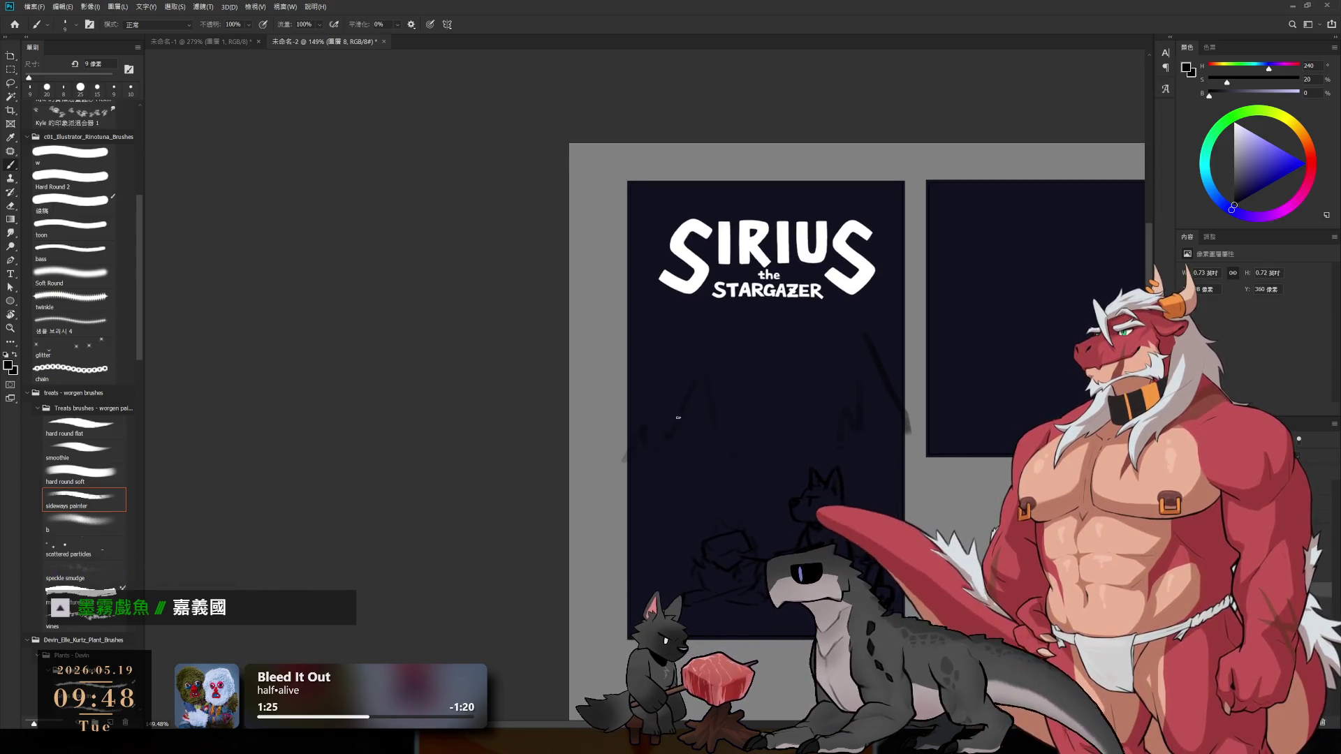
# - Enlarge the brush to 20 px and paint dark diagonal strokes on the left panel, undoing one
pyautogui.press(']')
pyautogui.press(']')
pyautogui.moveTo(670, 356); pyautogui.dragTo(626, 458)
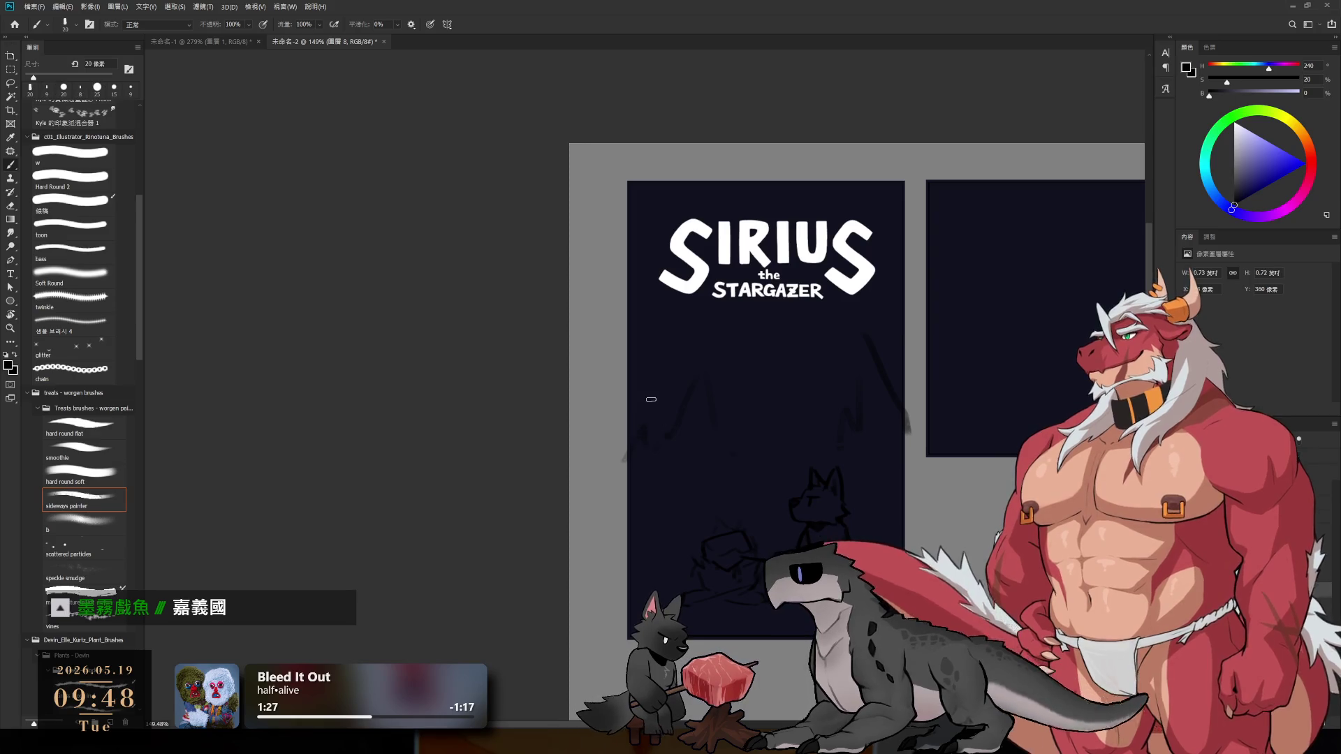
pyautogui.moveTo(865, 323); pyautogui.dragTo(917, 453)
pyautogui.hotkey('ctrl', 'z')
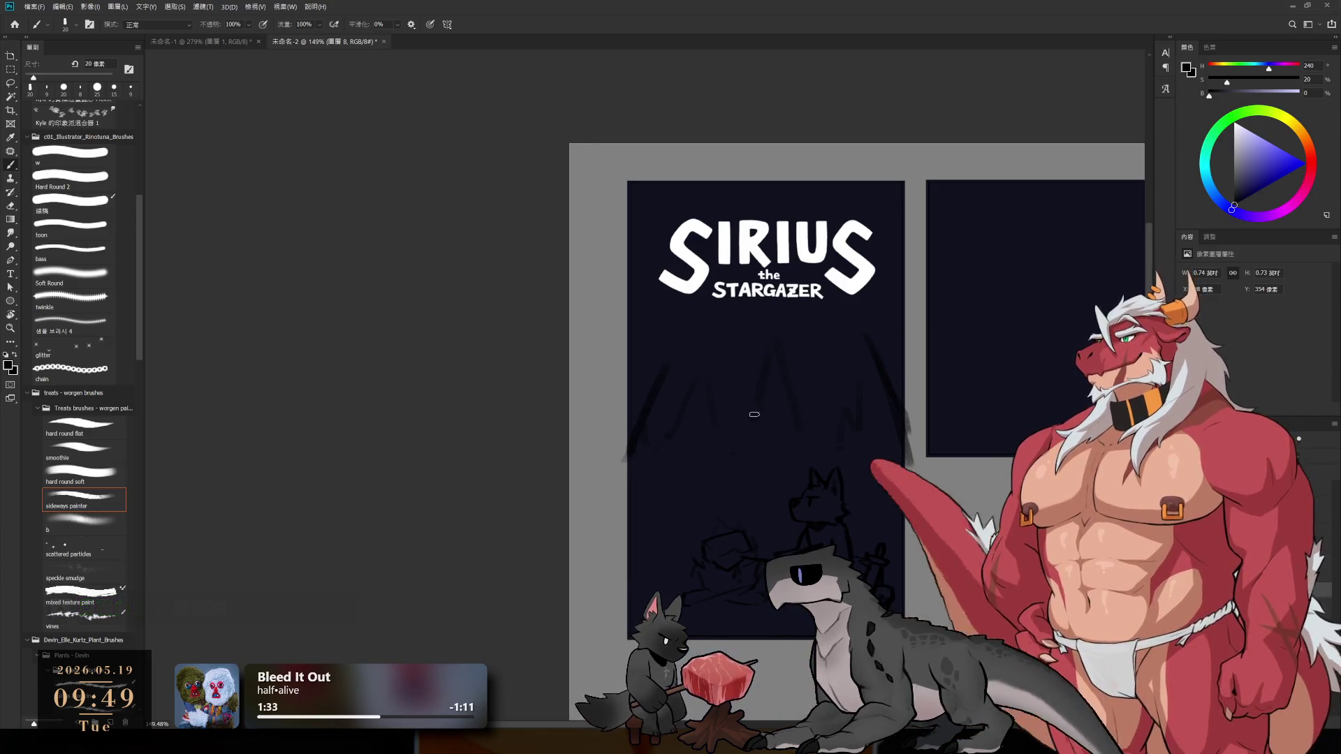
pyautogui.moveTo(723, 451); pyautogui.dragTo(721, 461)
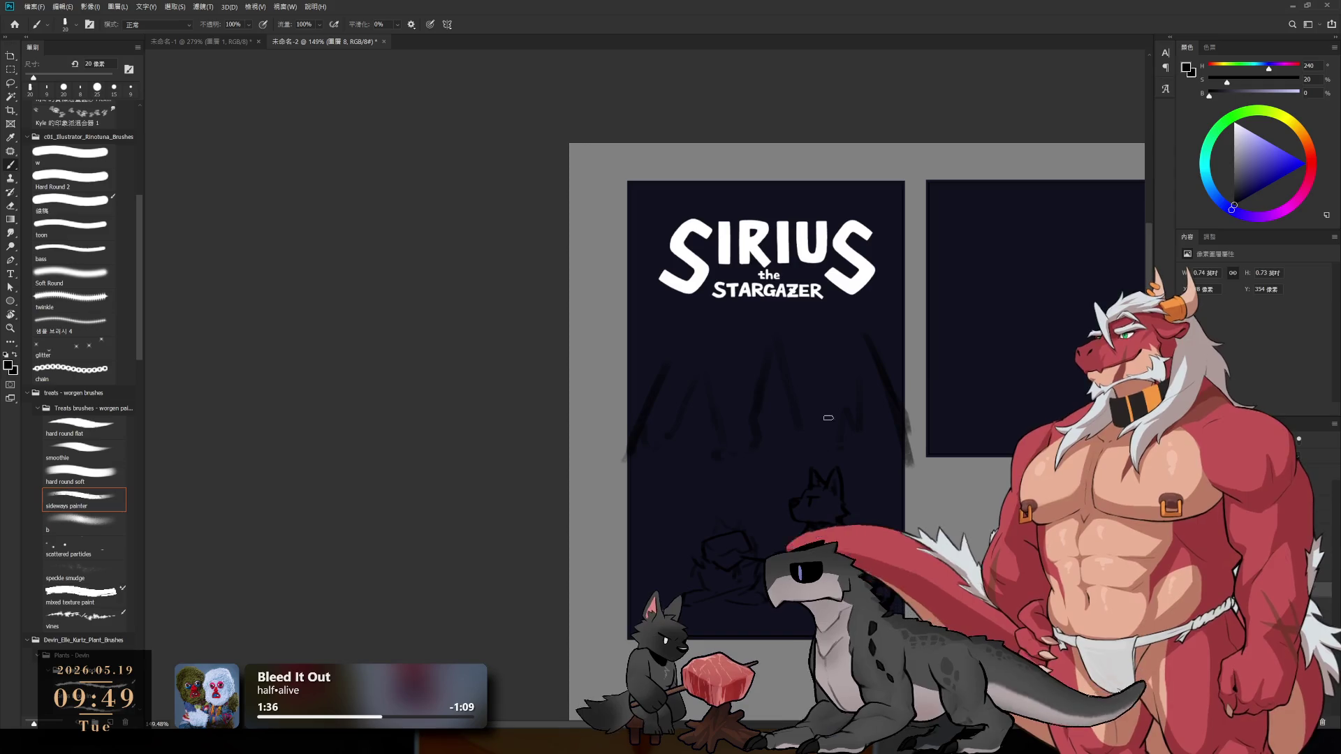
# - Zoom in and set the Eraser to 10 px and the Brush to a 4 px tip
pyautogui.scroll(-3, 829, 453)
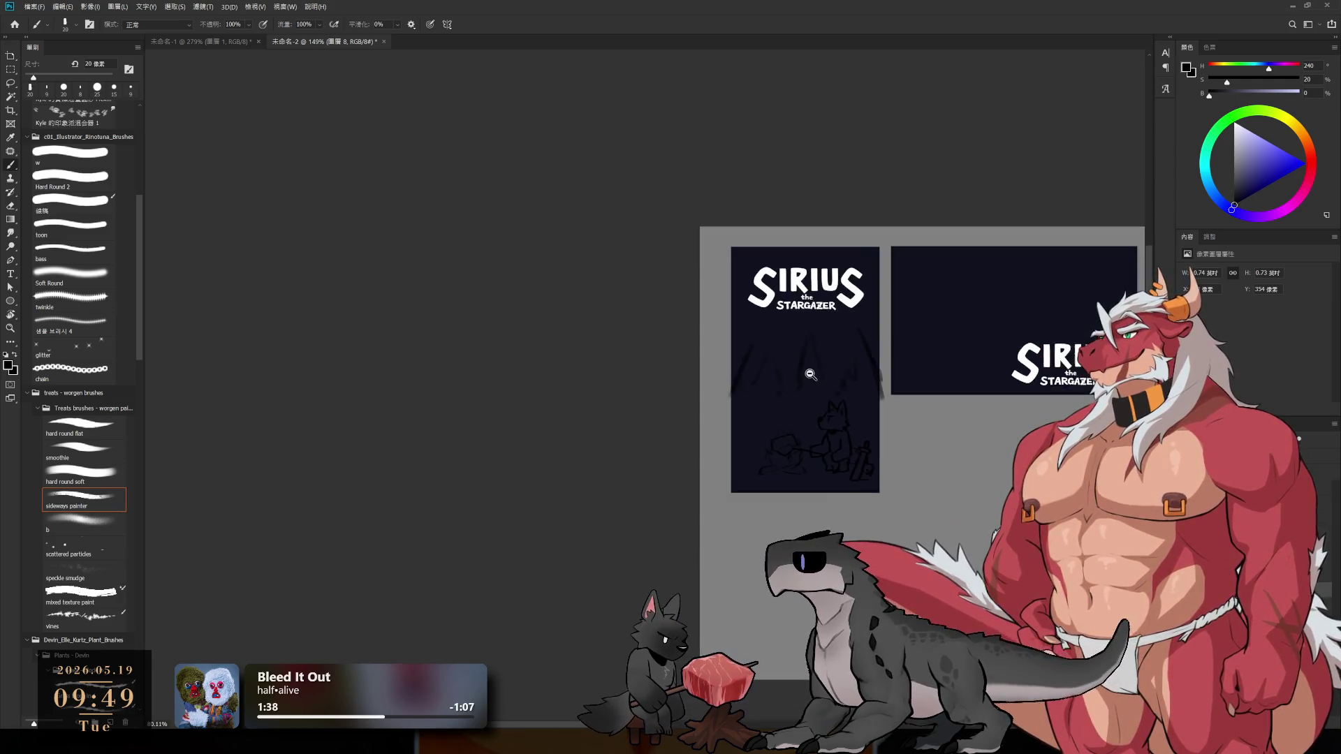
pyautogui.scroll(3, 808, 383)
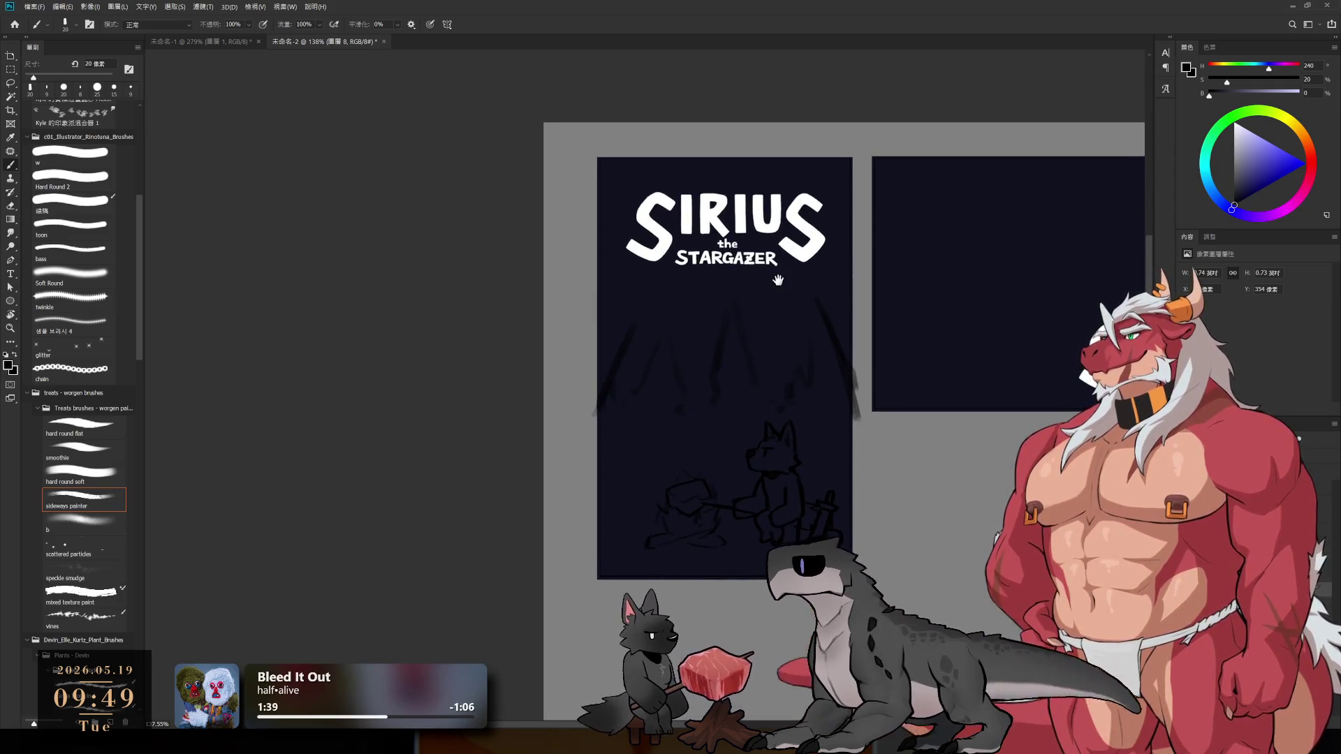
pyautogui.moveTo(803, 365); pyautogui.dragTo(776, 419)
pyautogui.press('e')
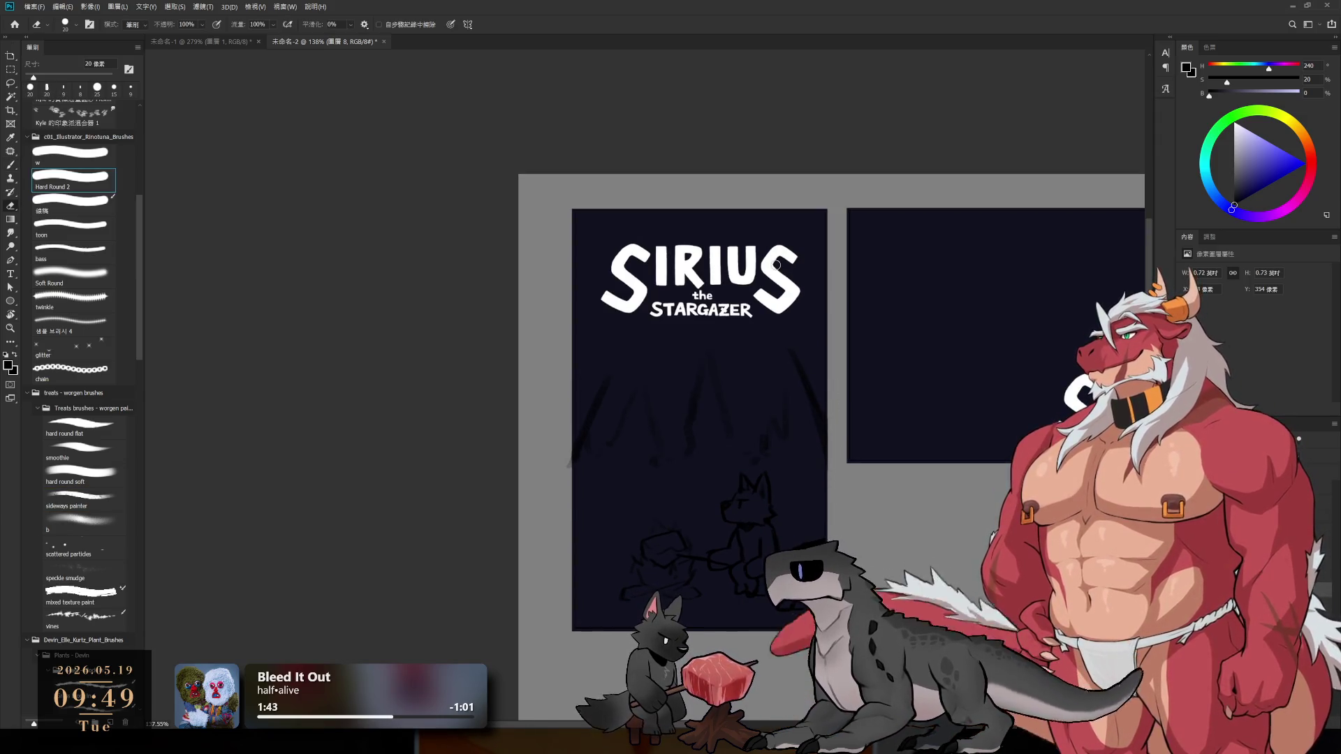
pyautogui.scroll(5, 812, 447)
pyautogui.press('[')
pyautogui.press('b')
pyautogui.press('[')
pyautogui.press('[')
pyautogui.press('[')
# - Add a short dark stroke to the wolf sketch
pyautogui.press('e')
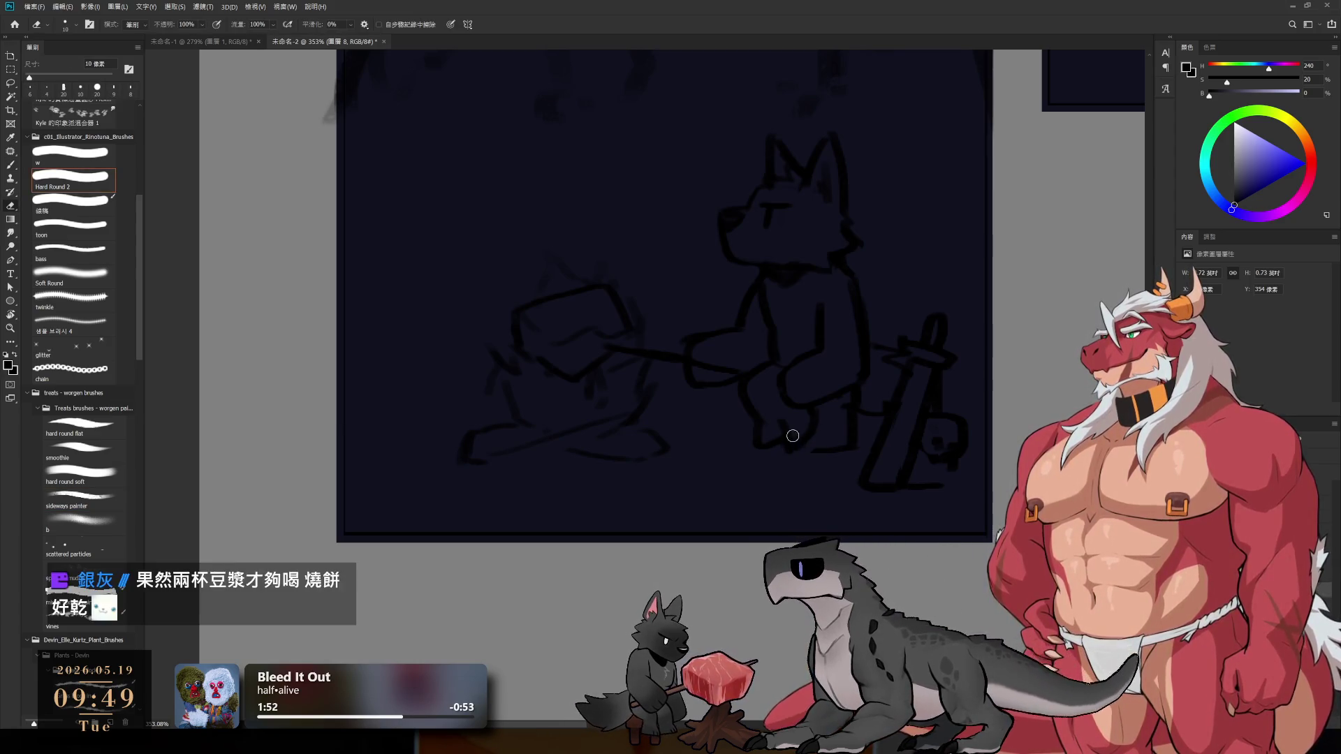
pyautogui.press('b')
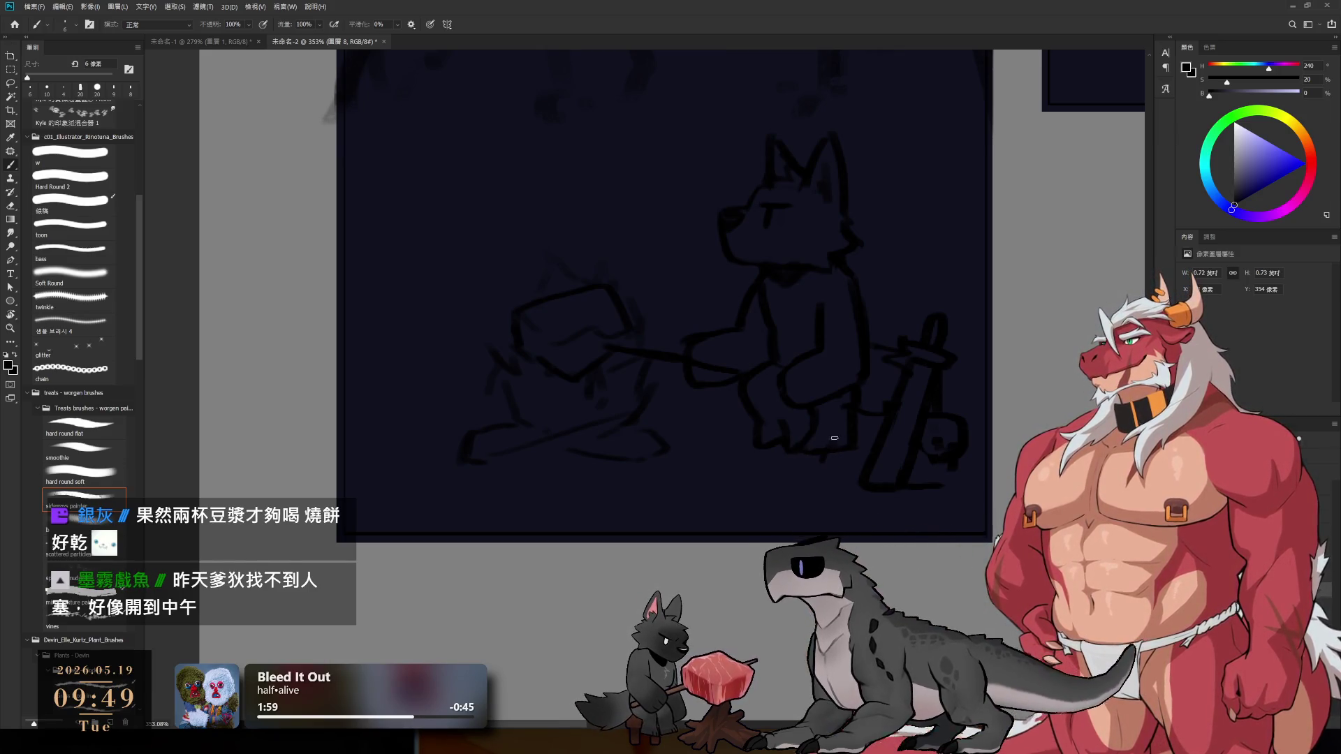
pyautogui.moveTo(487, 510); pyautogui.dragTo(578, 554)
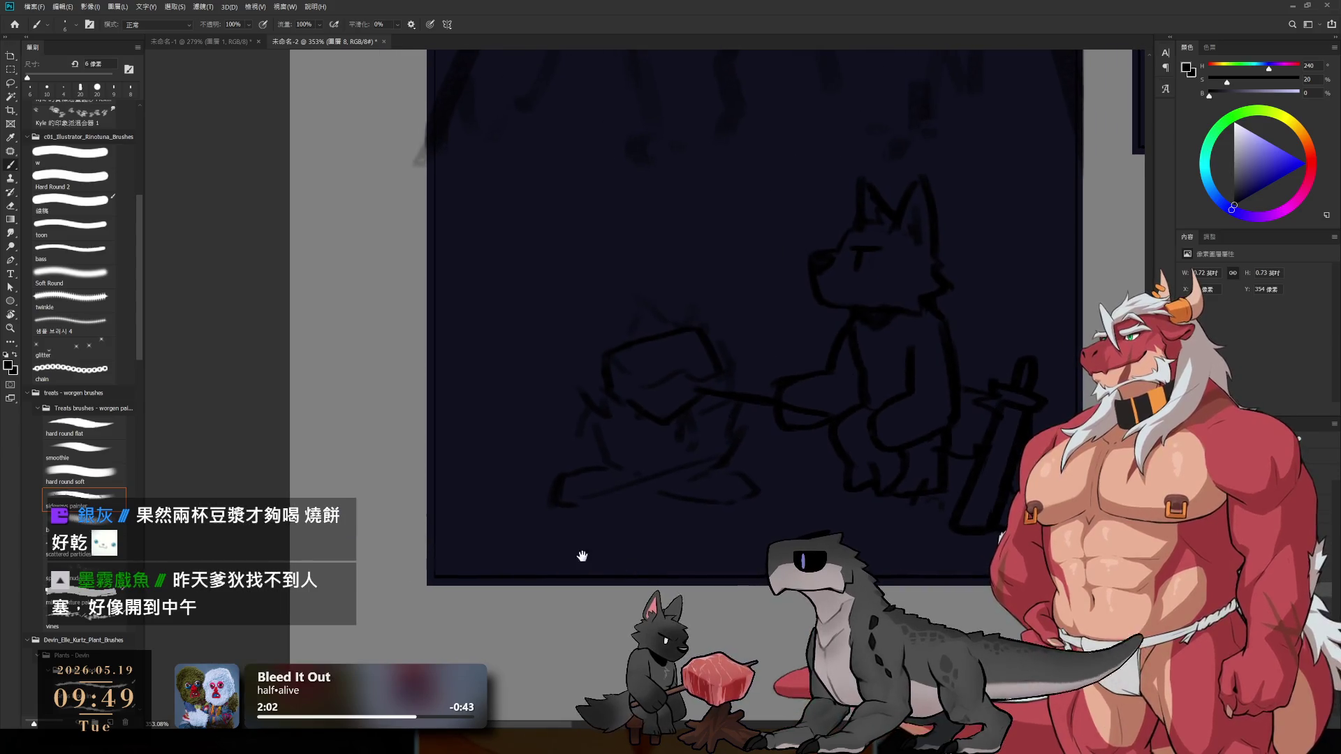
pyautogui.moveTo(466, 478); pyautogui.dragTo(463, 503)
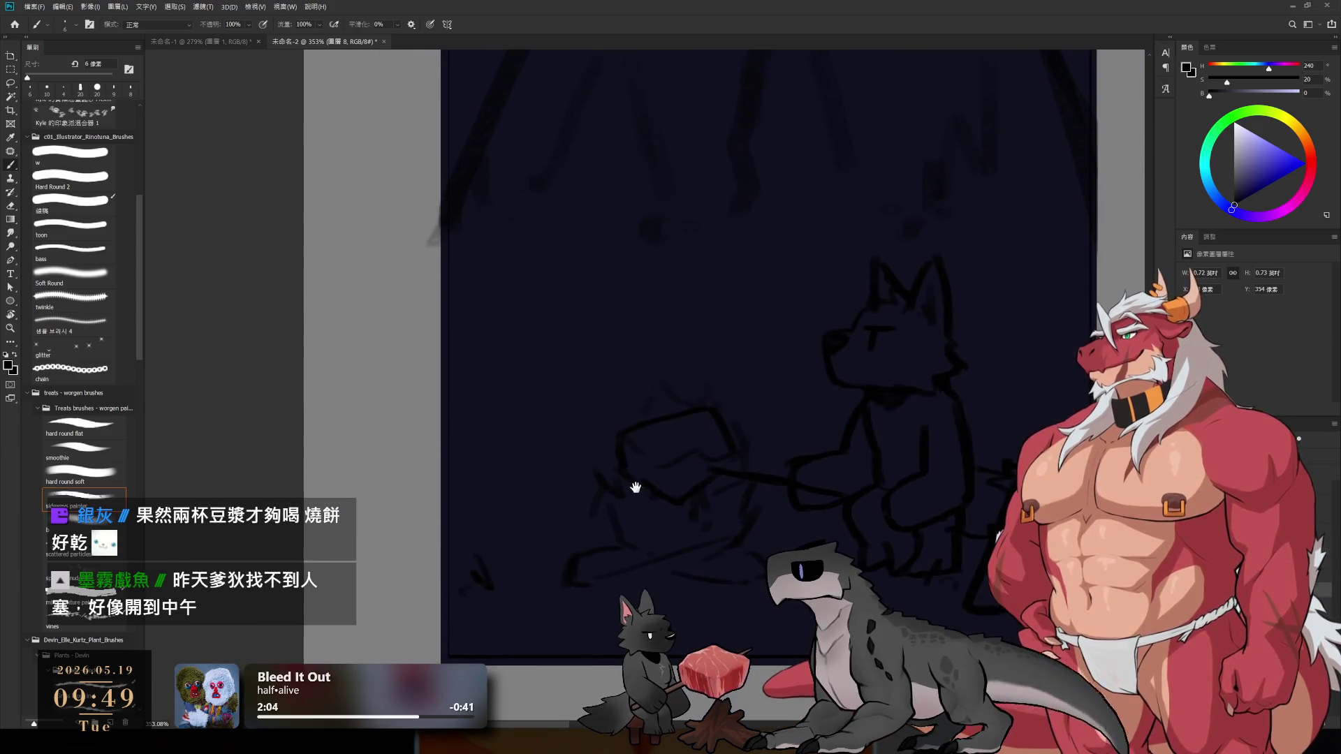
# - Zoom out, select 圖層 6, and create the new empty layer 圖層 9 with the whole poster framed
pyautogui.moveTo(580, 404); pyautogui.dragTo(589, 414)
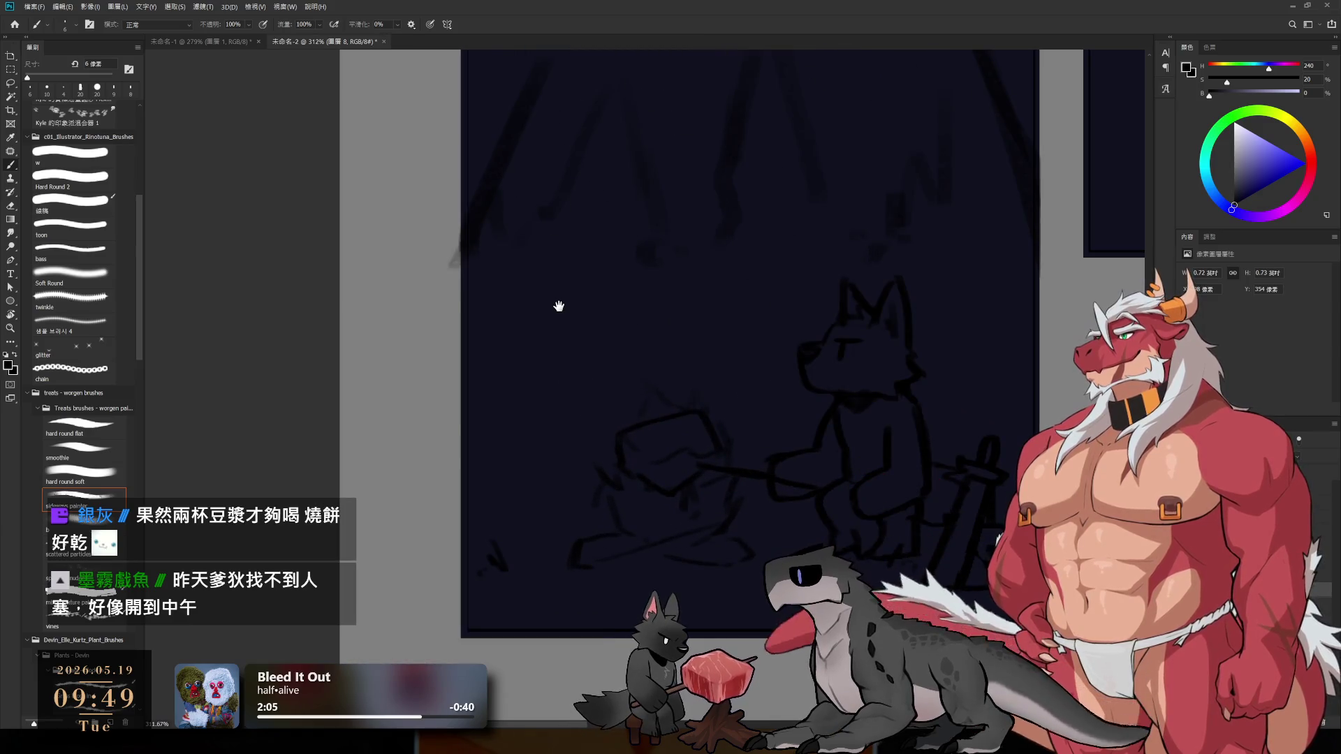
pyautogui.scroll(-2, 556, 308)
pyautogui.moveTo(556, 308)
pyautogui.mouseDown()
pyautogui.moveTo(785, 449)
pyautogui.moveTo(784, 419)
pyautogui.mouseUp()
pyautogui.keyDown('ctrl'); pyautogui.click(779, 418); pyautogui.keyUp('ctrl')
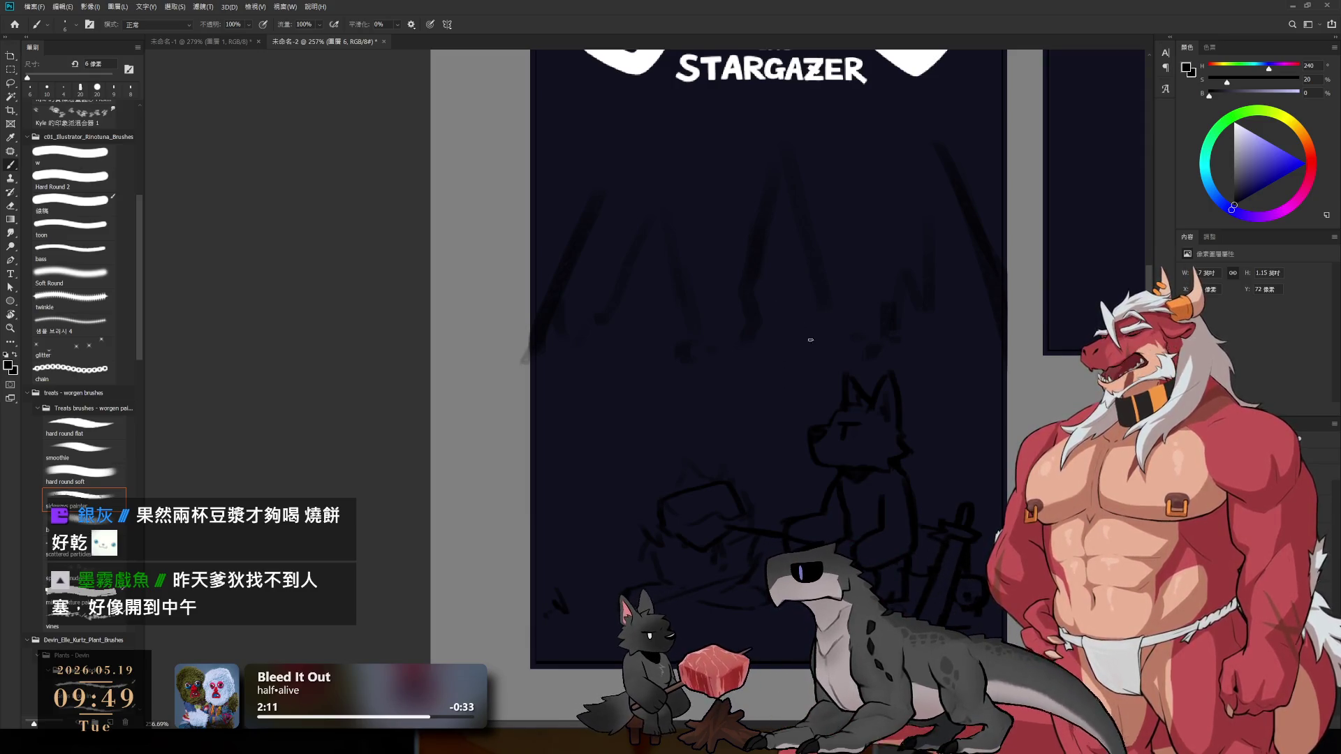
pyautogui.hotkey('ctrl', 'shift', 'alt', 'n')
pyautogui.scroll(-5, 946, 445)
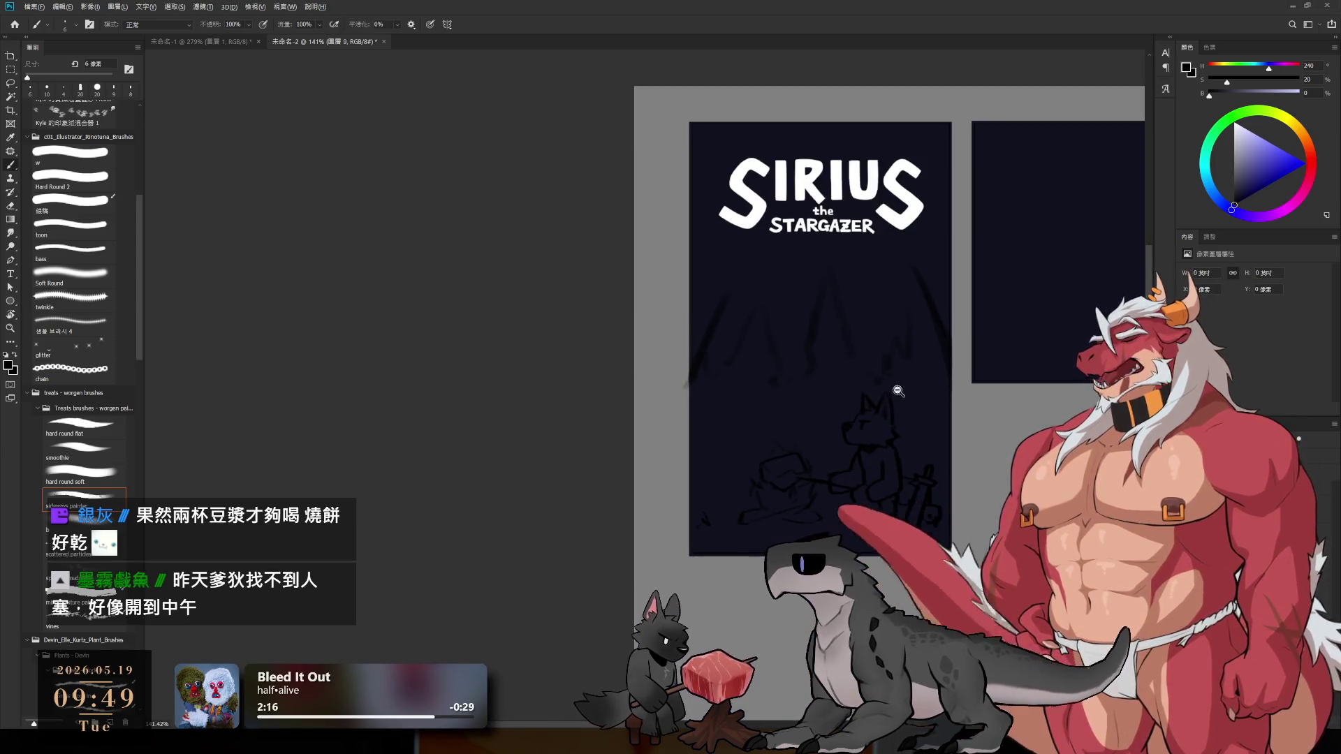
pyautogui.scroll(3, 665, 405)
pyautogui.moveTo(665, 398)
pyautogui.mouseDown()
pyautogui.moveTo(735, 450)
pyautogui.moveTo(794, 418)
pyautogui.mouseUp()
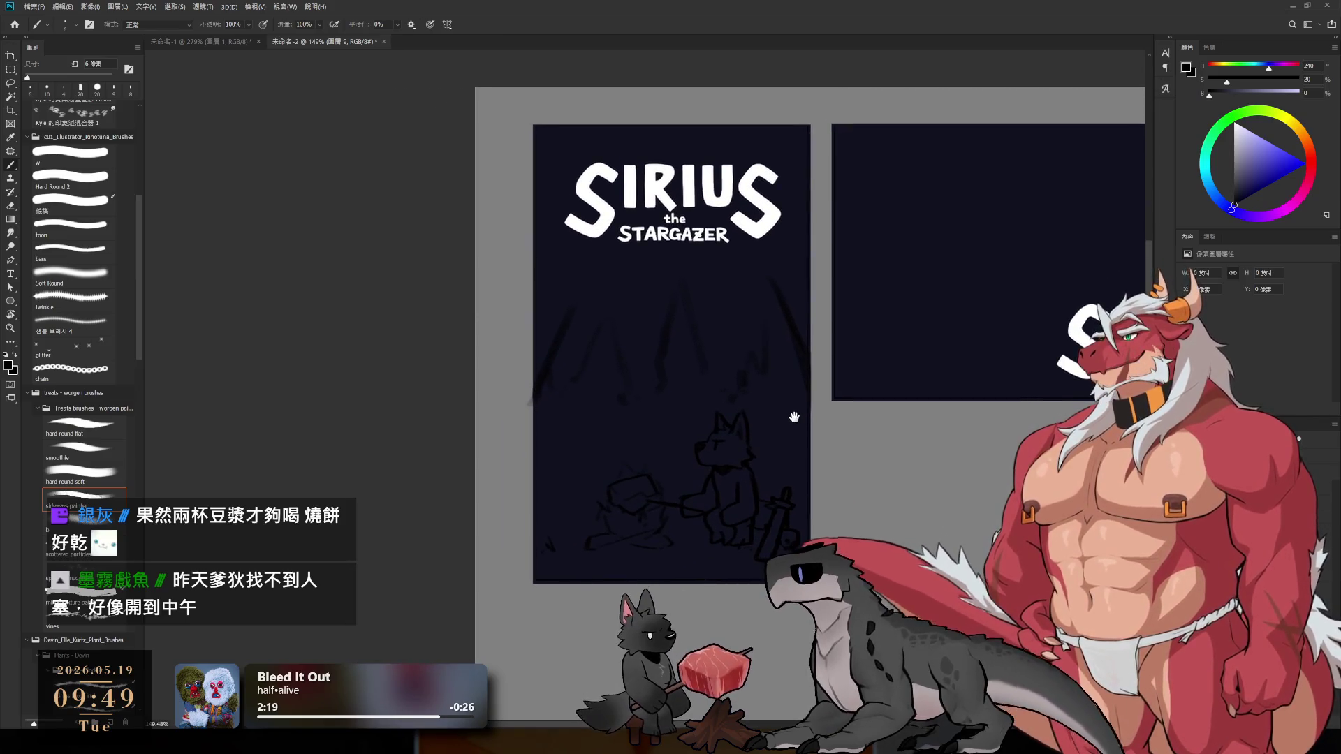
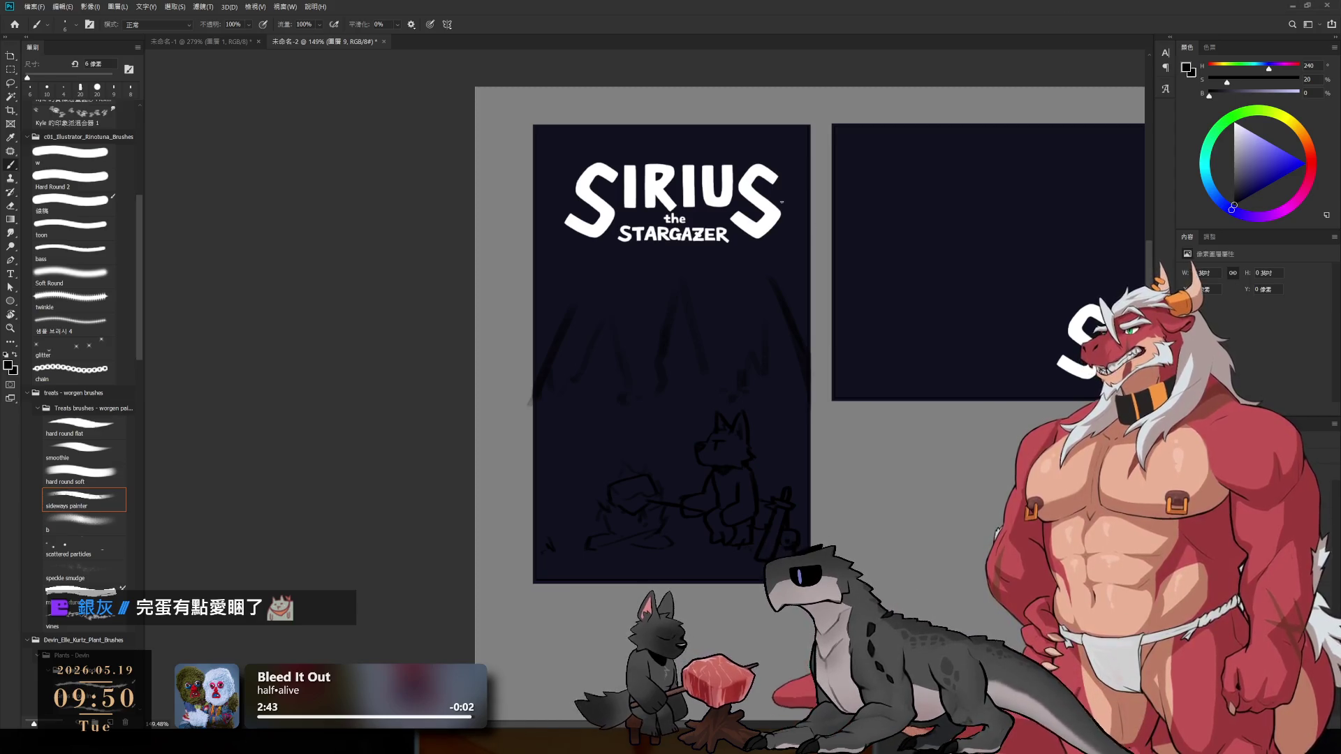
# - Sample a dark colour and paint tall dark tree-trunk strokes down the cover's centre
pyautogui.keyDown('alt'); pyautogui.click(796, 342); pyautogui.keyUp('alt')
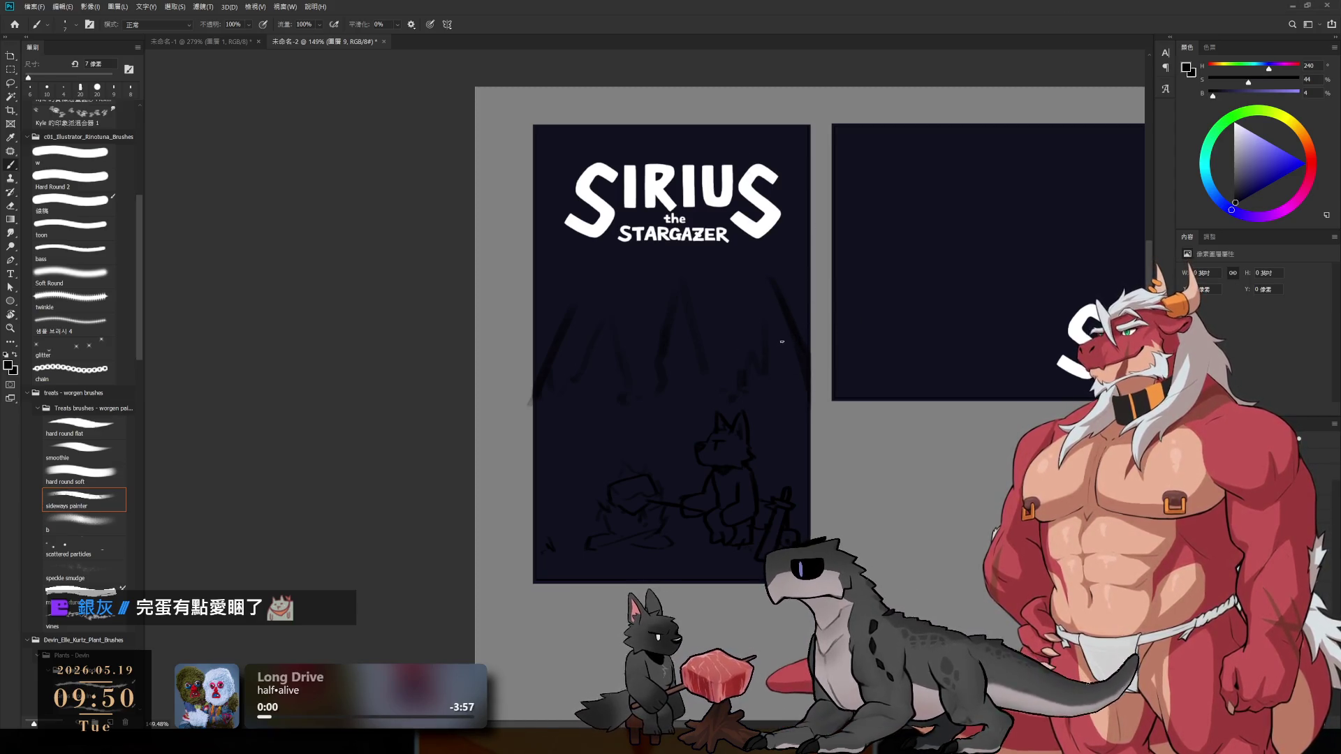
pyautogui.press(']')
pyautogui.press(']')
pyautogui.press(']')
pyautogui.moveTo(768, 280); pyautogui.dragTo(790, 374)
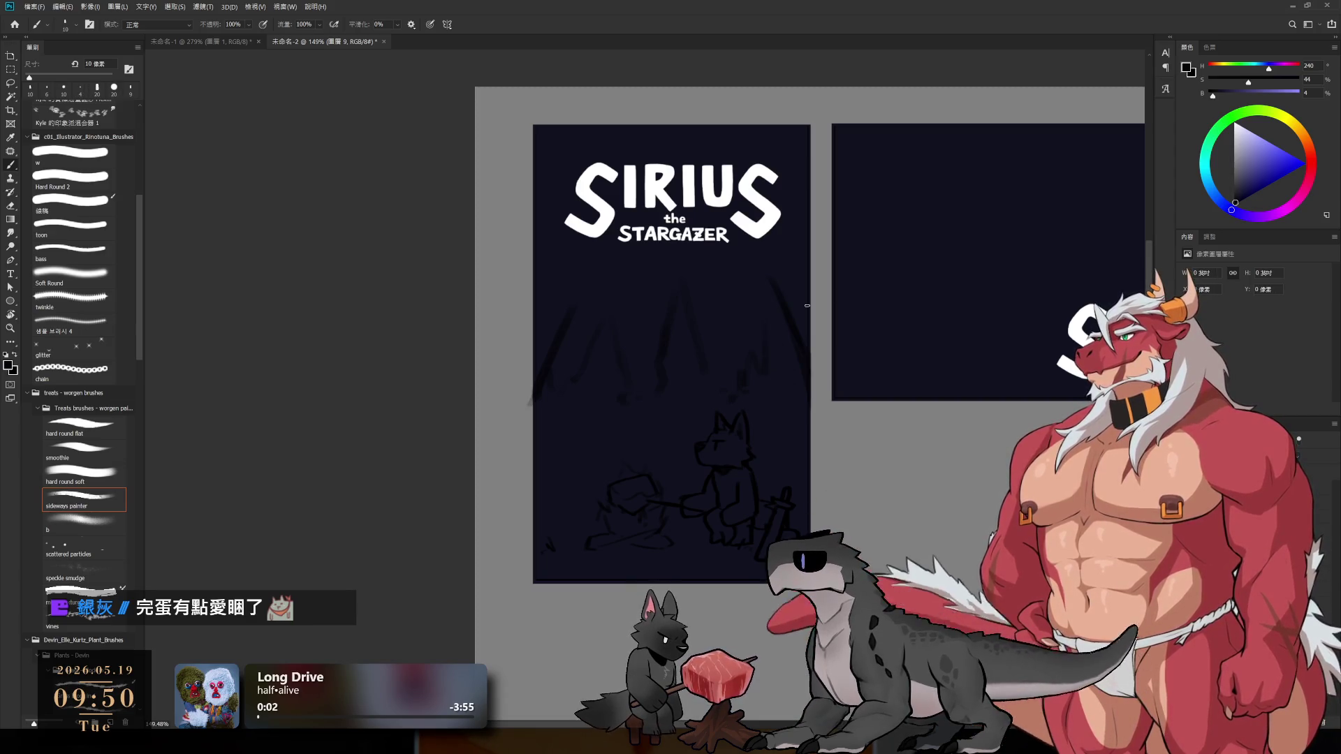
pyautogui.press(']')
pyautogui.press(']')
pyautogui.moveTo(772, 287); pyautogui.dragTo(776, 398)
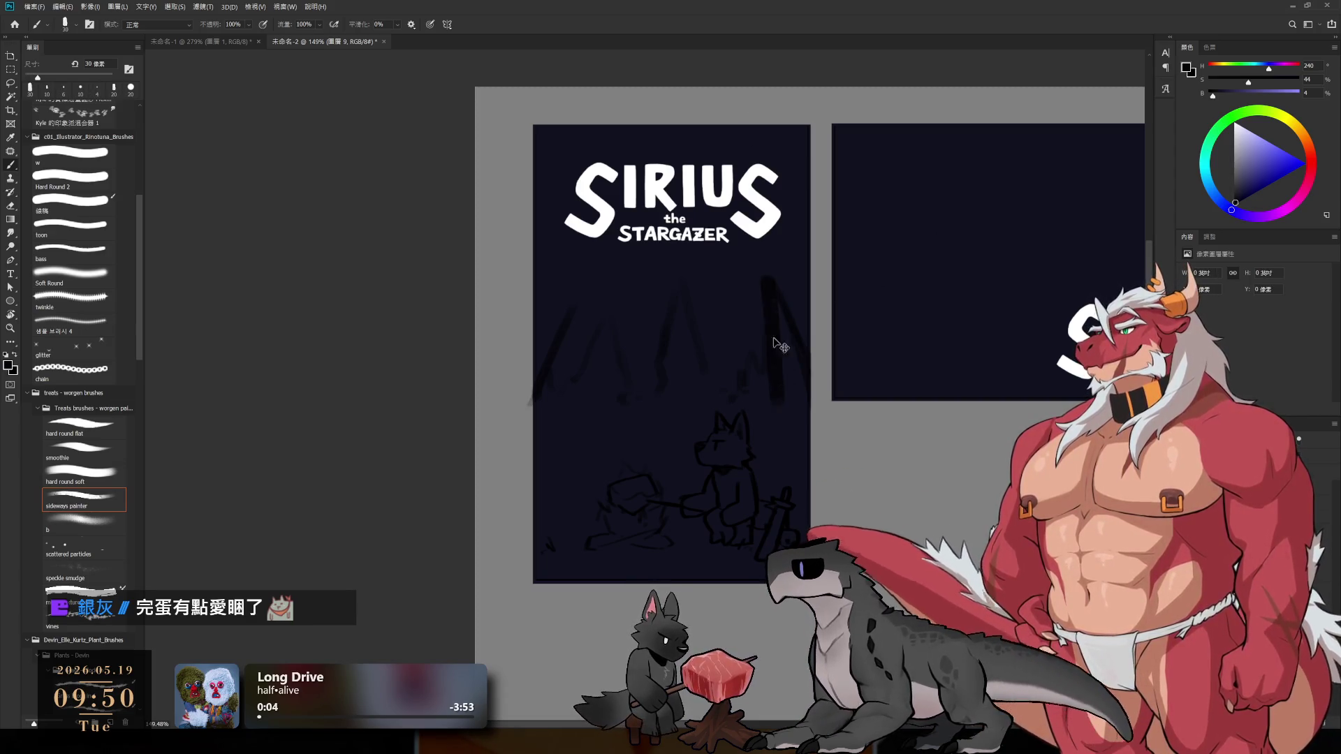
pyautogui.press(']')
pyautogui.moveTo(779, 314); pyautogui.dragTo(804, 447)
pyautogui.moveTo(774, 373)
pyautogui.mouseDown()
pyautogui.moveTo(769, 458)
pyautogui.moveTo(754, 392)
pyautogui.moveTo(741, 419)
pyautogui.moveTo(751, 427)
pyautogui.moveTo(772, 380)
pyautogui.moveTo(803, 469)
pyautogui.mouseUp()
# - With a larger brush, cover the wolf sketch and the lower cover in dark paint
pyautogui.press(']')
pyautogui.press(']')
pyautogui.moveTo(741, 436); pyautogui.dragTo(726, 499)
pyautogui.press(']')
pyautogui.press(']')
pyautogui.press(']')
pyautogui.press(']')
pyautogui.moveTo(557, 555)
pyautogui.mouseDown()
pyautogui.moveTo(568, 476)
pyautogui.moveTo(698, 524)
pyautogui.moveTo(664, 458)
pyautogui.mouseUp()
pyautogui.press(']')
pyautogui.press(']')
pyautogui.press(']')
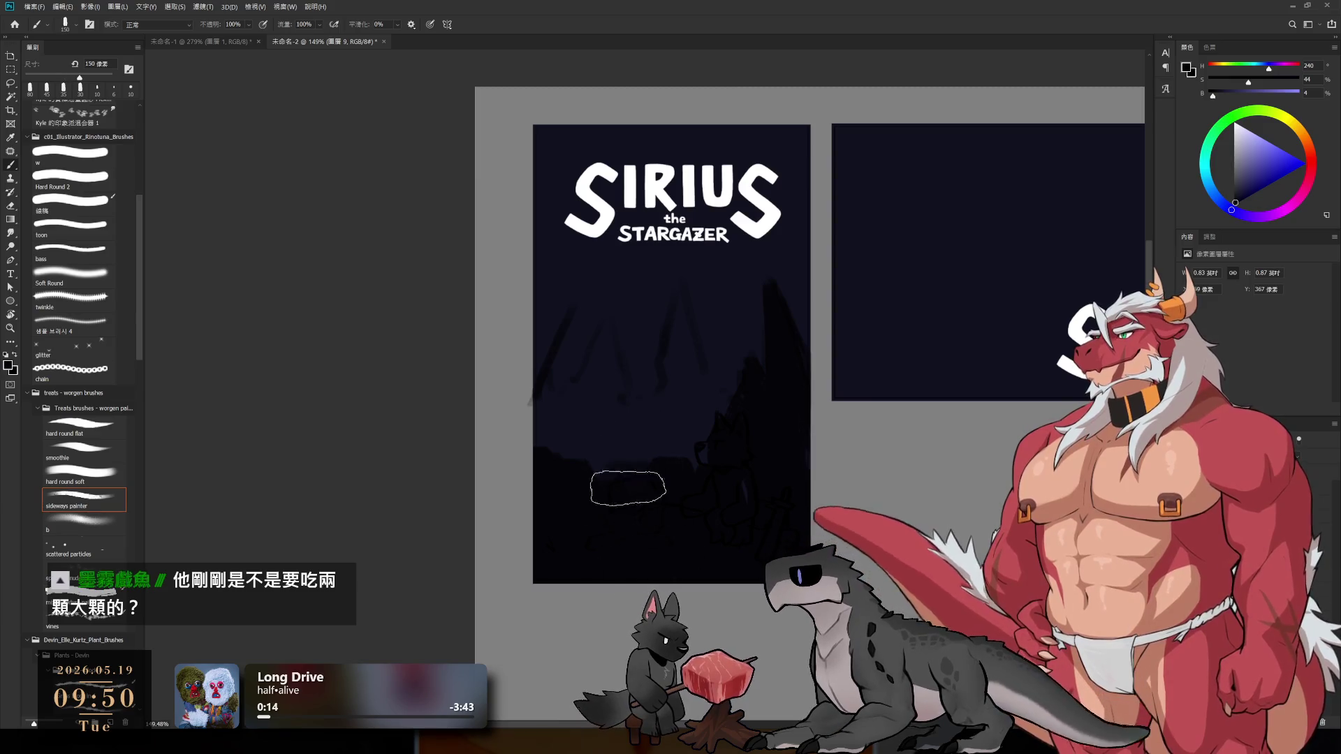
# - Add finer faint dark strokes to the forest and darken the left tree area
pyautogui.press('[')
pyautogui.press('[')
pyautogui.press('[')
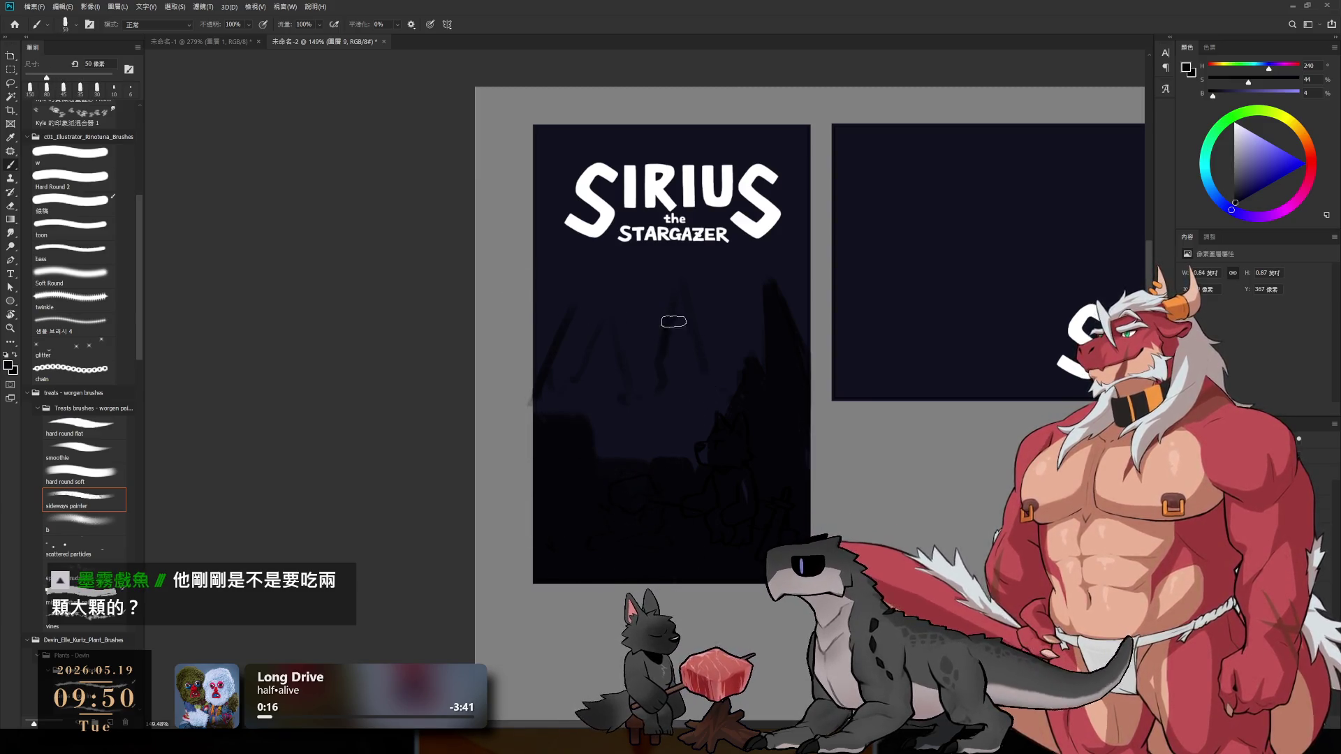
pyautogui.moveTo(690, 336)
pyautogui.mouseDown()
pyautogui.moveTo(699, 381)
pyautogui.moveTo(670, 476)
pyautogui.mouseUp()
pyautogui.moveTo(686, 497); pyautogui.dragTo(717, 495)
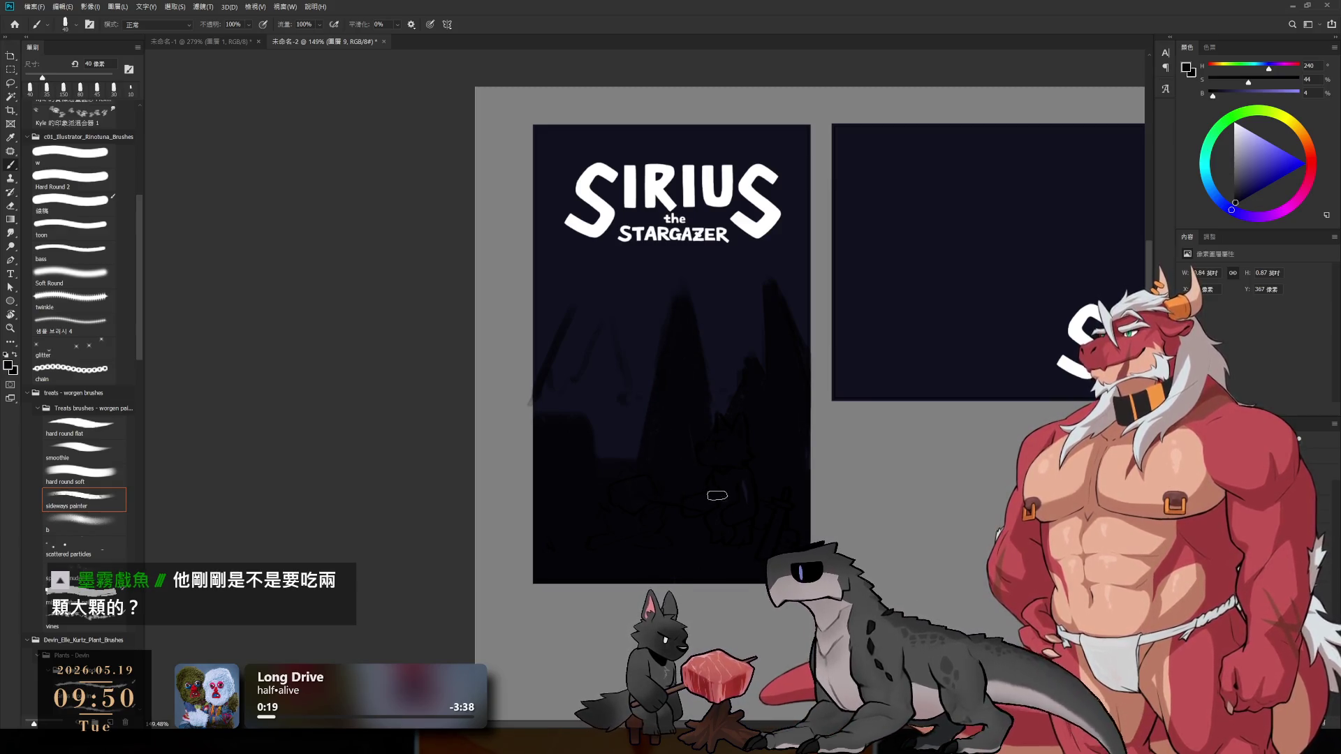
pyautogui.press(']')
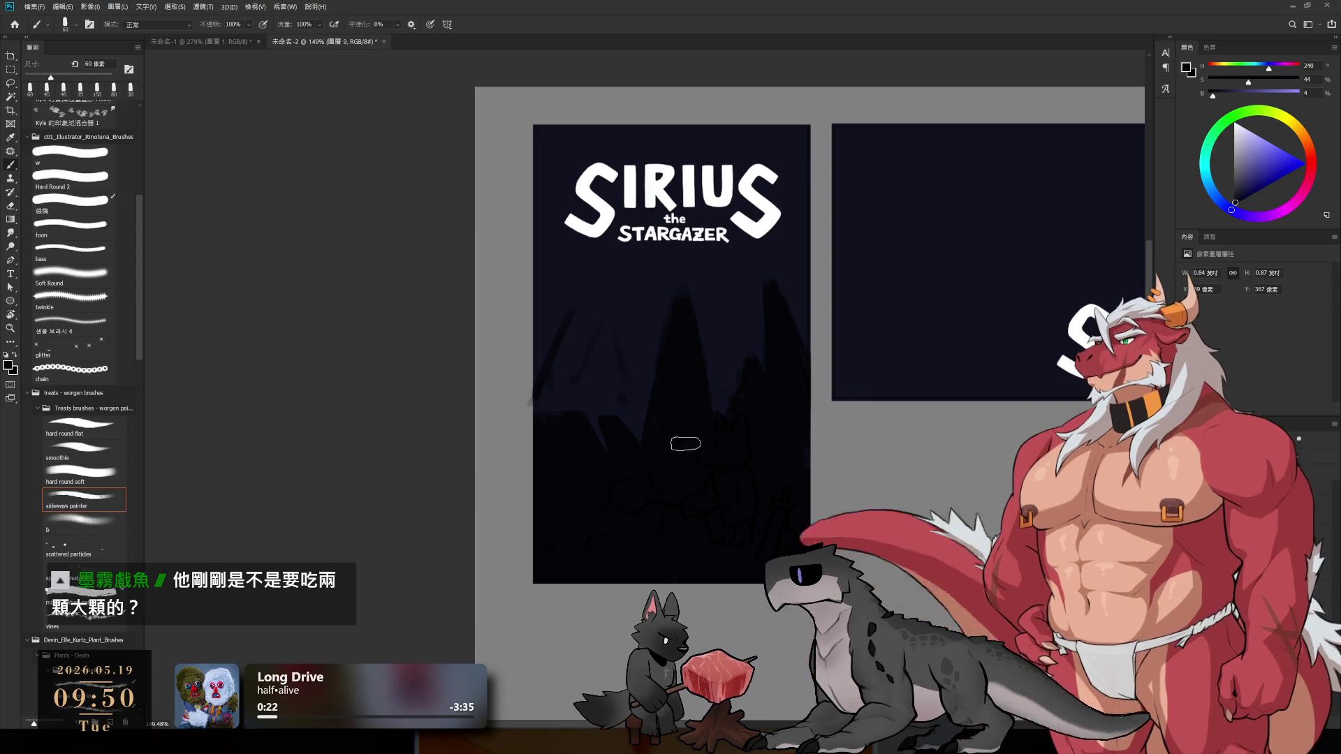
pyautogui.press('[')
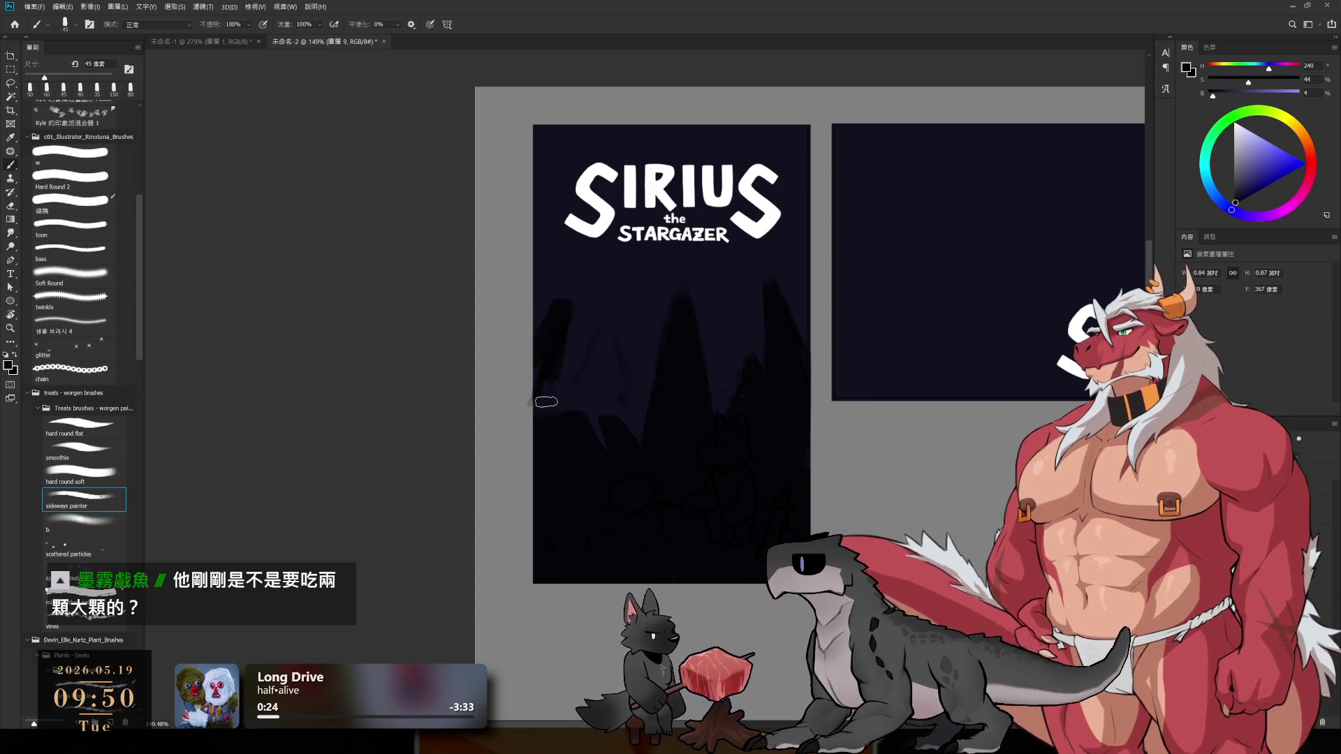
pyautogui.moveTo(568, 445)
pyautogui.mouseDown()
pyautogui.moveTo(600, 440)
pyautogui.moveTo(564, 438)
pyautogui.moveTo(600, 335)
pyautogui.moveTo(628, 489)
pyautogui.mouseUp()
pyautogui.press('e')
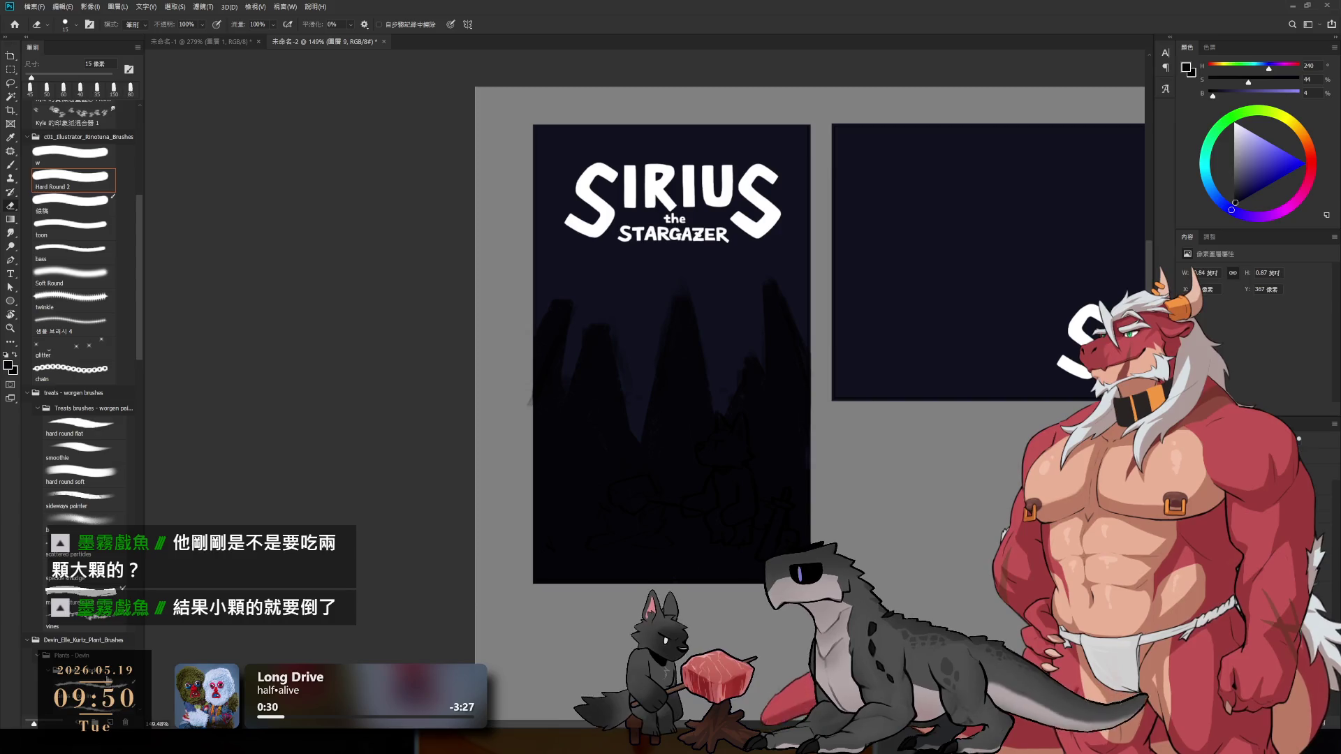
# - Clean up the tree edges with the sideways painter tip, alternating brush and eraser
pyautogui.click(75, 500)
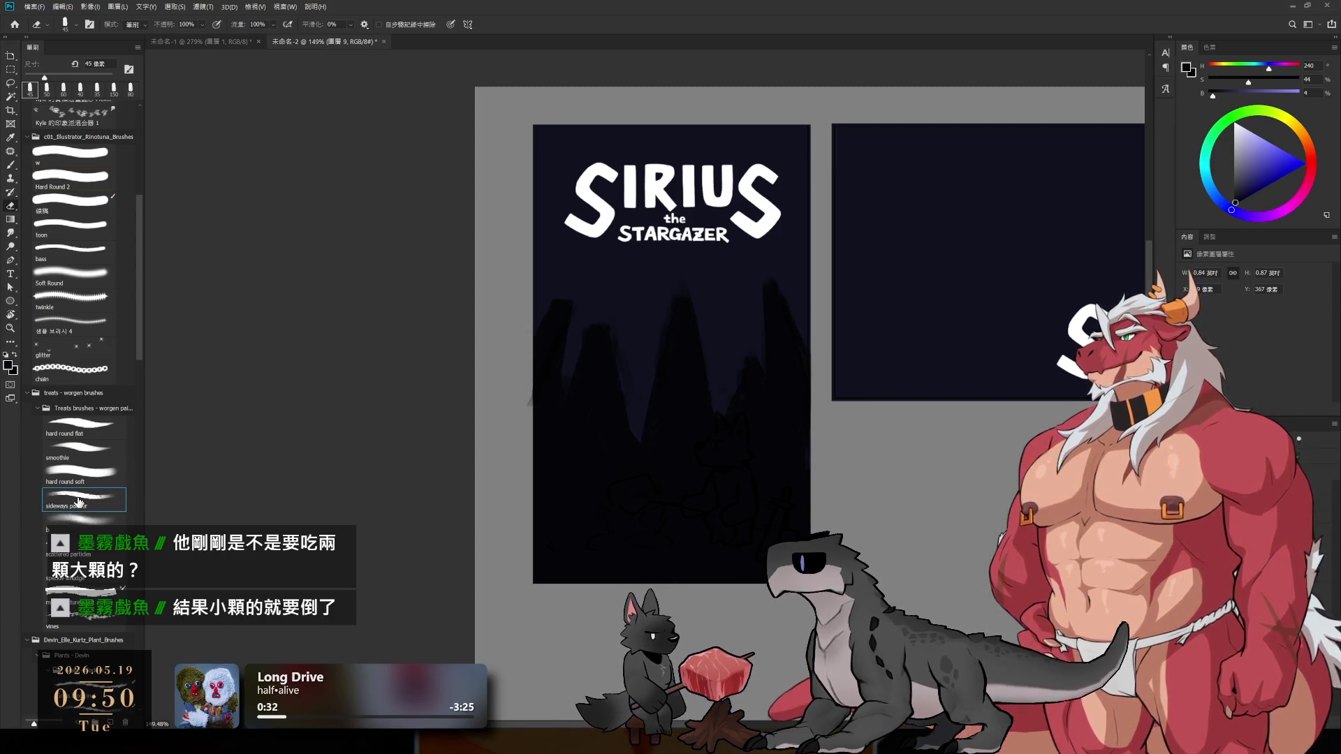
pyautogui.press('b')
pyautogui.press('e')
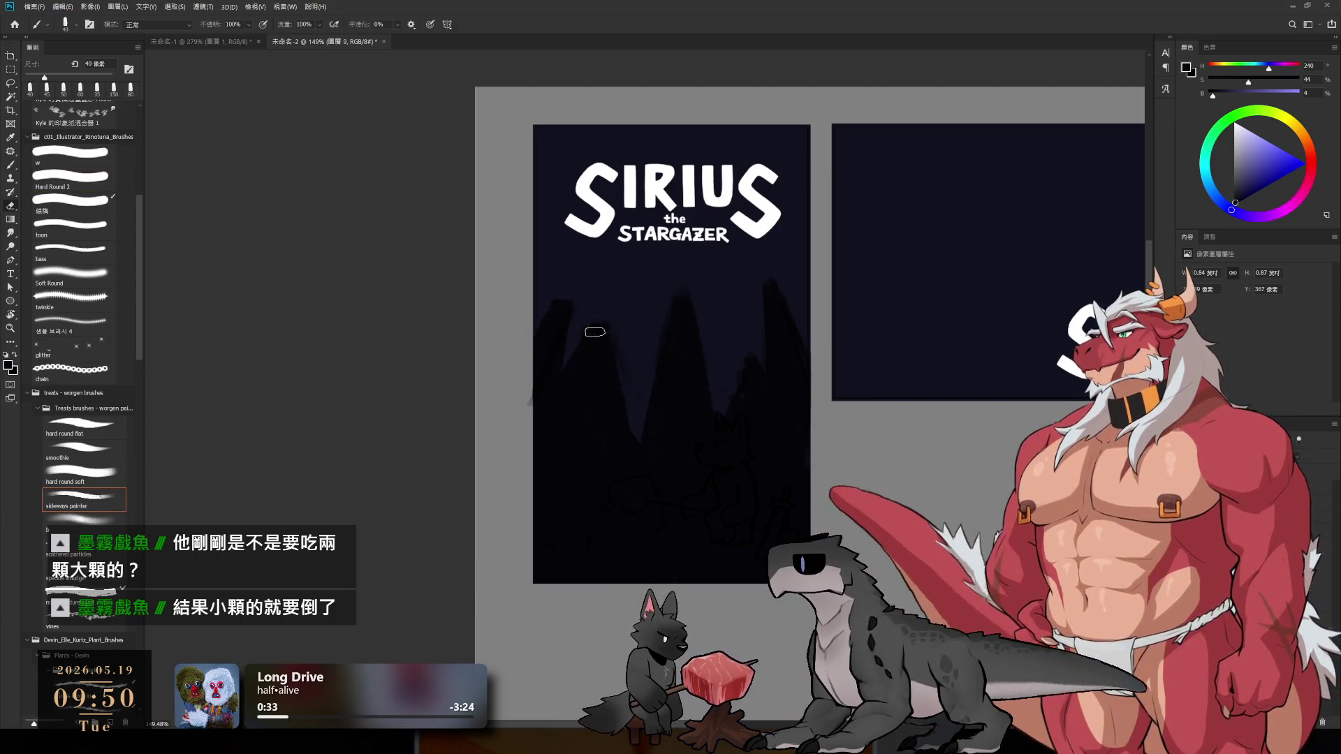
pyautogui.press('[')
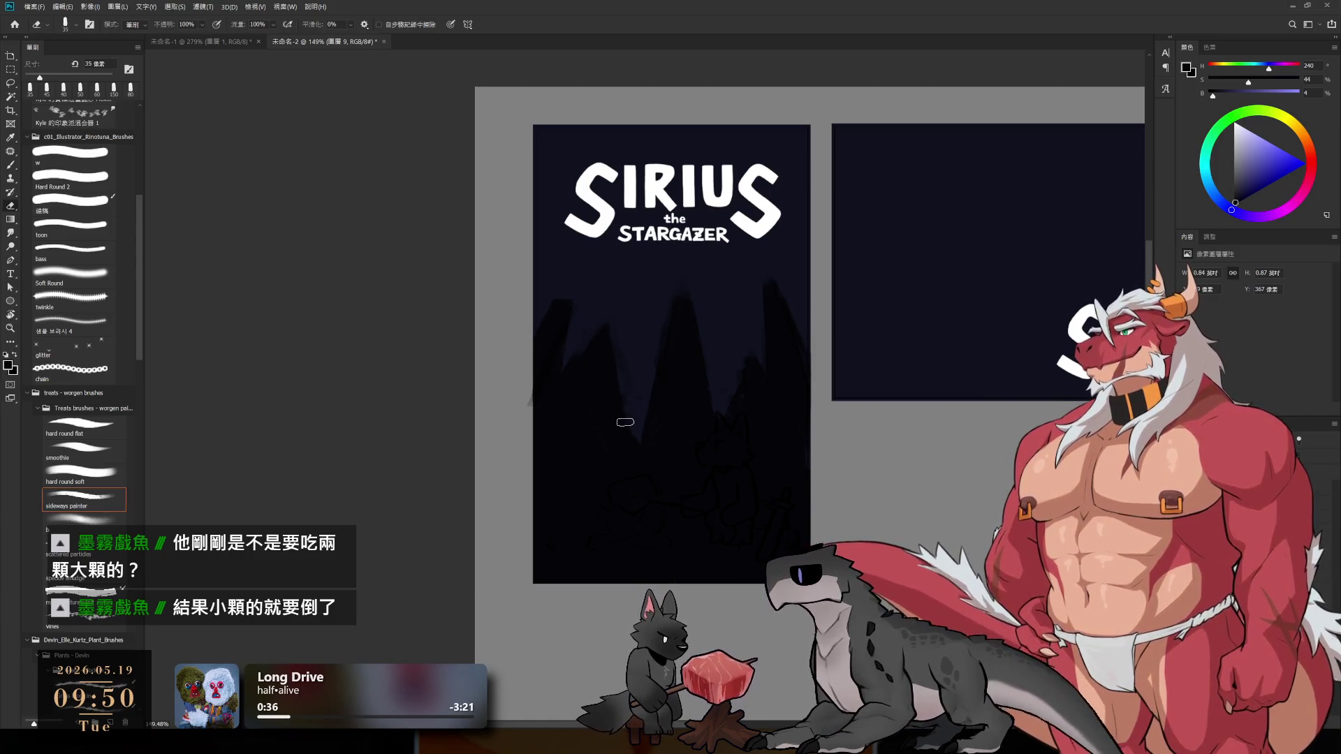
pyautogui.press('b')
pyautogui.press('e')
pyautogui.press('b')
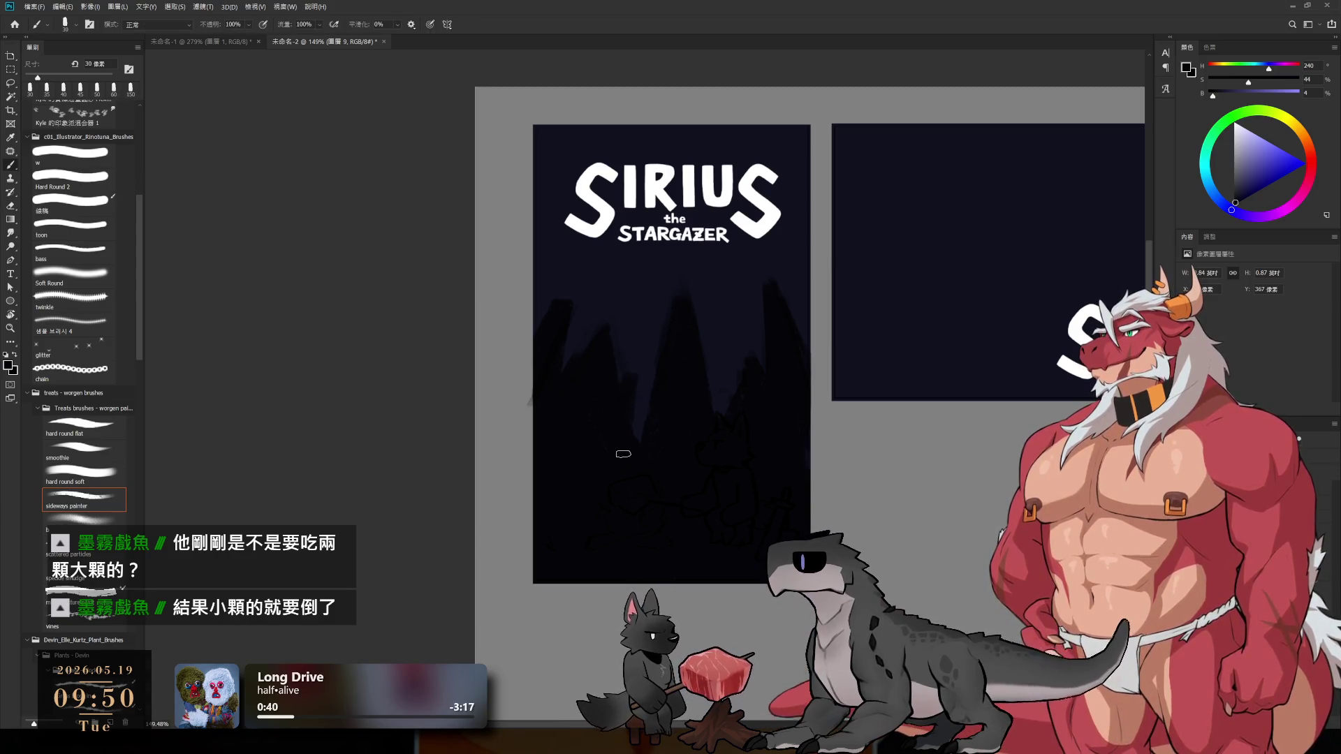
pyautogui.press('e')
pyautogui.press('[')
pyautogui.press('b')
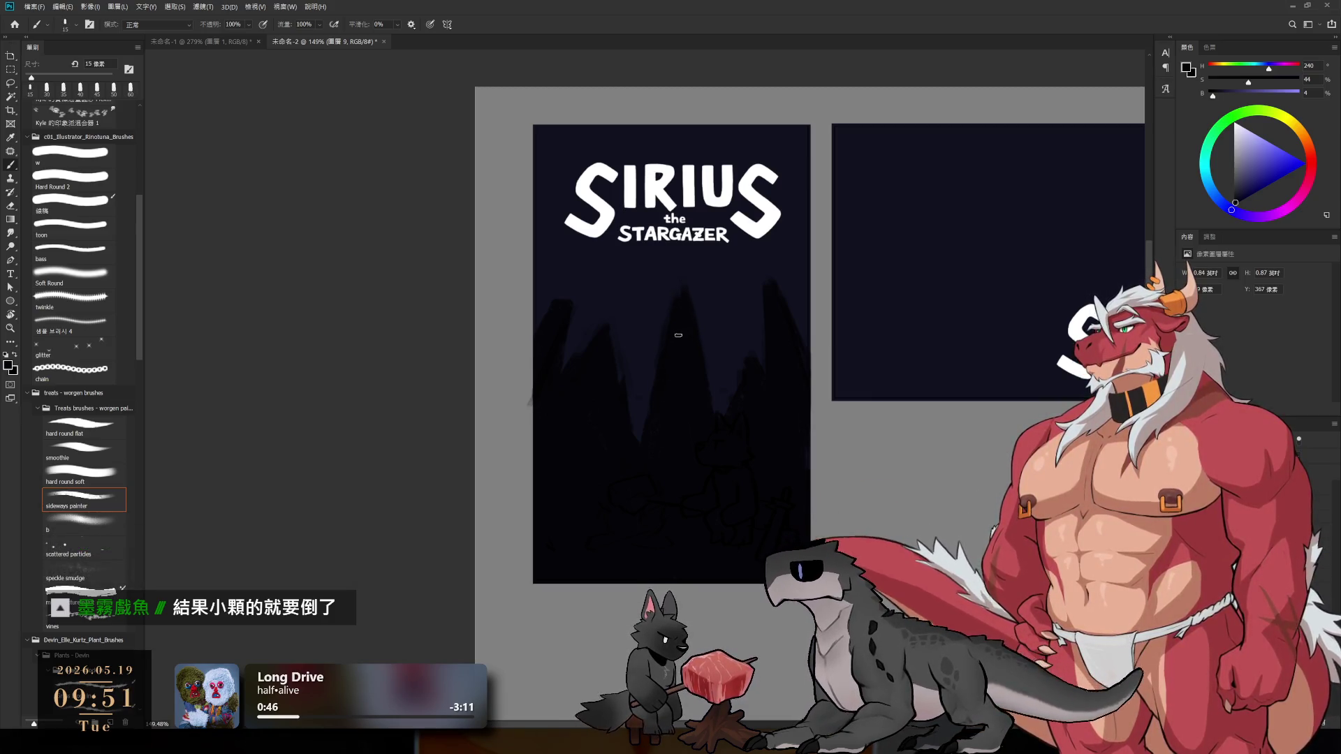
pyautogui.press('e')
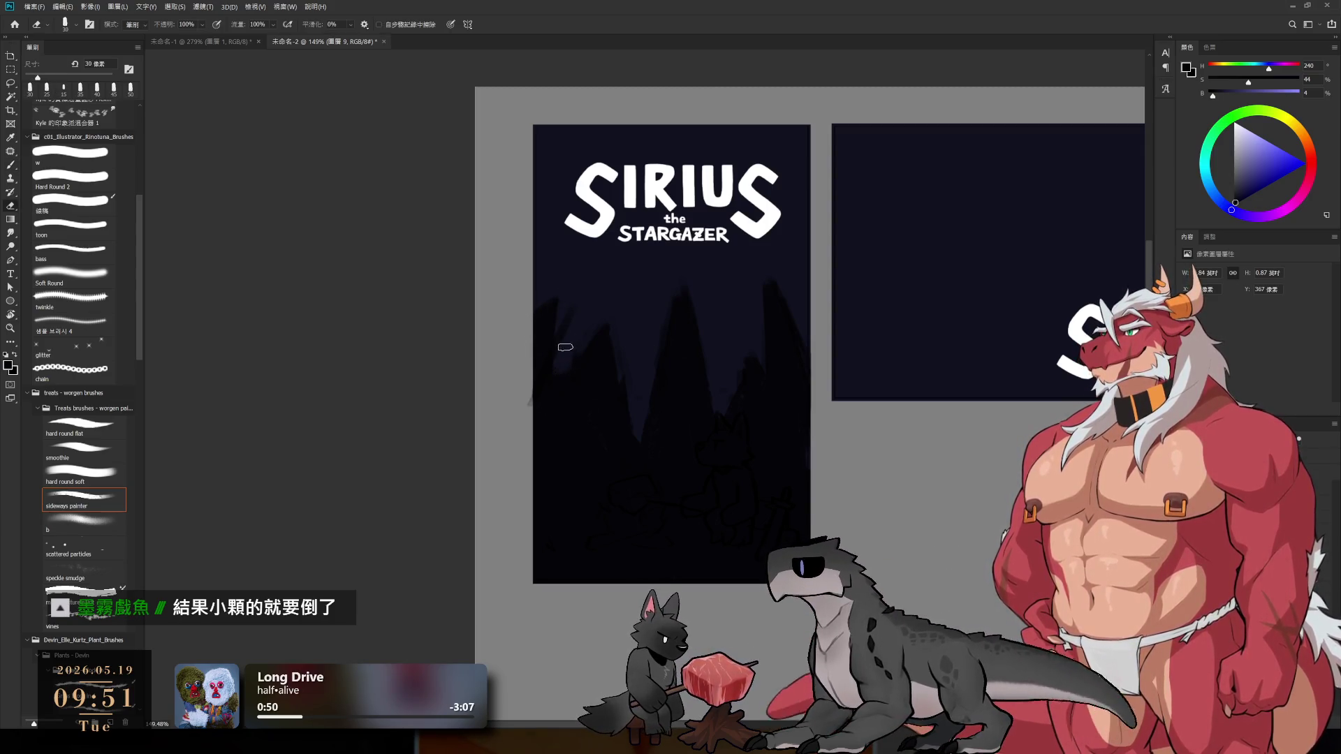
# - Erase along the tree edges on the layer underneath, then return to the upper tree layer
pyautogui.hotkey('alt', '[')
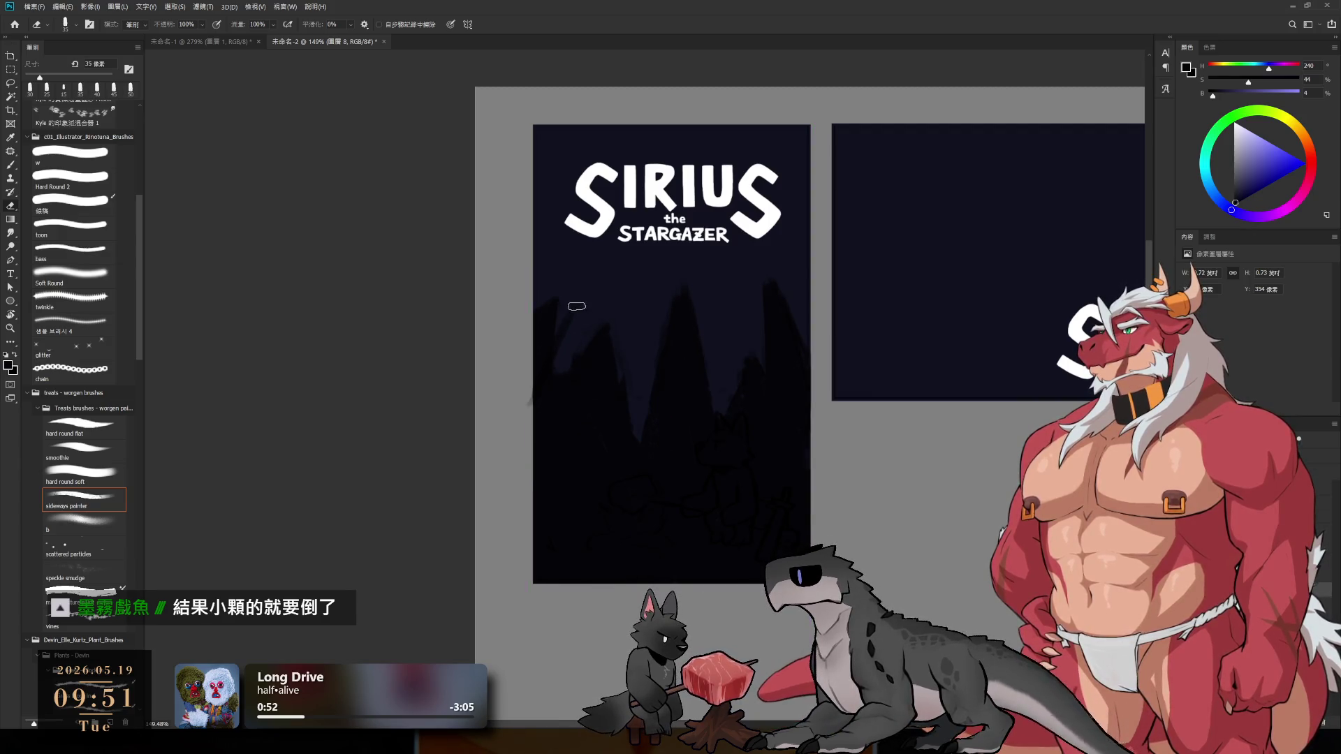
pyautogui.press(']')
pyautogui.press(']')
pyautogui.press(']')
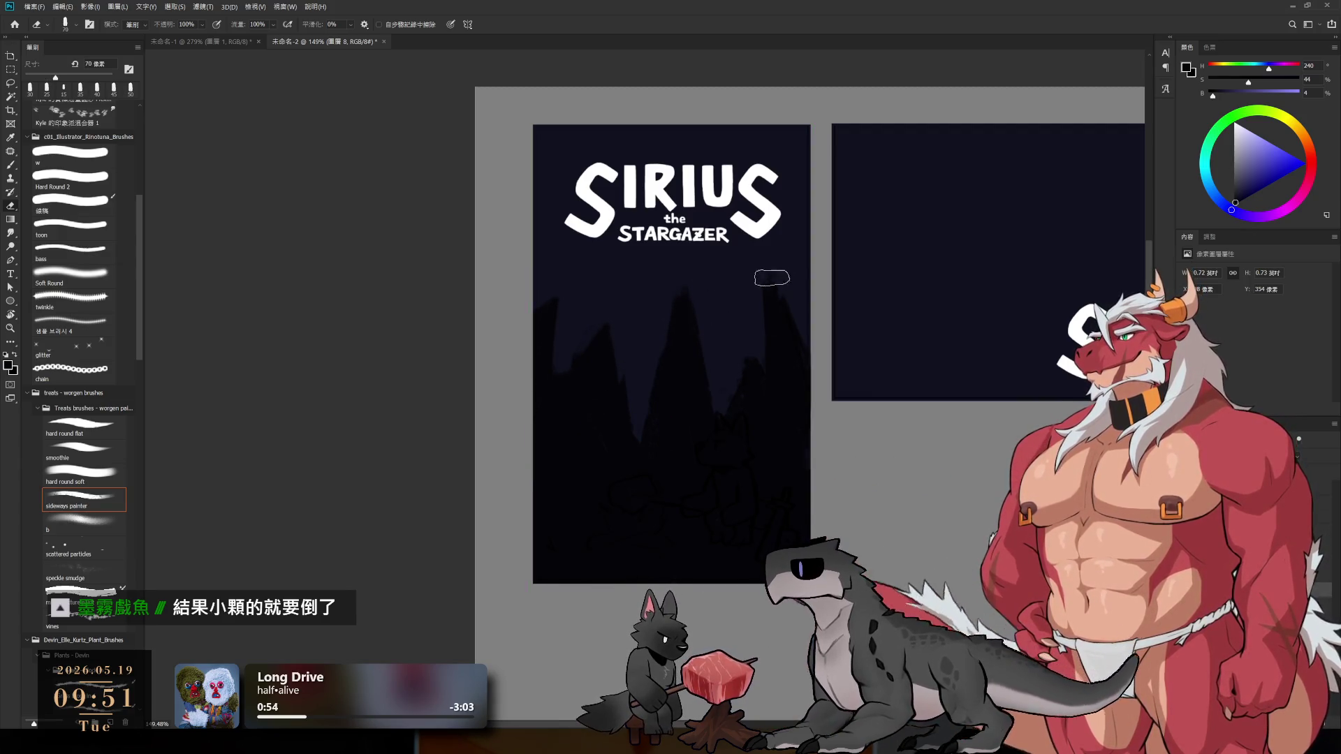
pyautogui.scroll(-3, 813, 412)
pyautogui.scroll(3, 744, 325)
pyautogui.hotkey('alt', ']')
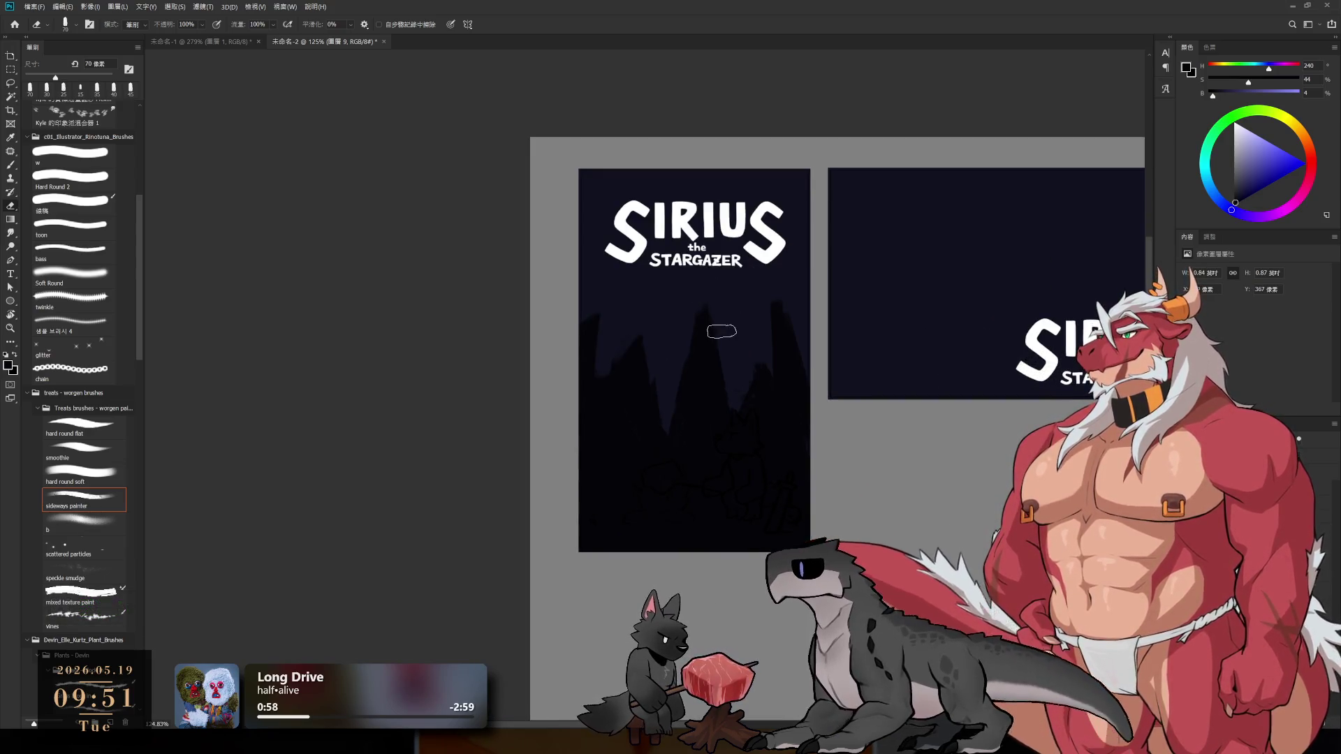
pyautogui.press('[')
pyautogui.press('[')
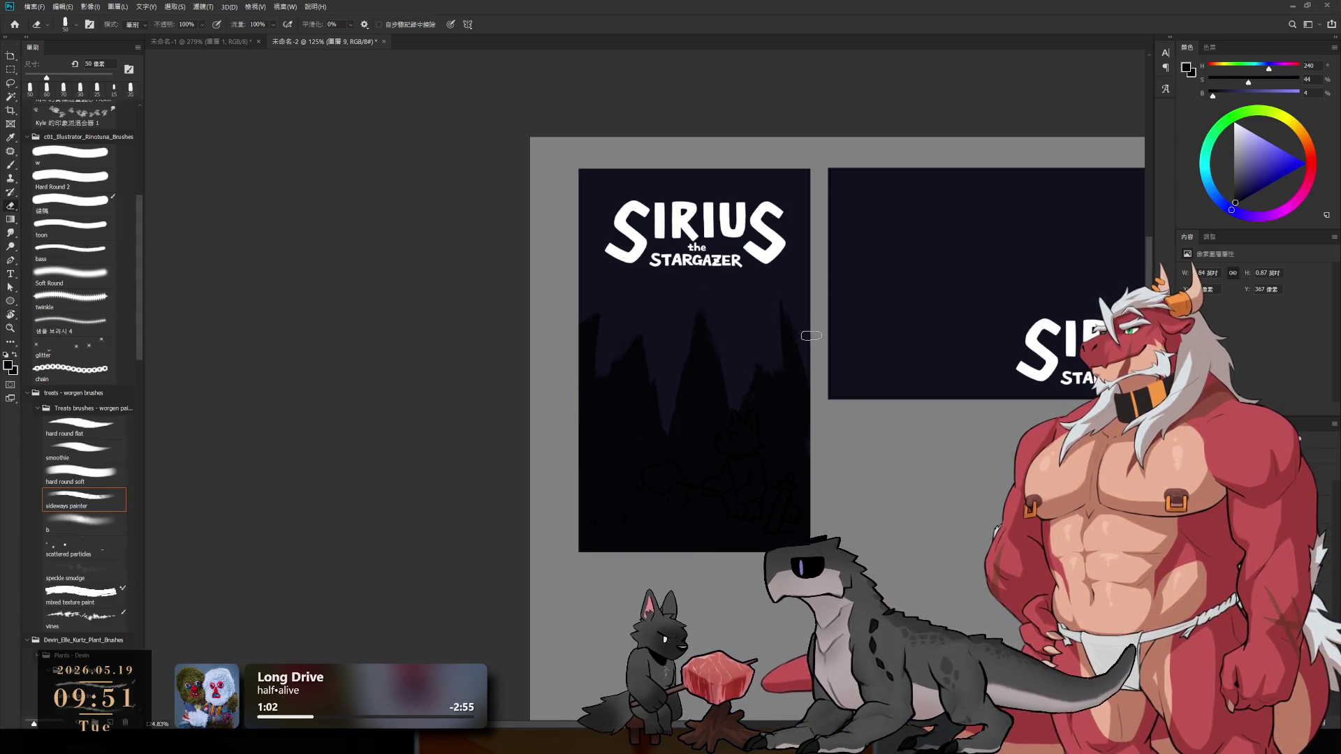
pyautogui.press('b')
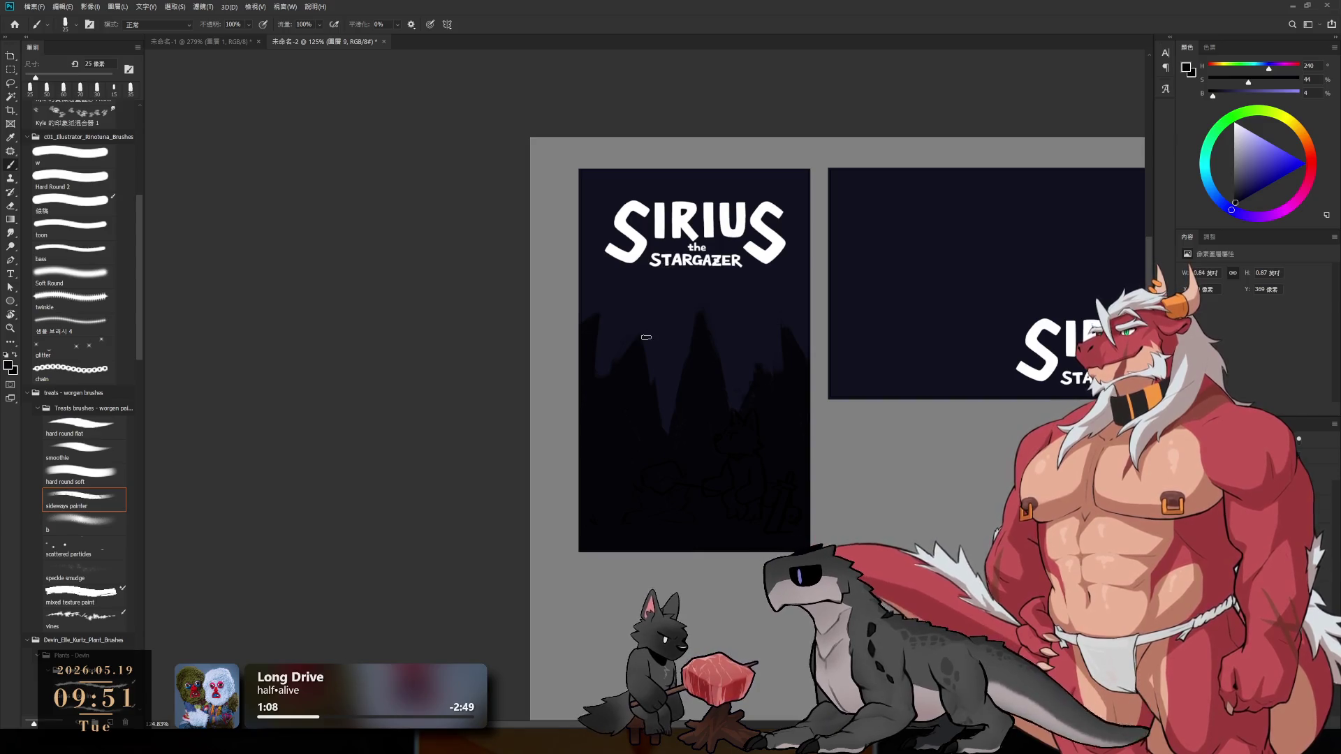
# - Move the dark mountain silhouette up about 40 px
pyautogui.moveTo(707, 418); pyautogui.dragTo(714, 374)
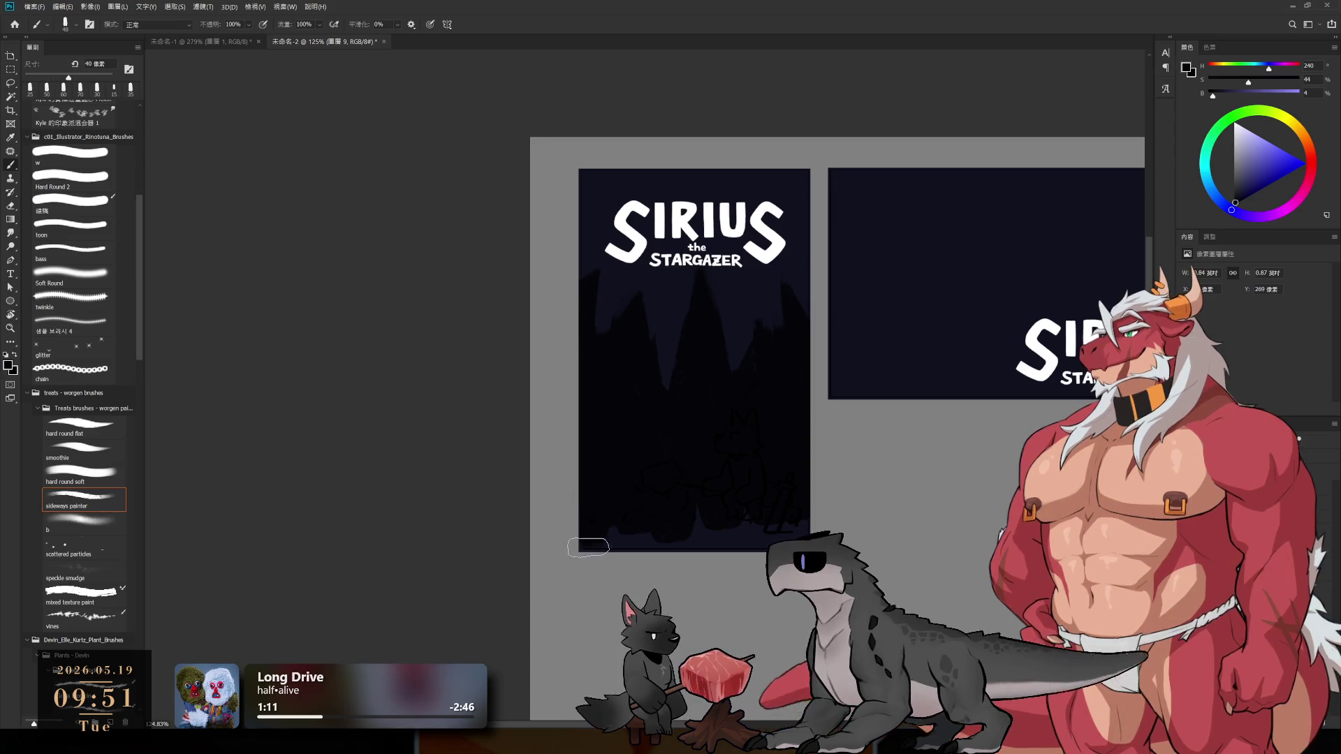
pyautogui.press(']')
pyautogui.press(']')
pyautogui.press(']')
pyautogui.scroll(1, 772, 419)
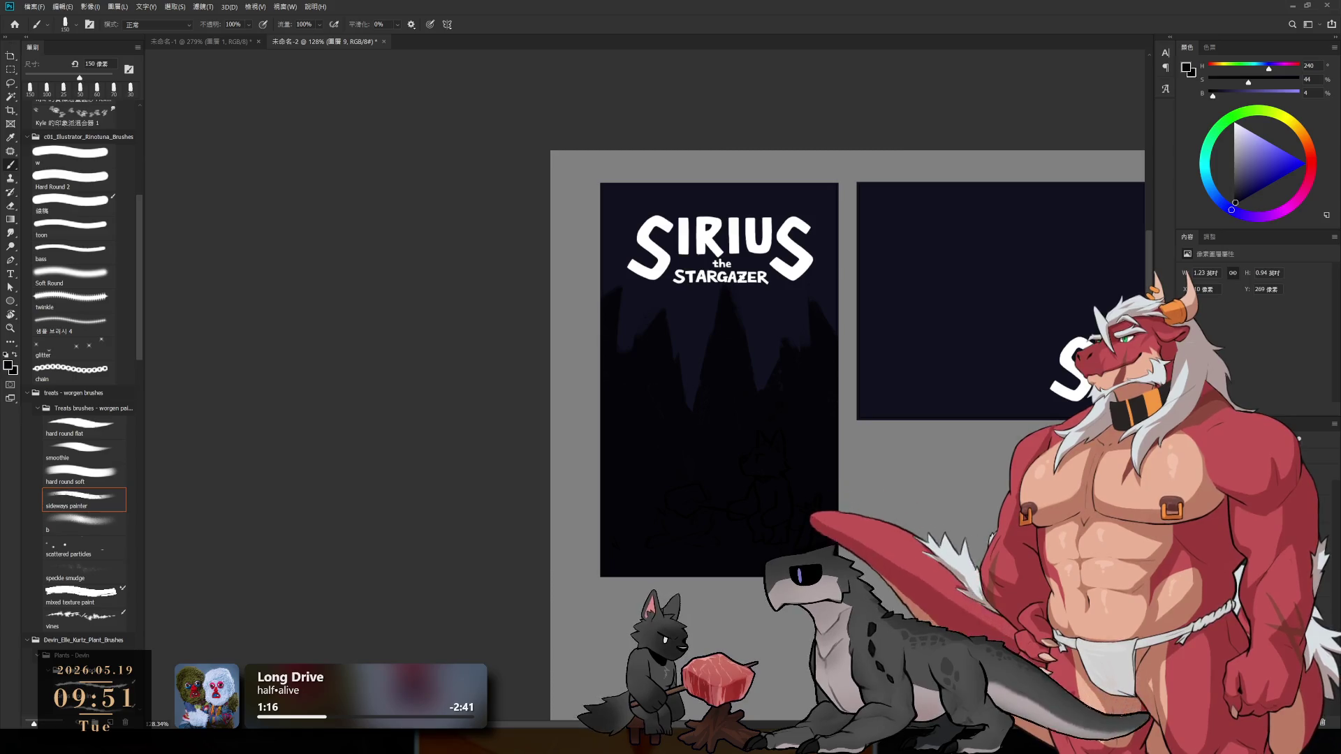
# - On a new layer, paint a saturated dark blue glow into the sky with an 800 px soft brush
pyautogui.hotkey('ctrl', 'shift', 'alt', 'n')
pyautogui.keyDown('alt'); pyautogui.click(772, 327); pyautogui.keyUp('alt')
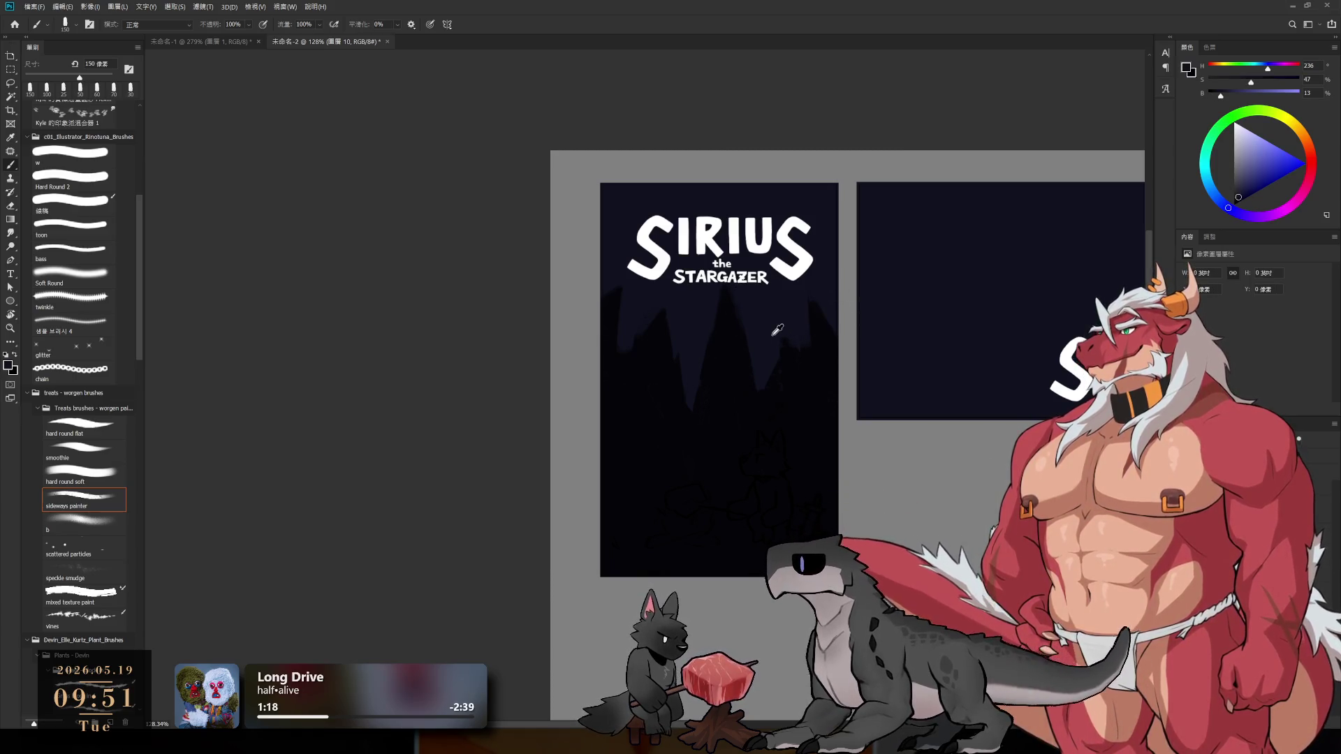
pyautogui.click(1242, 187)
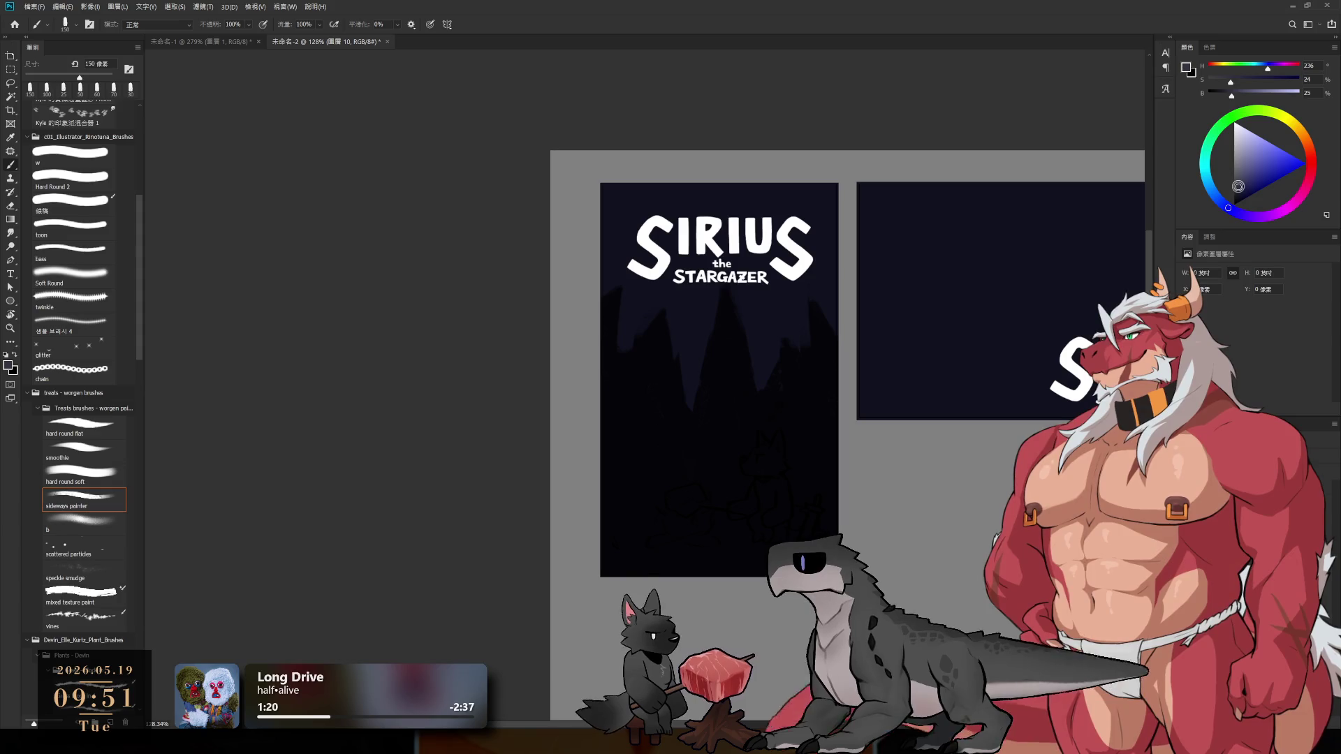
pyautogui.click(79, 520)
pyautogui.press(']')
pyautogui.press(']')
pyautogui.press(']')
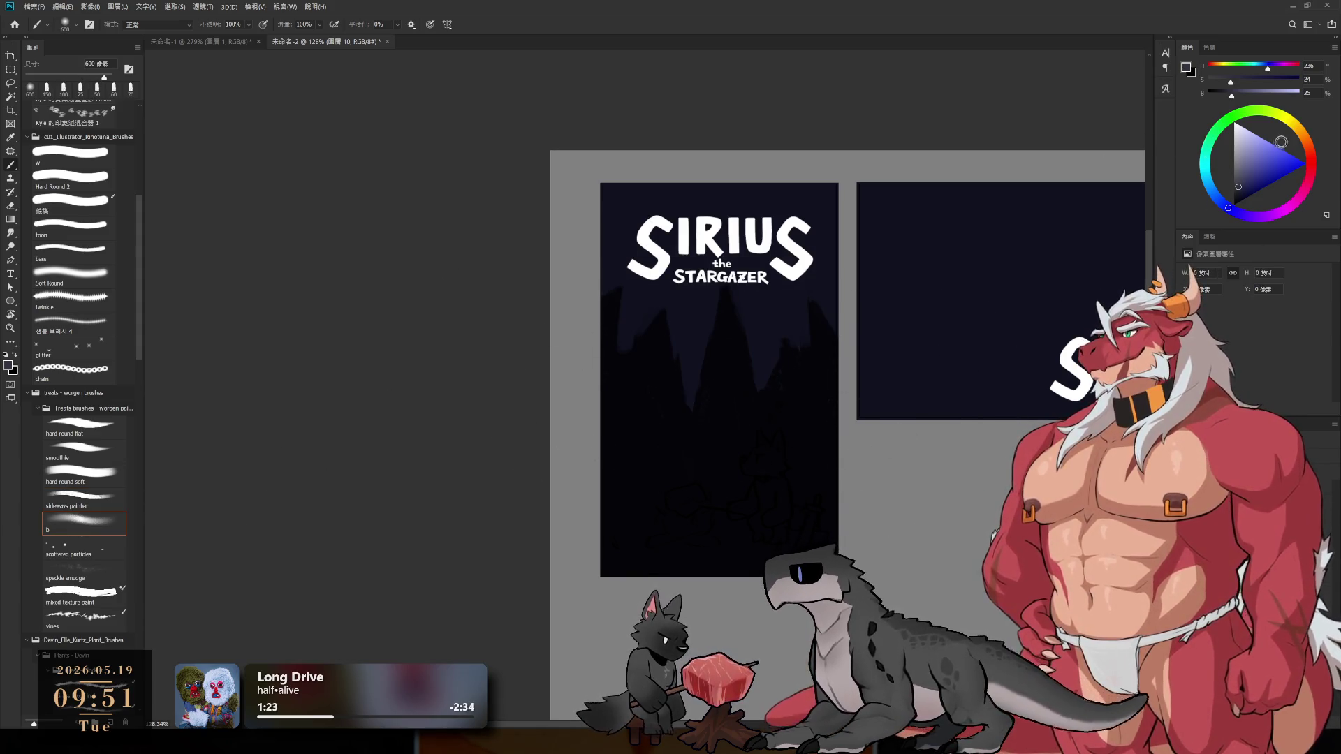
pyautogui.click(1251, 82)
pyautogui.press(']')
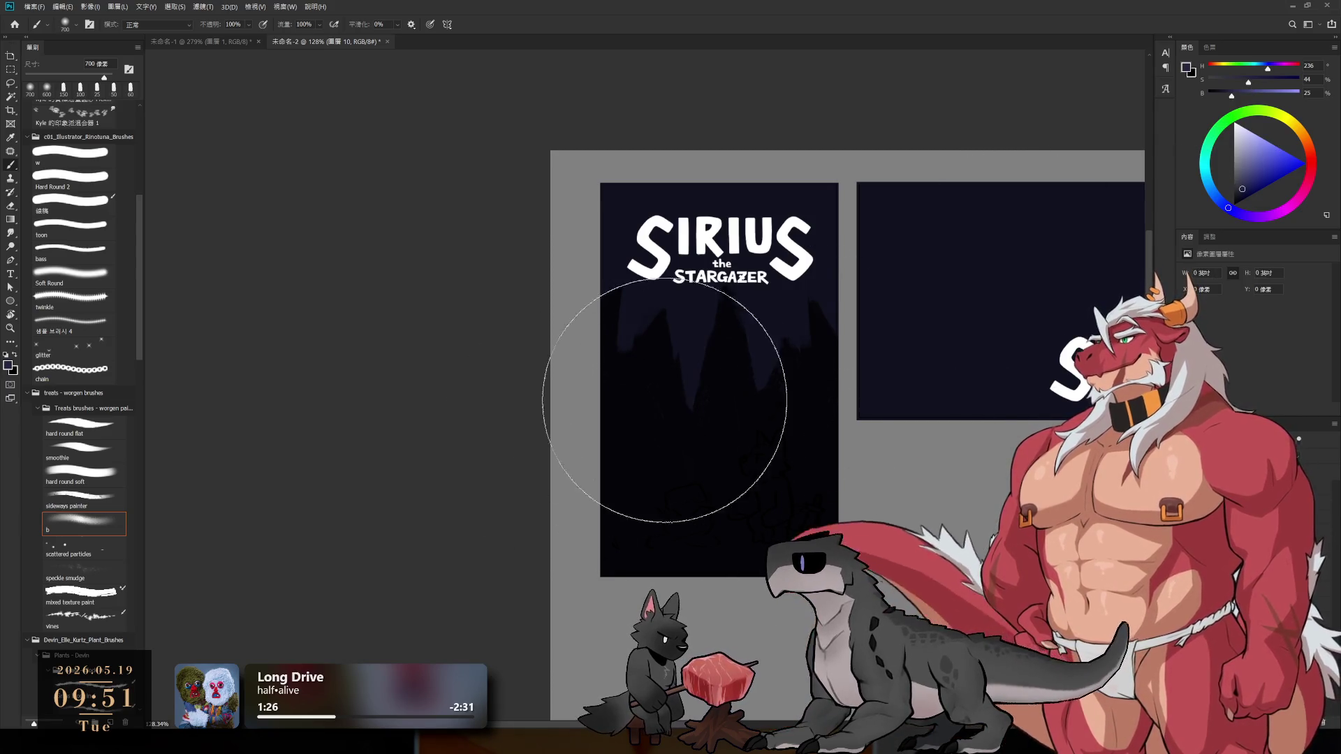
pyautogui.click(1263, 187)
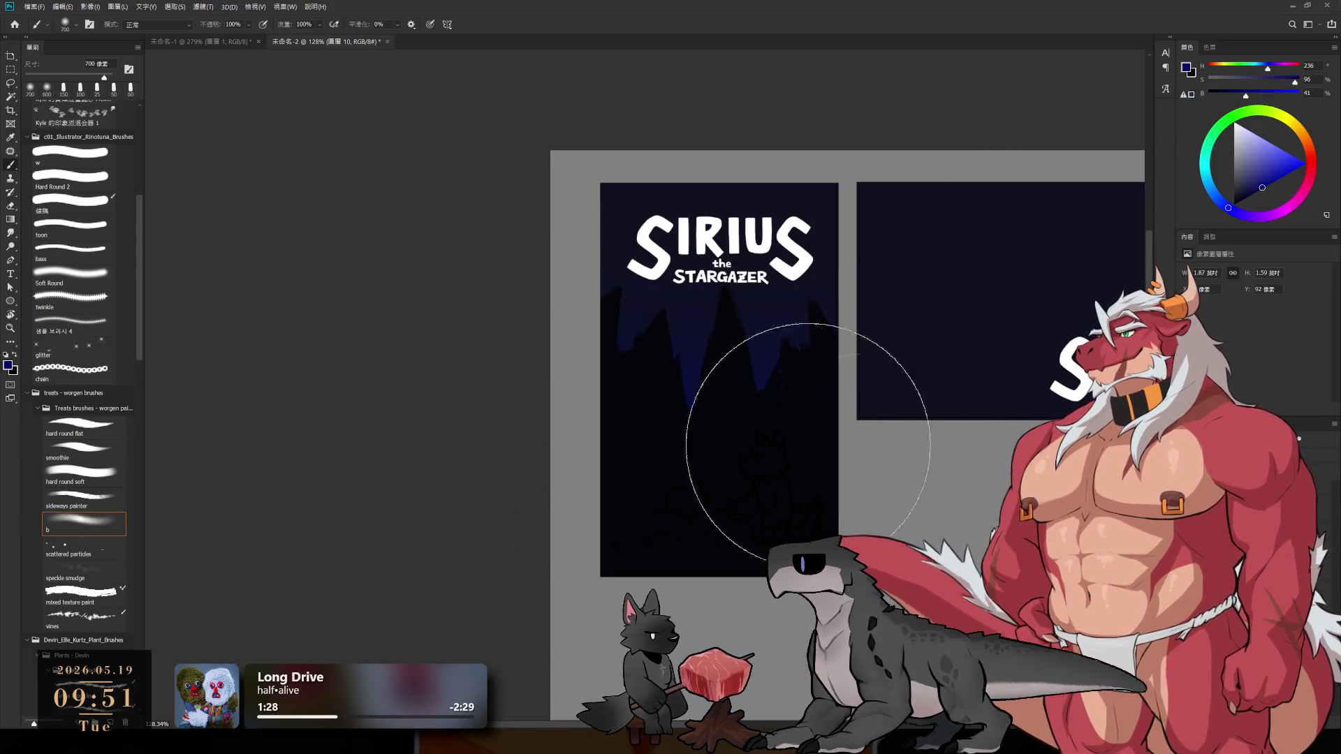
pyautogui.press(']')
pyautogui.moveTo(985, 472)
pyautogui.mouseDown()
pyautogui.moveTo(724, 428)
pyautogui.moveTo(988, 494)
pyautogui.mouseUp()
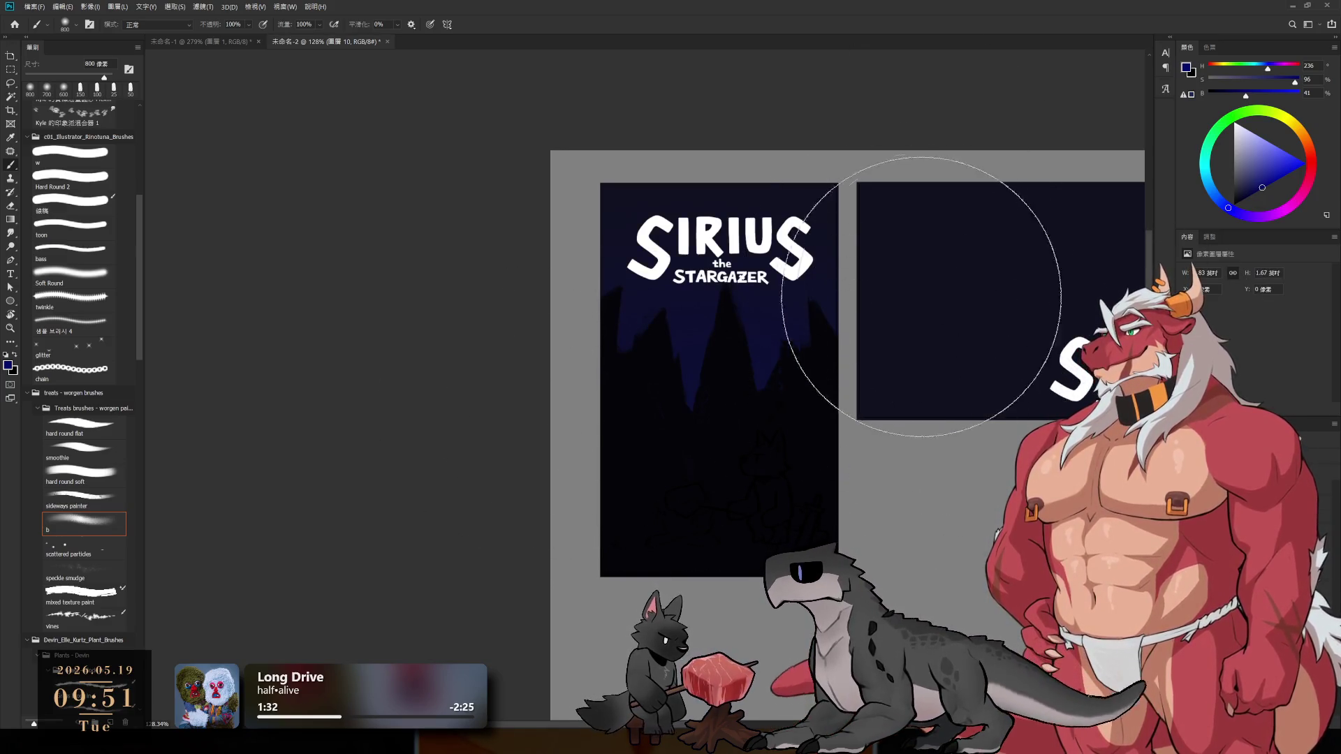
# - Set a near-black paint colour and a 600 px brush, zoomed out to show both covers
pyautogui.keyDown('alt'); pyautogui.click(841, 193); pyautogui.keyUp('alt')
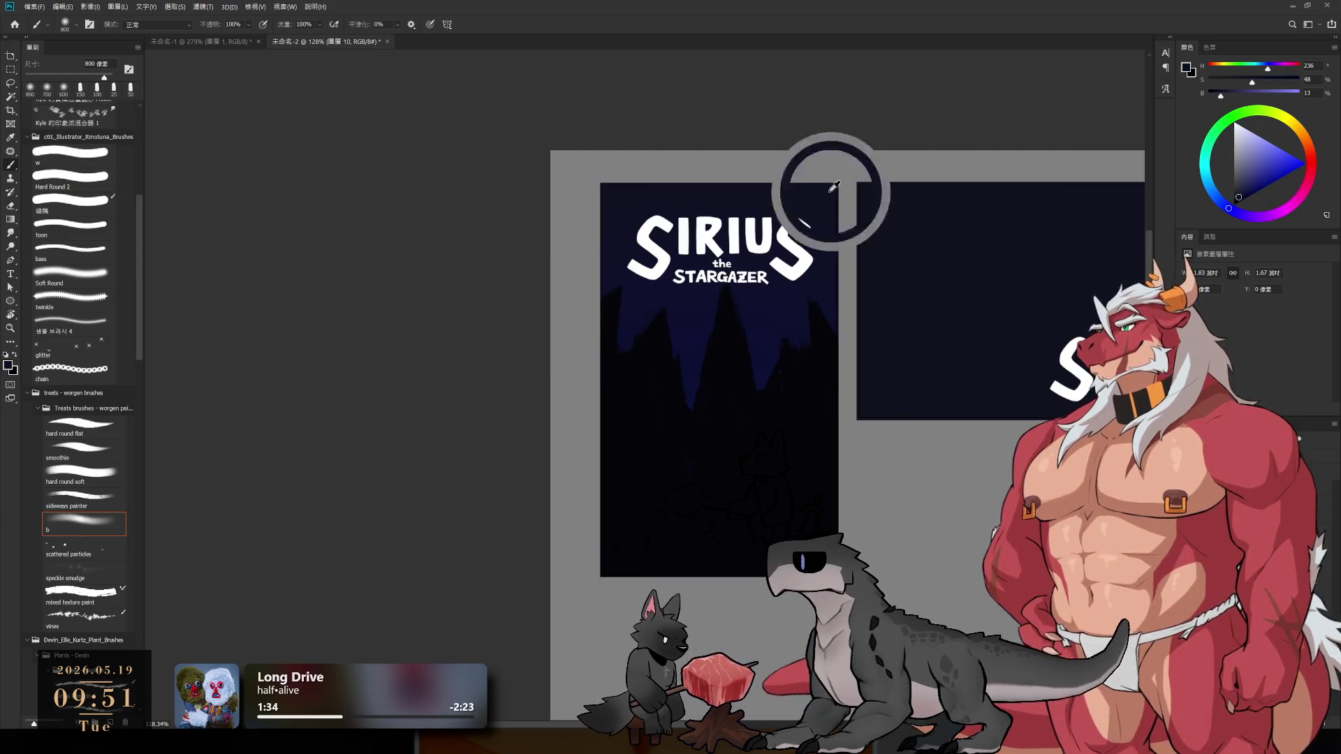
pyautogui.moveTo(1237, 198)
pyautogui.mouseDown()
pyautogui.moveTo(1223, 201)
pyautogui.moveTo(1235, 205)
pyautogui.mouseUp()
pyautogui.press('[')
pyautogui.press('[')
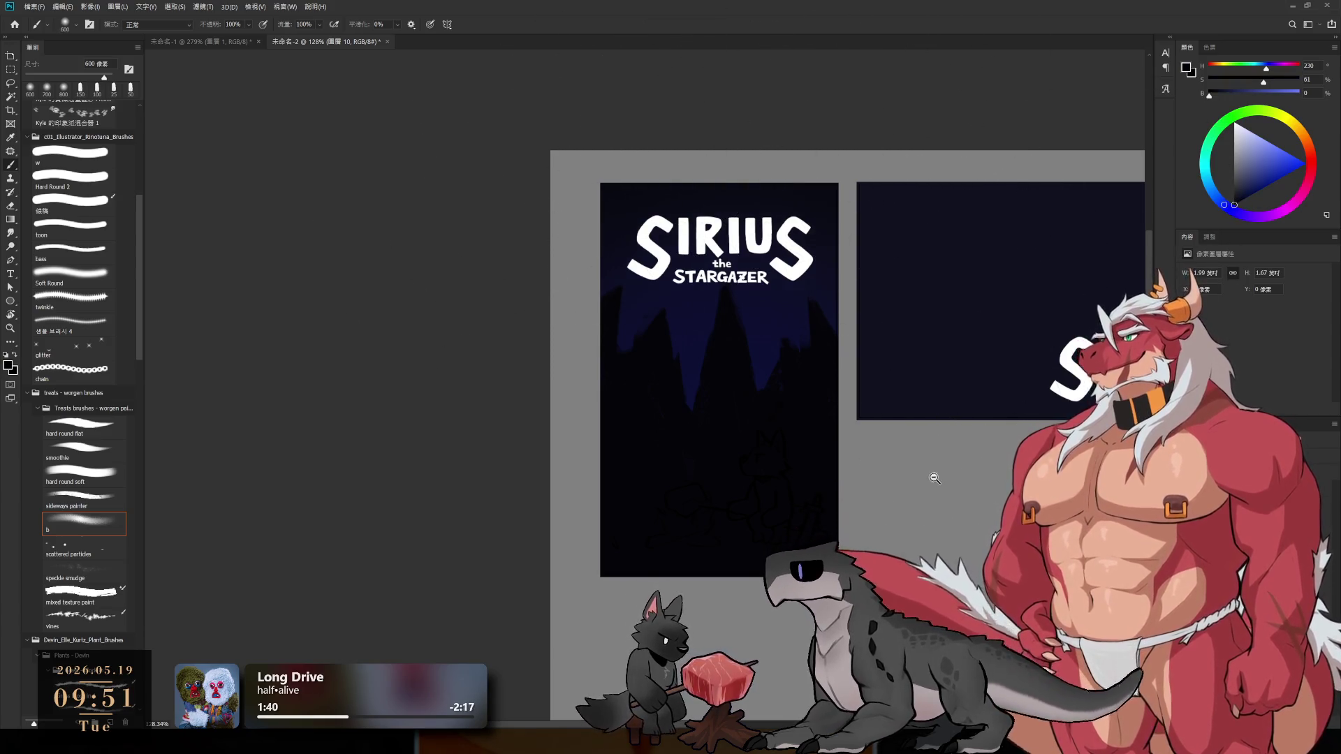
pyautogui.scroll(-2, 831, 425)
pyautogui.scroll(-1, 872, 443)
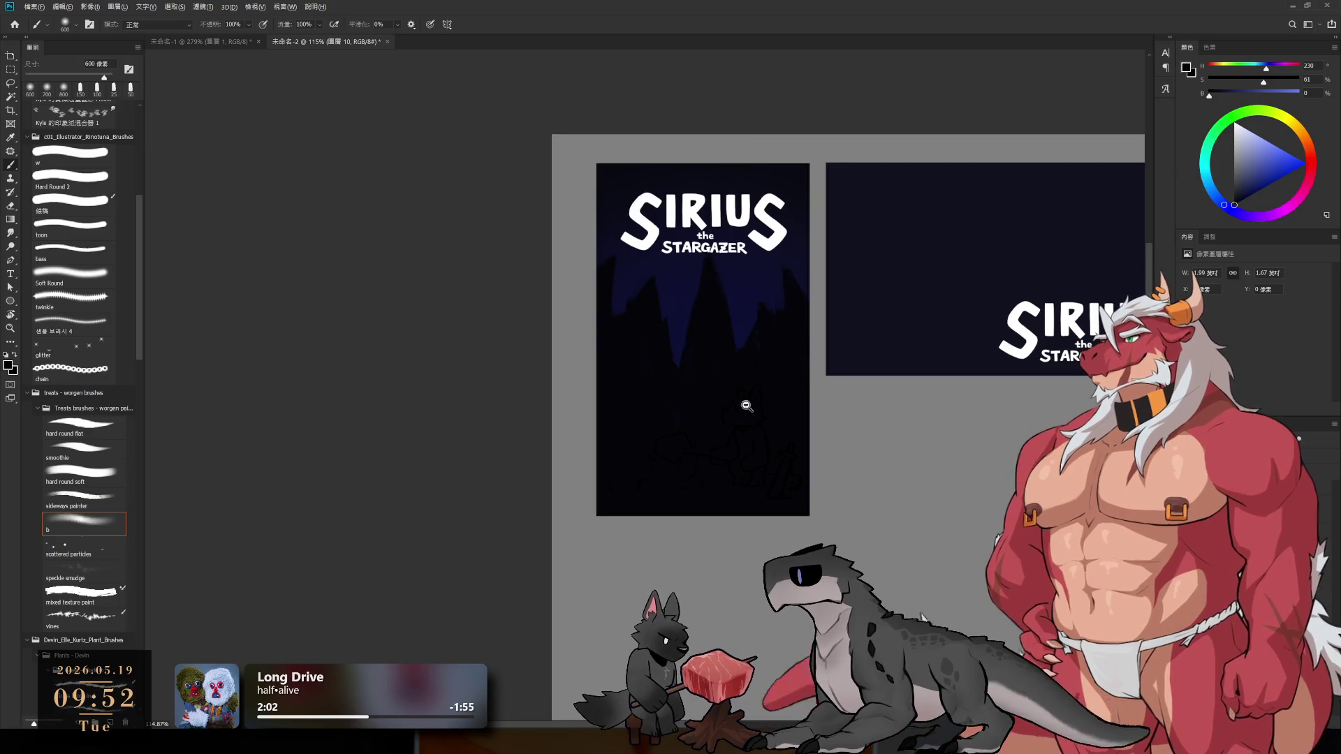
# - Sample the navy, yellow and muted purple swatches and set the brush to 175 px
pyautogui.scroll(2, 706, 395)
pyautogui.keyDown('alt'); pyautogui.click(680, 337); pyautogui.keyUp('alt')
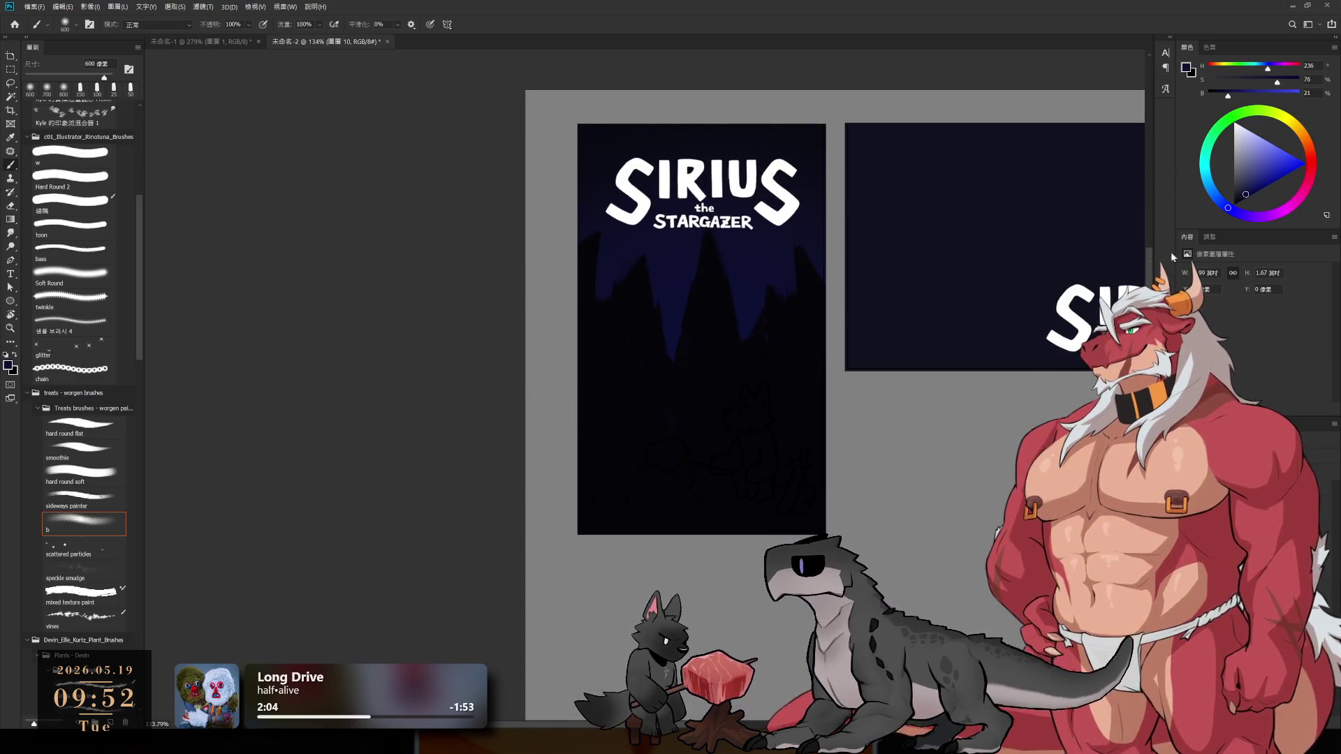
pyautogui.hscroll(5, 727, 365)
pyautogui.keyDown('alt'); pyautogui.click(962, 266); pyautogui.keyUp('alt')
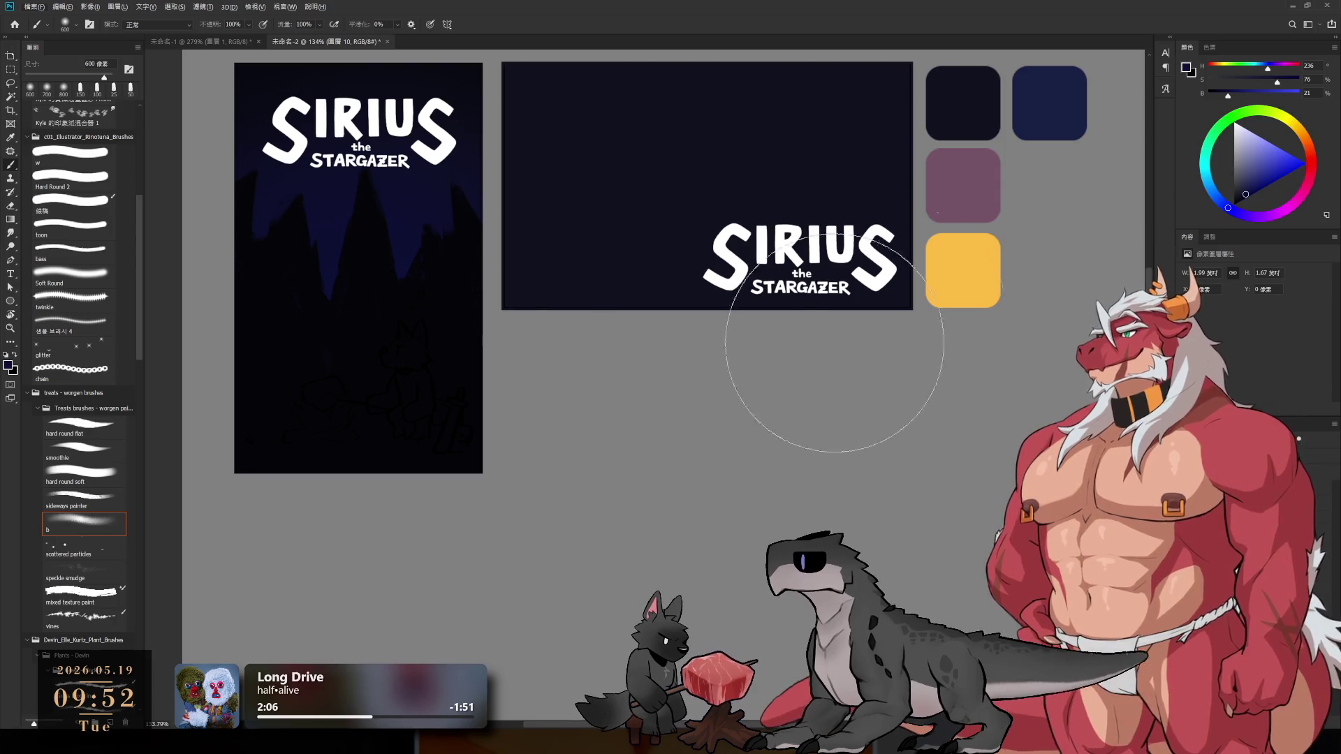
pyautogui.moveTo(624, 409)
pyautogui.mouseDown()
pyautogui.moveTo(815, 441)
pyautogui.moveTo(534, 473)
pyautogui.mouseUp()
pyautogui.keyDown('alt'); pyautogui.click(1017, 270); pyautogui.keyUp('alt')
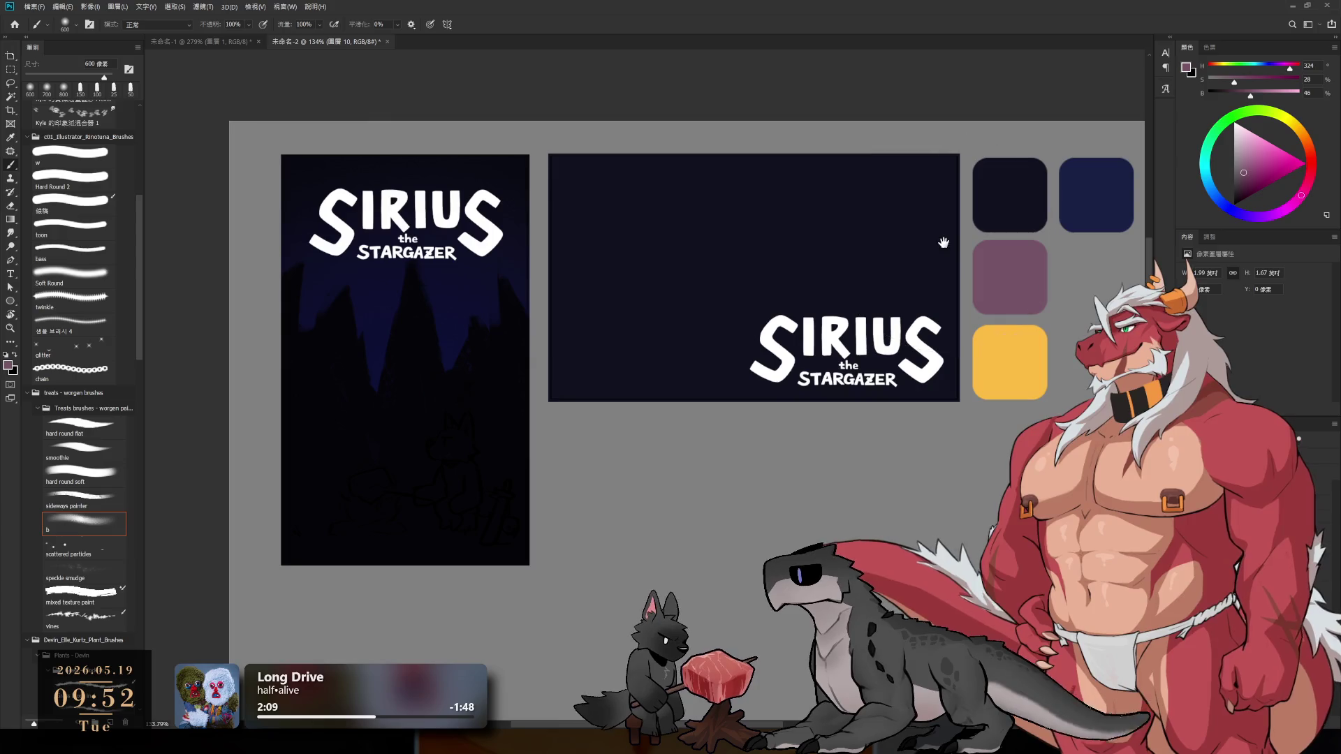
pyautogui.hscroll(-3, 825, 314)
pyautogui.press('[')
pyautogui.press('[')
pyautogui.press('[')
pyautogui.press(']')
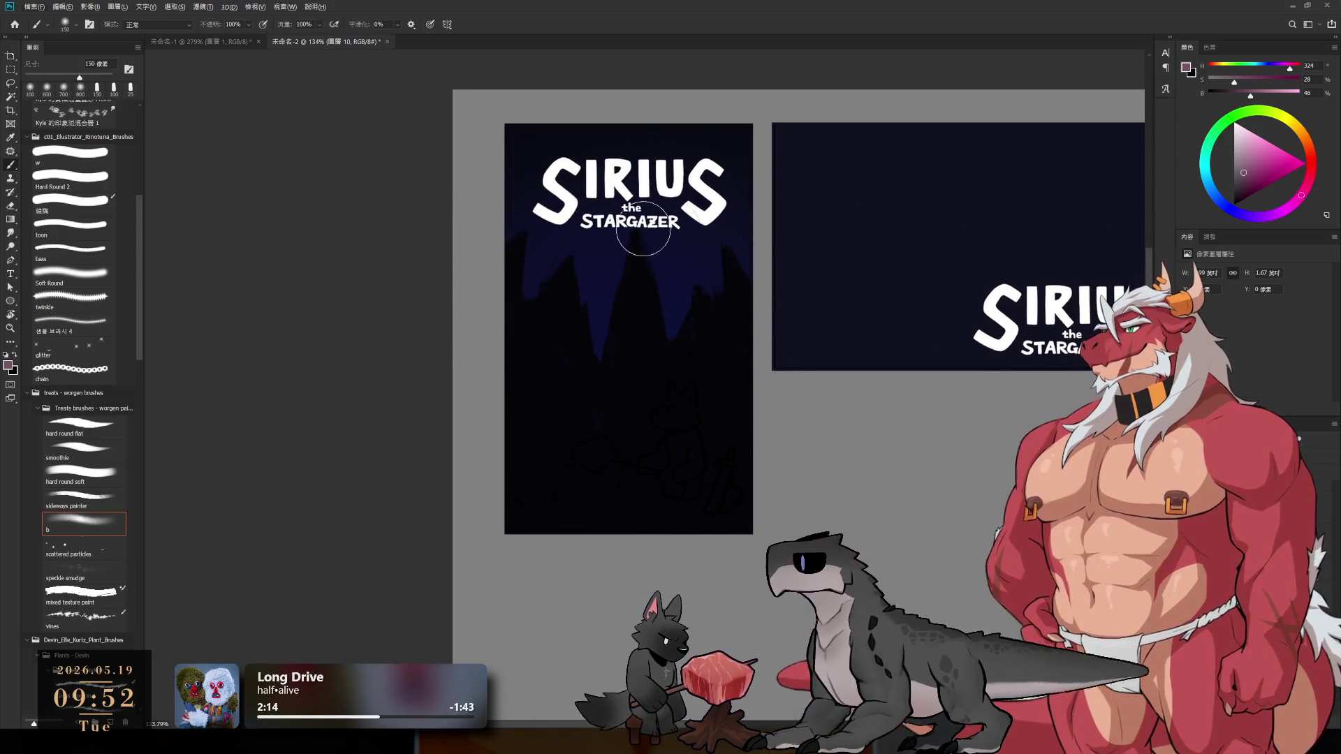
# - Select layer 11, choose bright pink and enlarge the soft brush to 500 px
pyautogui.click(449, 305)
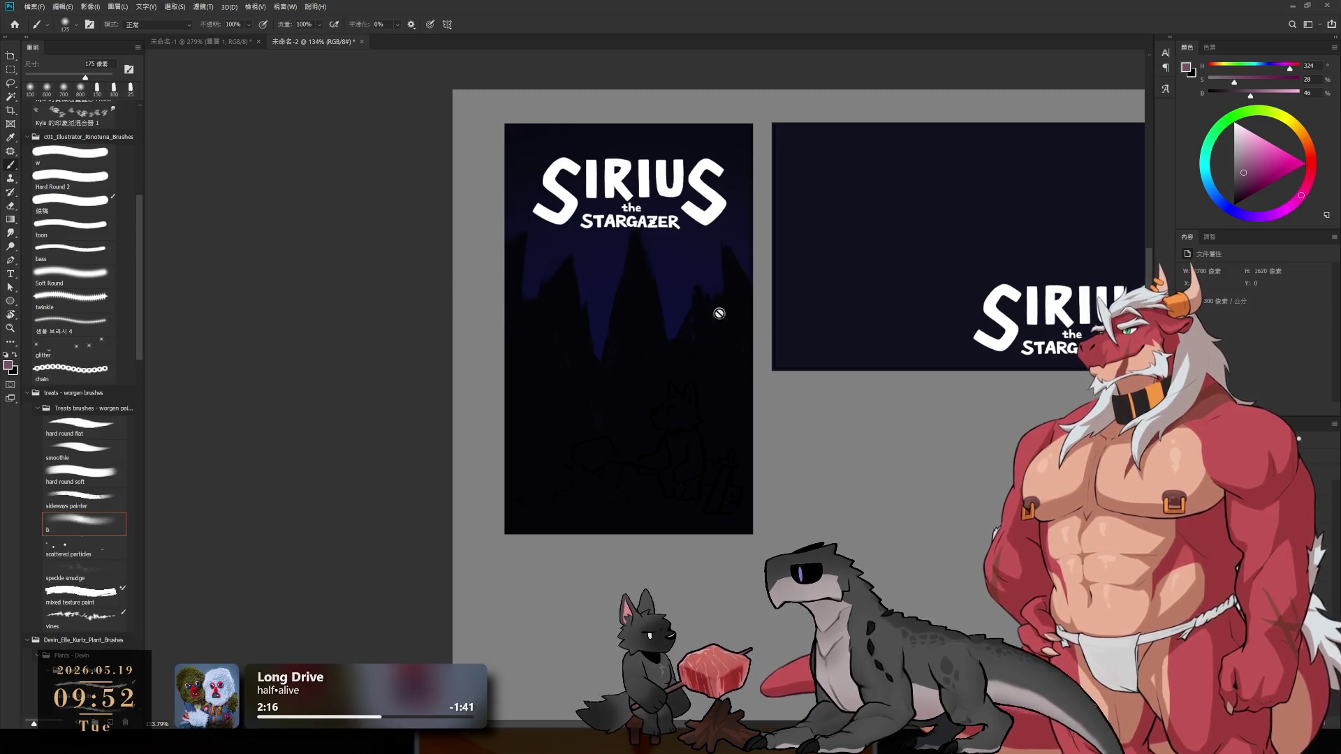
pyautogui.click(1298, 438)
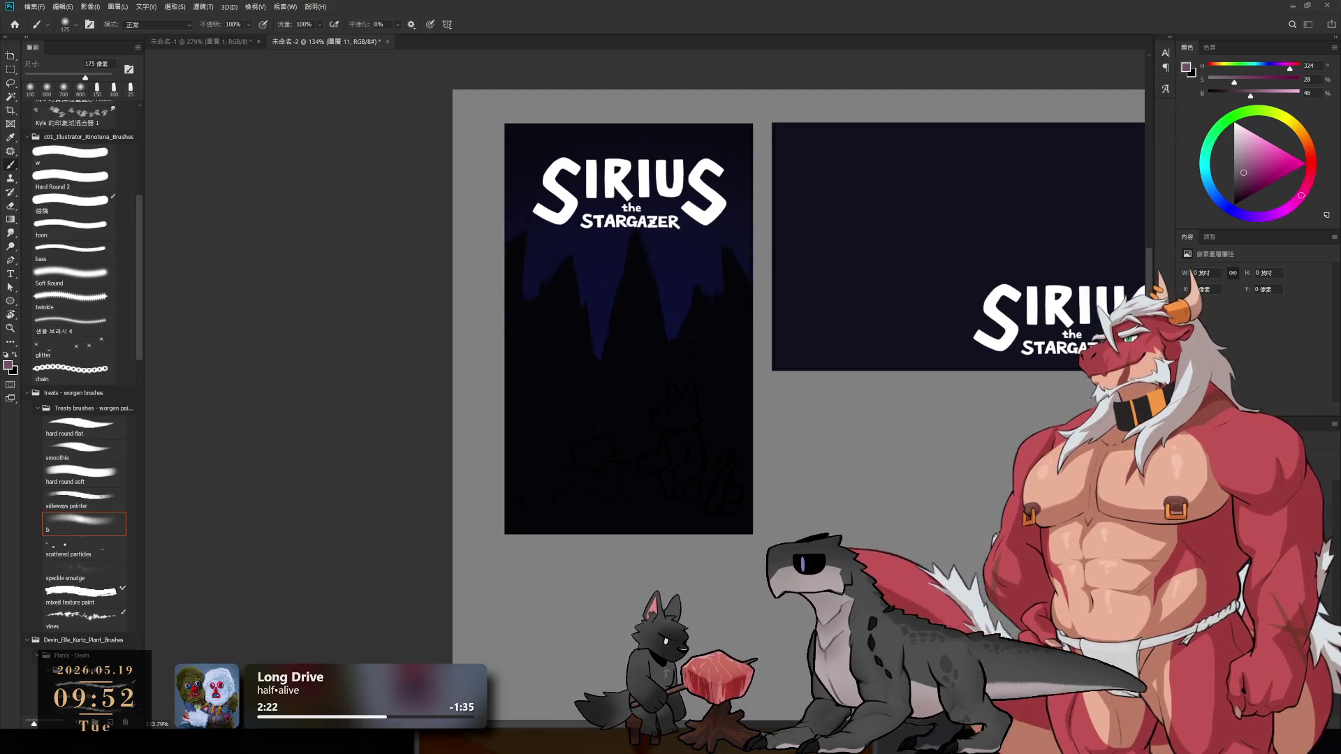
pyautogui.moveTo(1250, 205); pyautogui.dragTo(1267, 158)
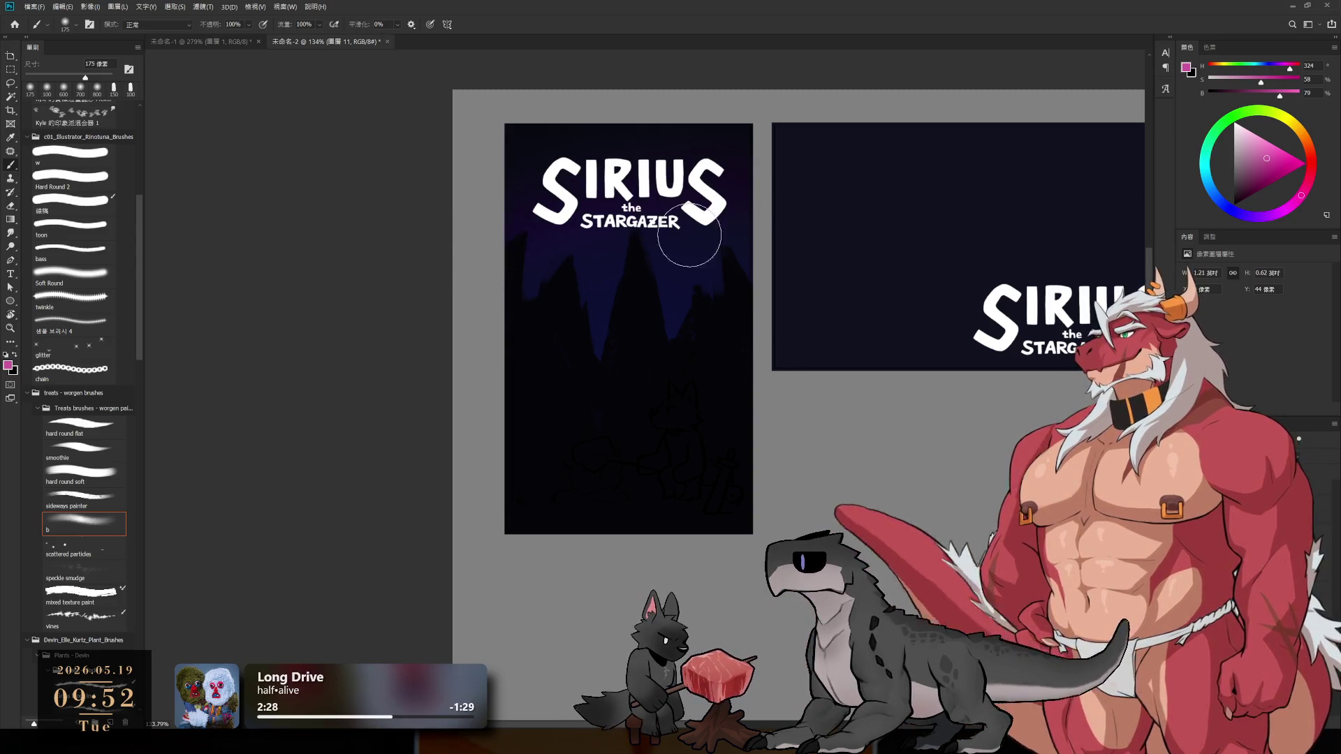
pyautogui.press(']')
pyautogui.press(']')
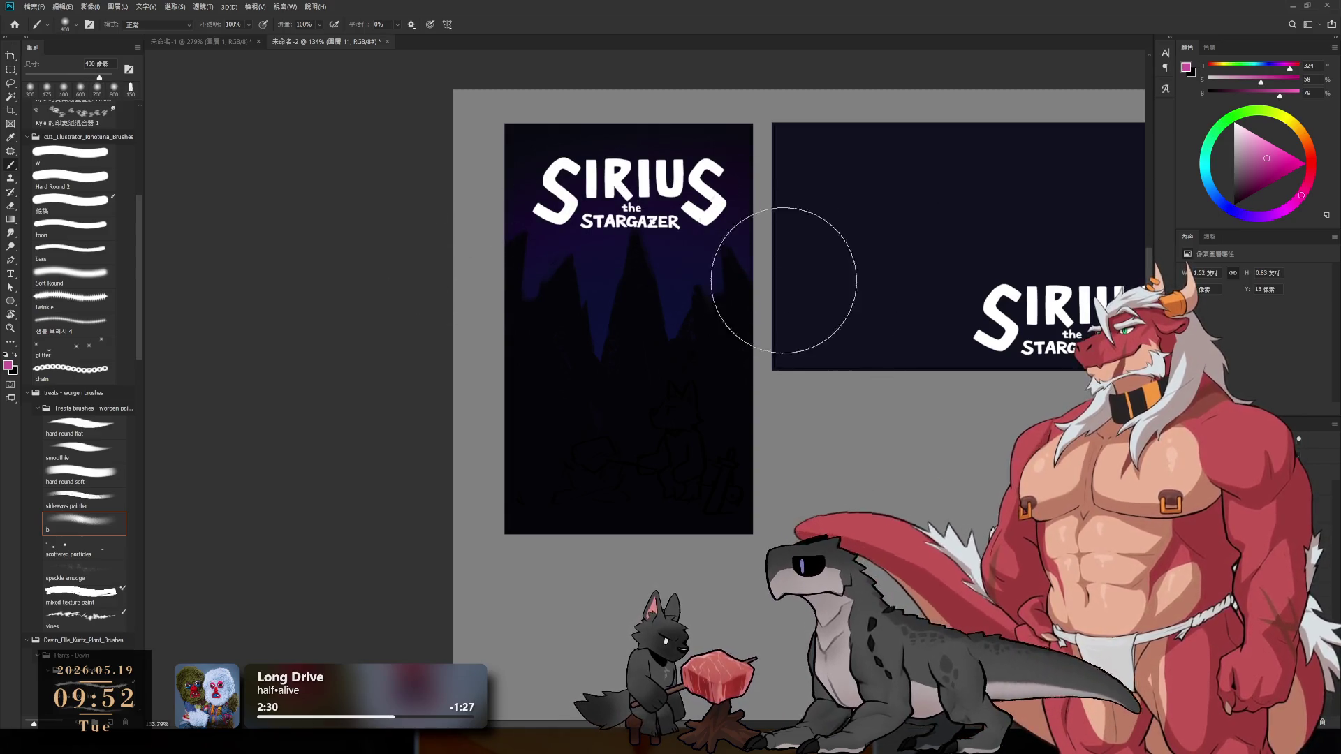
pyautogui.press(']')
pyautogui.press(']')
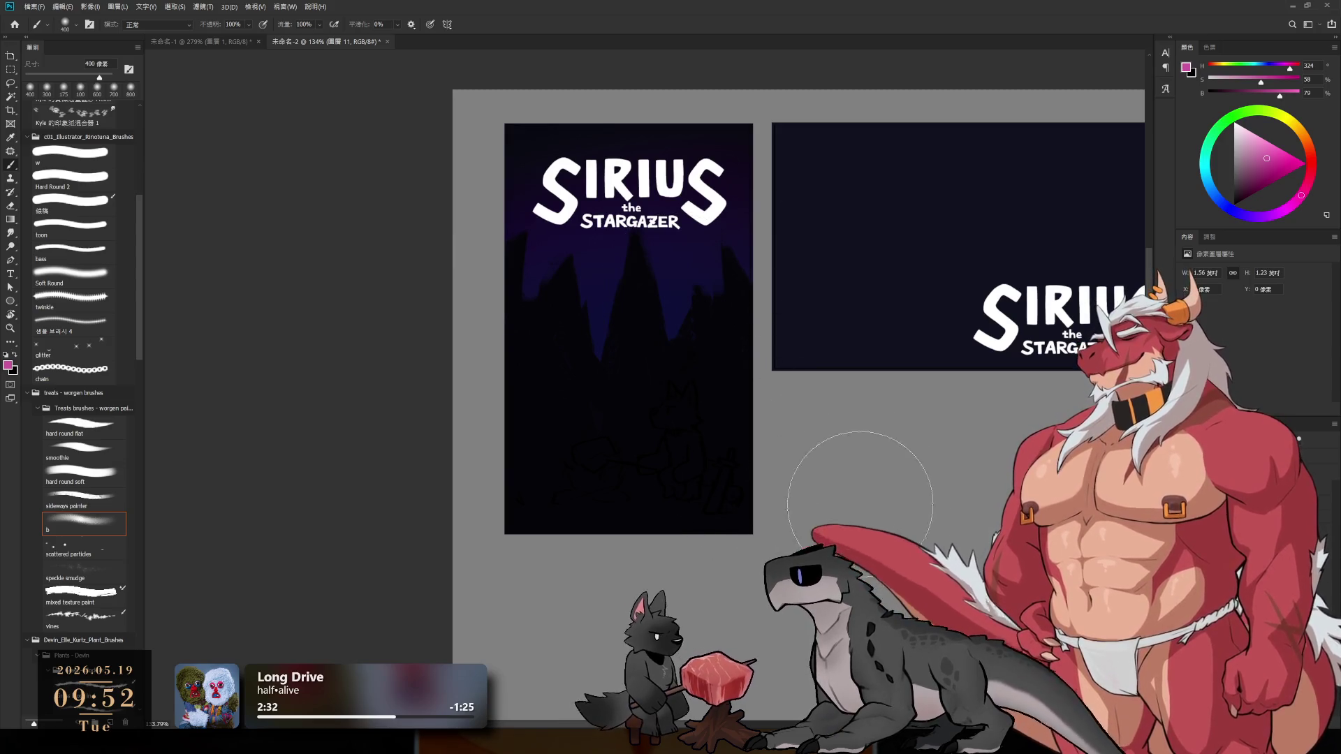
pyautogui.press(']')
pyautogui.press(']')
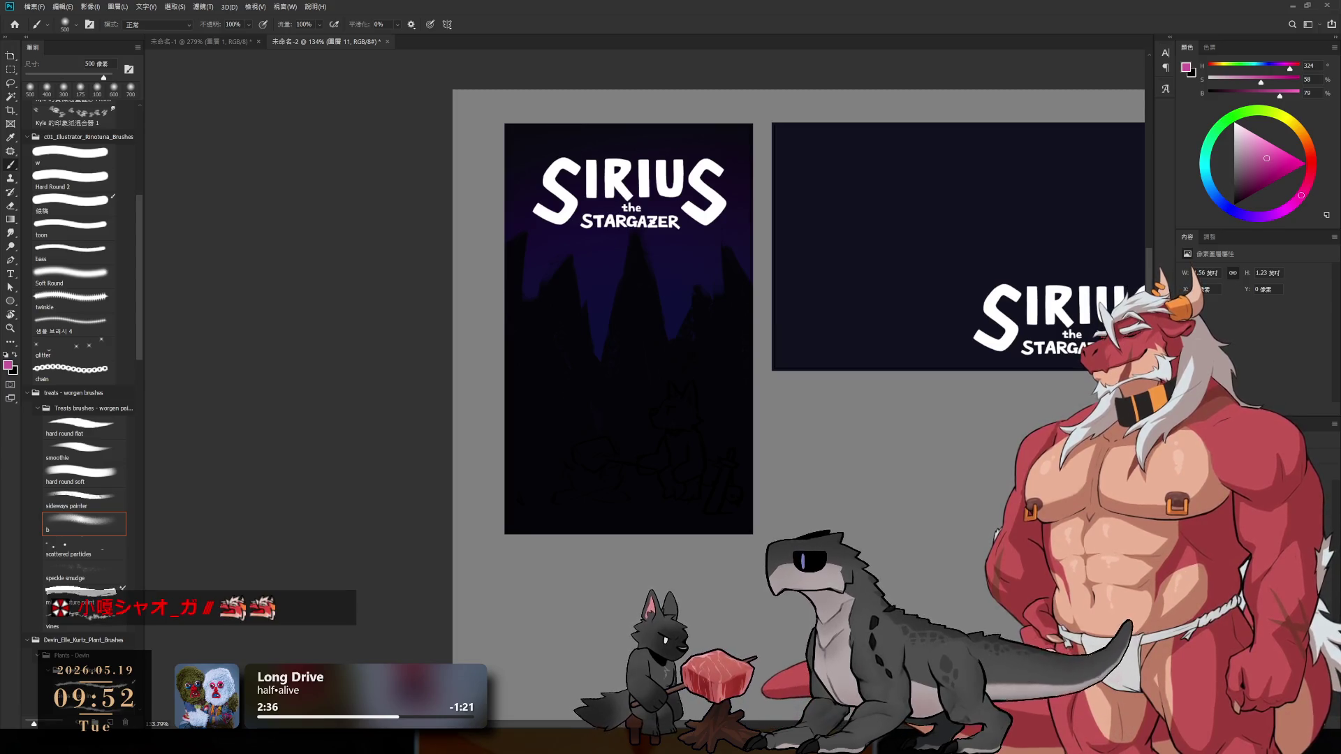
pyautogui.click(1299, 439)
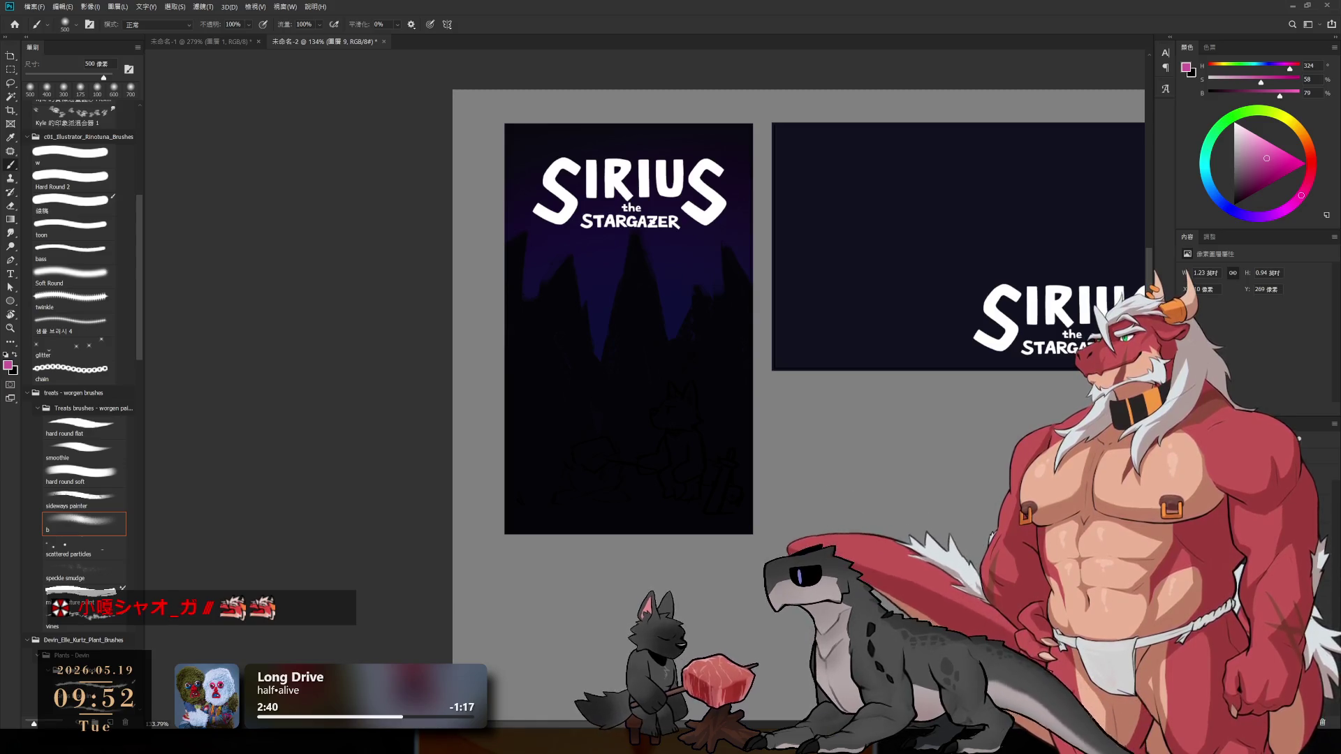
pyautogui.click(1299, 439)
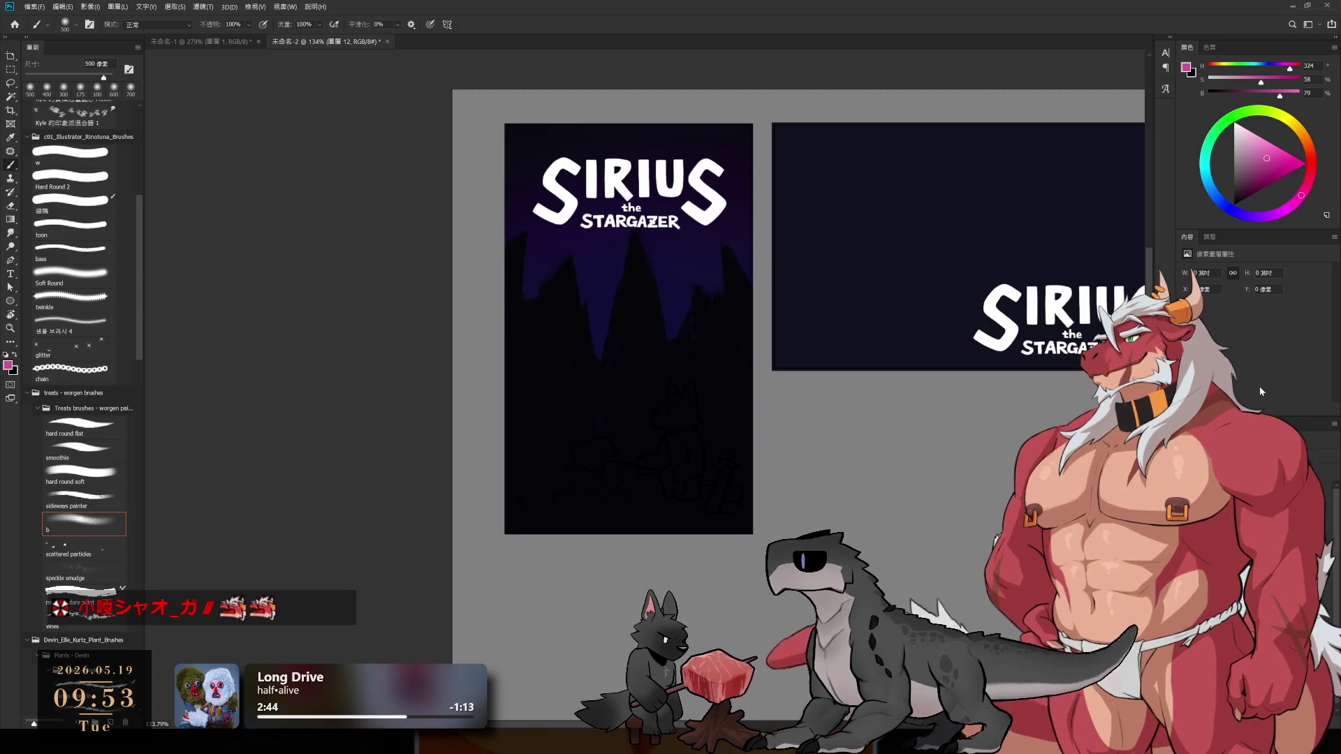
pyautogui.moveTo(629, 539); pyautogui.dragTo(733, 551)
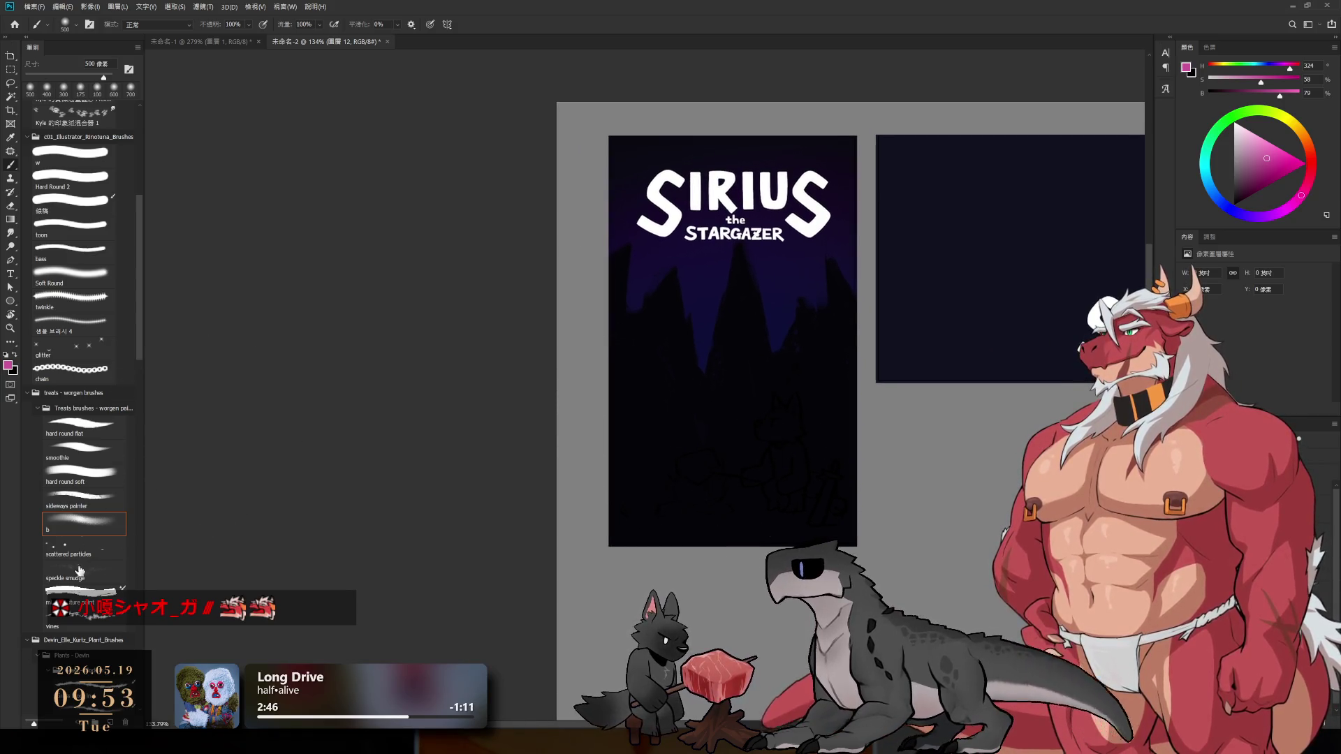
# - Zoom in on the wolf, sample and lighten the navy, and undo a trial stroke
pyautogui.click(97, 430)
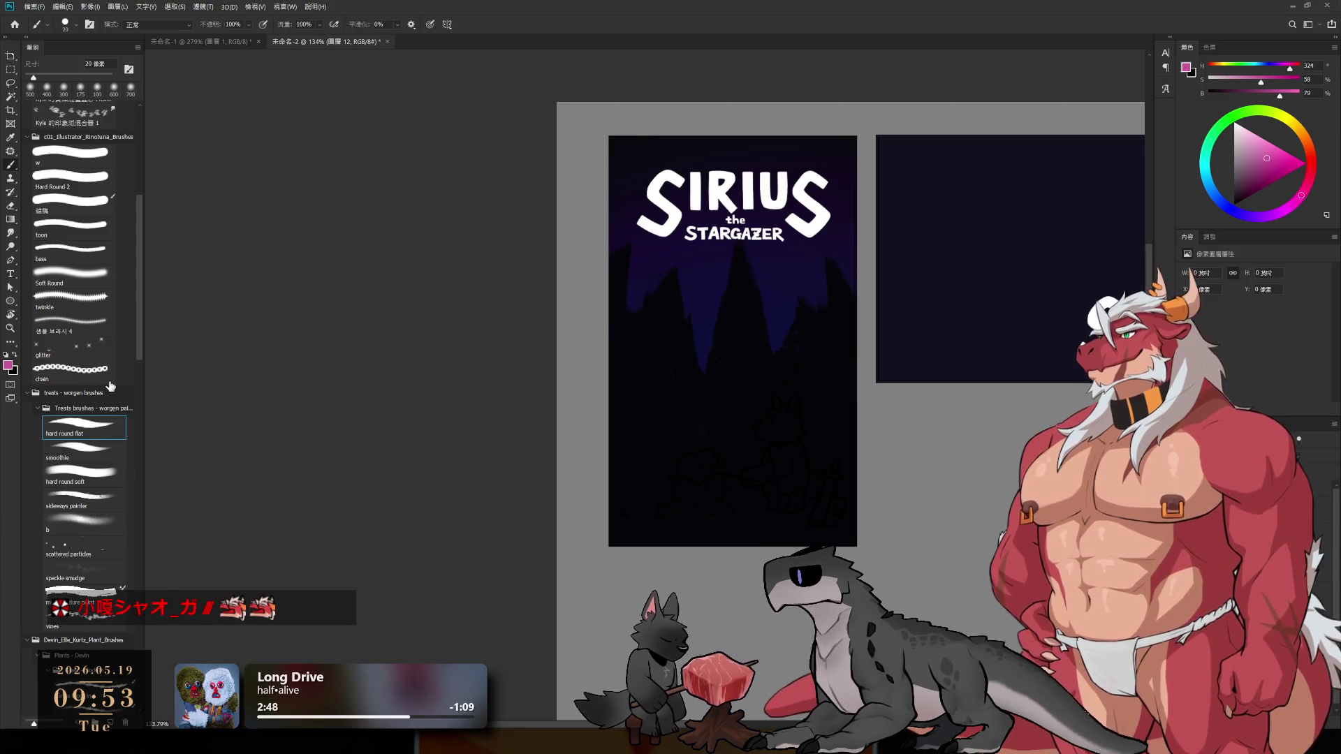
pyautogui.moveTo(795, 461)
pyautogui.mouseDown()
pyautogui.moveTo(749, 381)
pyautogui.moveTo(770, 360)
pyautogui.moveTo(749, 392)
pyautogui.mouseUp()
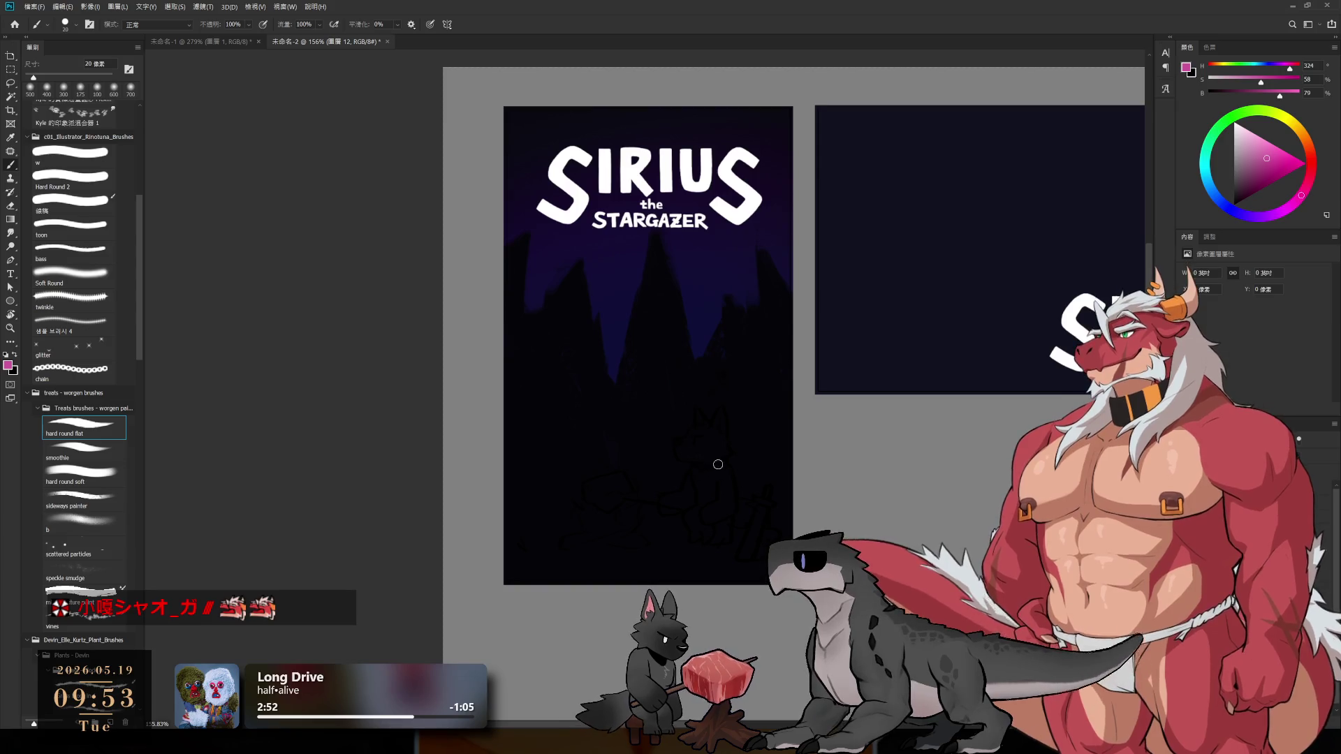
pyautogui.moveTo(731, 396)
pyautogui.mouseDown()
pyautogui.moveTo(713, 470)
pyautogui.moveTo(742, 471)
pyautogui.mouseUp()
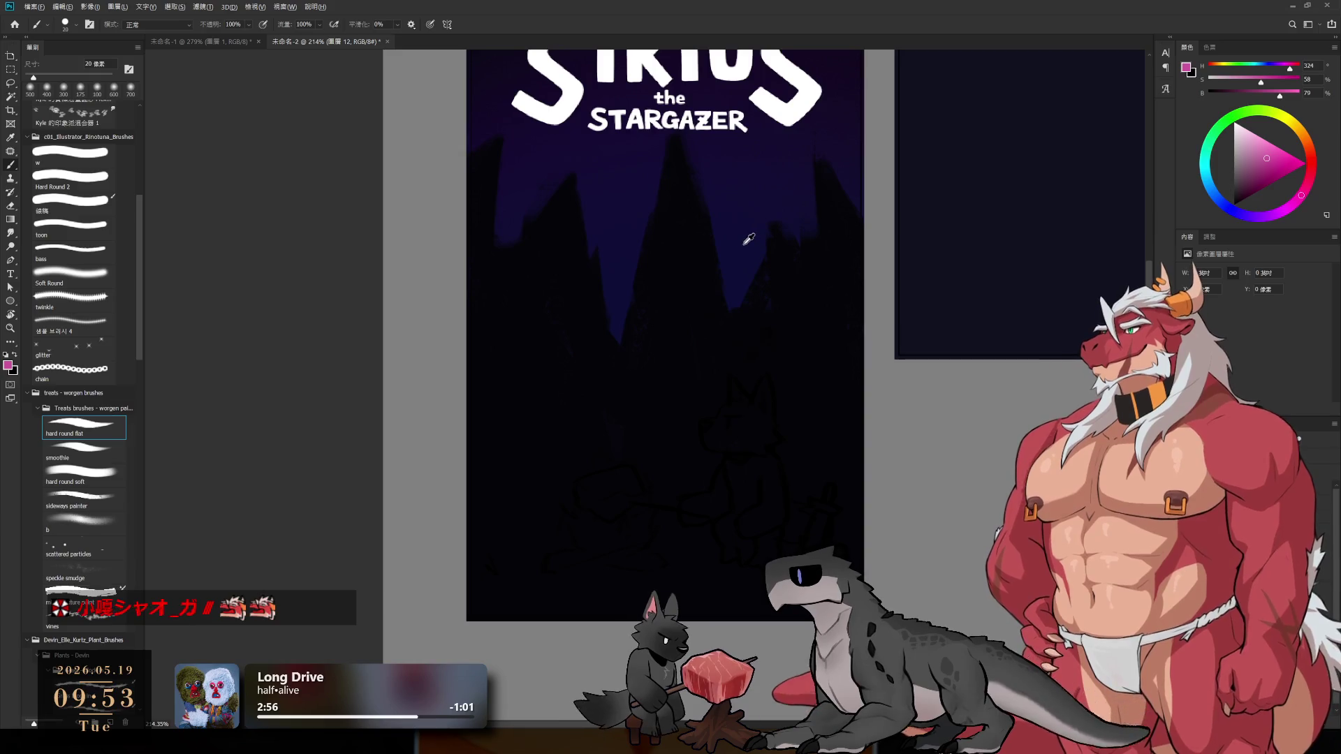
pyautogui.keyDown('alt'); pyautogui.click(913, 203); pyautogui.keyUp('alt')
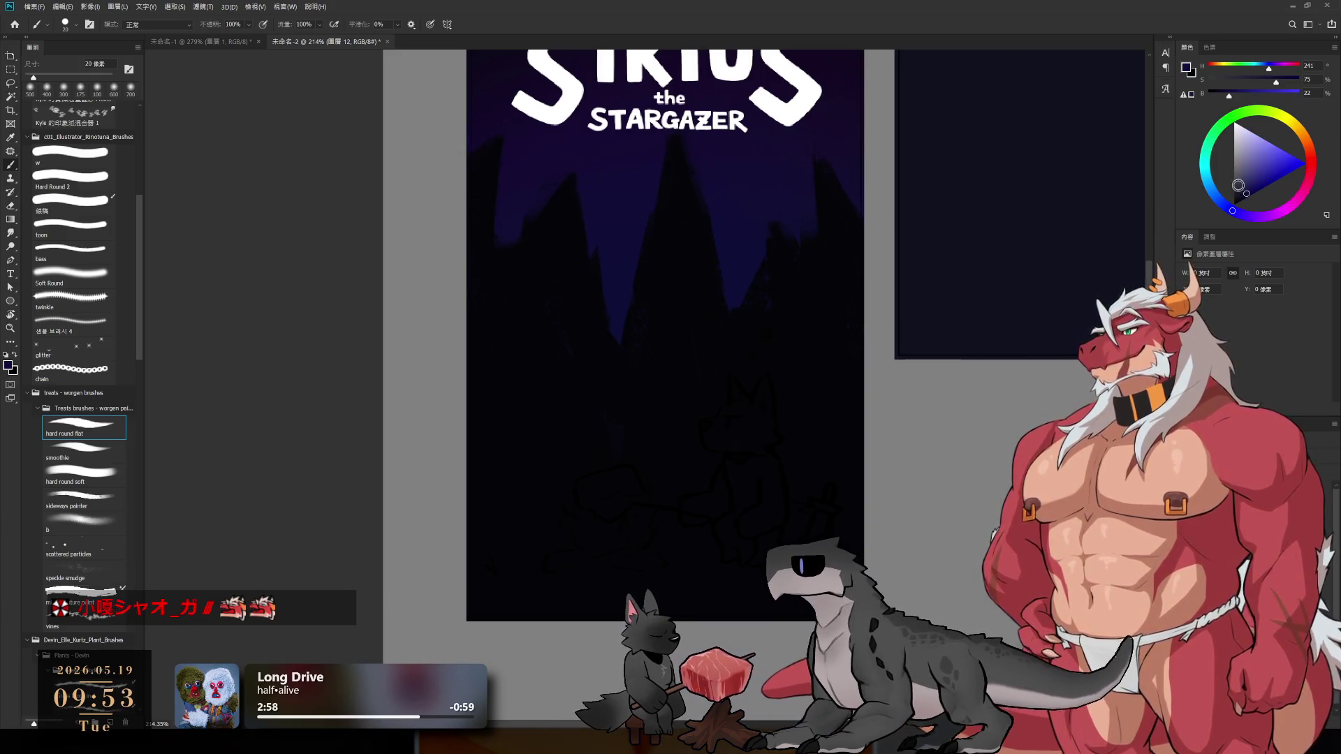
pyautogui.moveTo(1236, 185); pyautogui.dragTo(1241, 187)
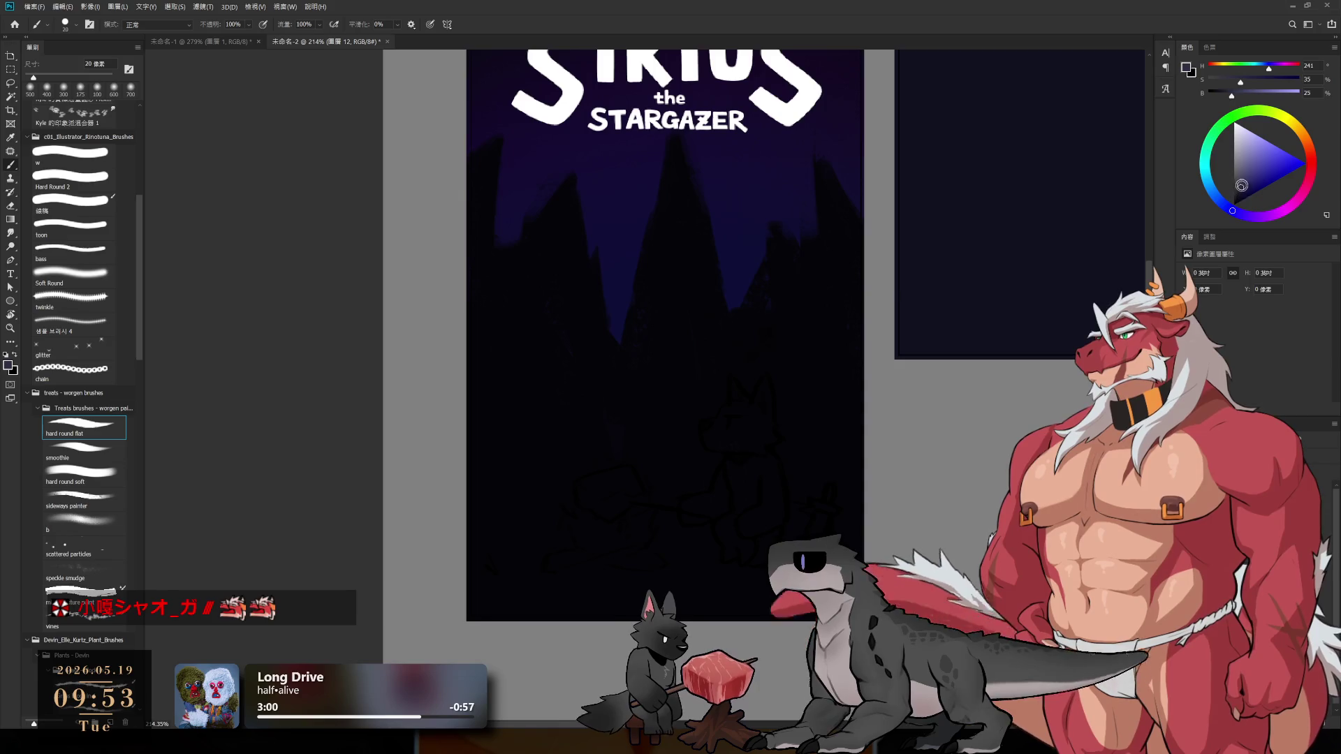
pyautogui.moveTo(720, 454)
pyautogui.mouseDown()
pyautogui.moveTo(716, 497)
pyautogui.moveTo(747, 521)
pyautogui.mouseUp()
pyautogui.hotkey('ctrl', 'z')
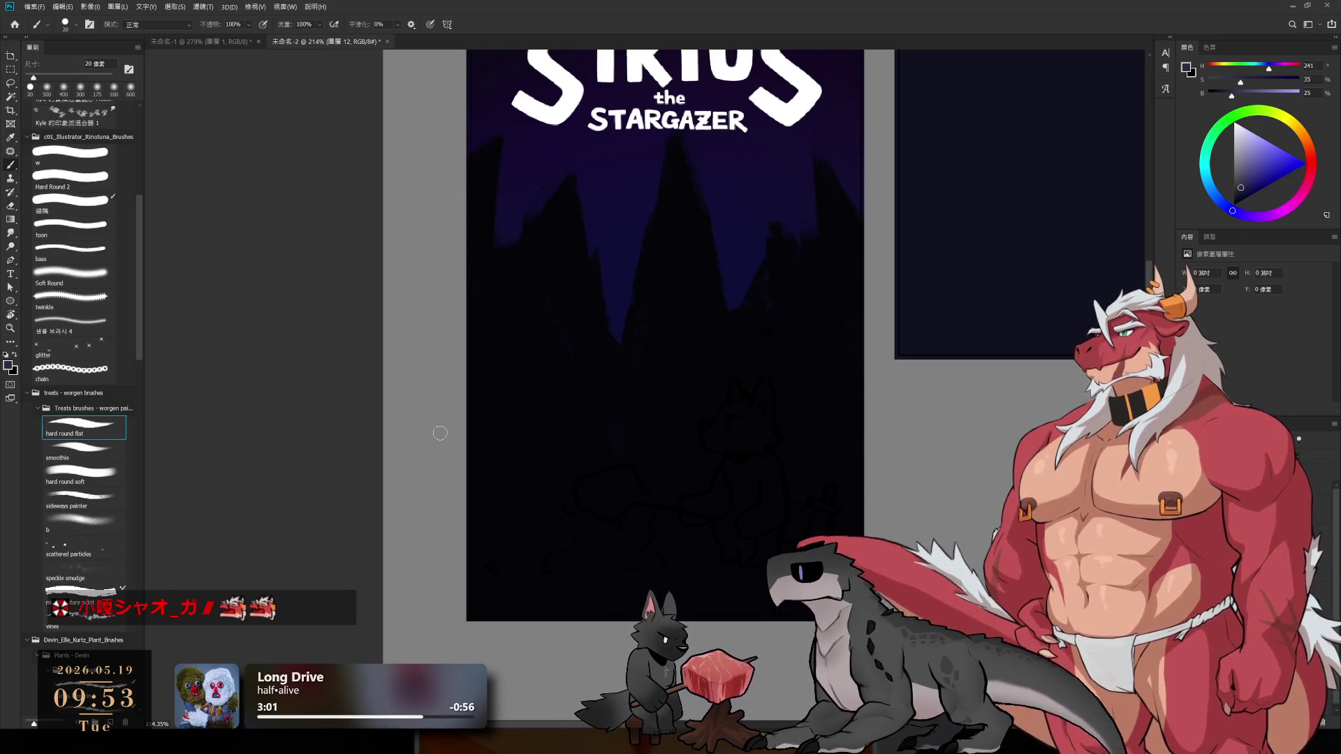
# - Paint the wolf's head, ear, body and arm in light purple with the sideways painter brush at 10-20 px
pyautogui.click(95, 496)
pyautogui.moveTo(719, 426)
pyautogui.mouseDown()
pyautogui.moveTo(744, 448)
pyautogui.moveTo(732, 385)
pyautogui.mouseUp()
pyautogui.press('[')
pyautogui.press('[')
pyautogui.press('[')
pyautogui.press('[')
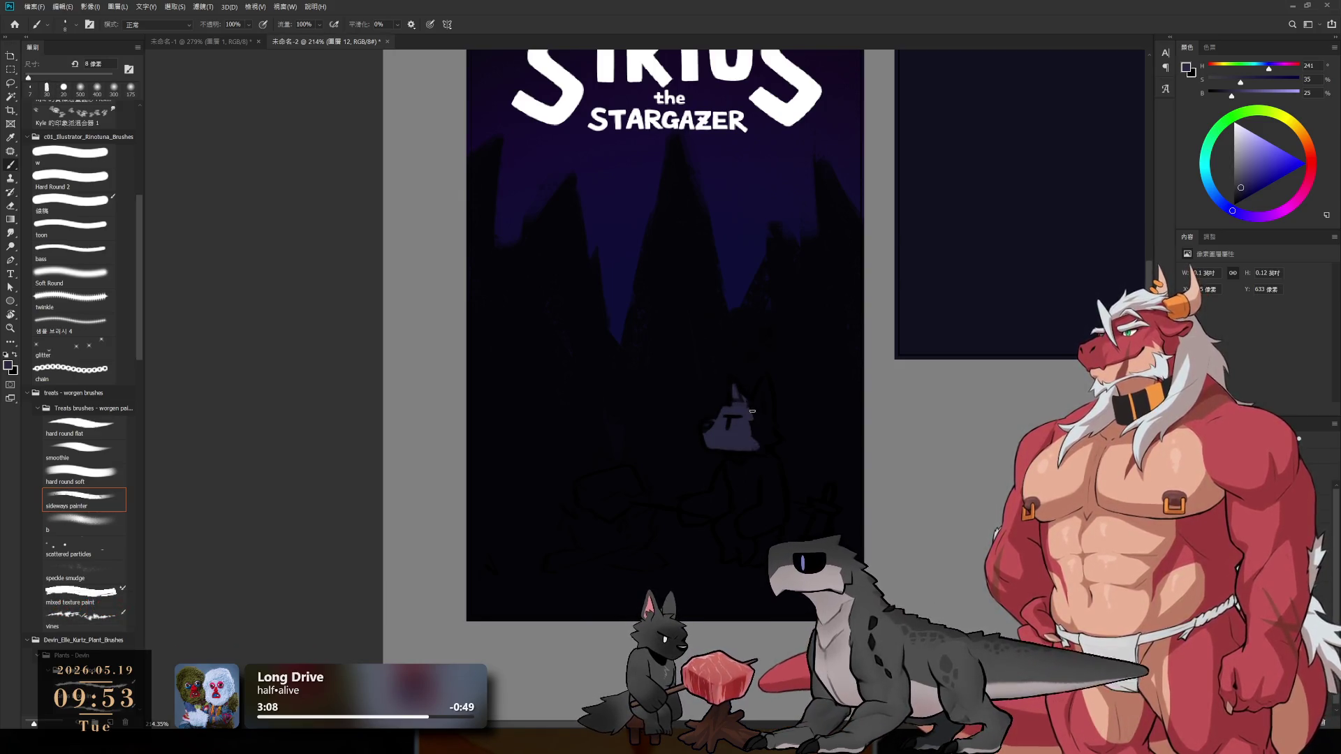
pyautogui.press(']')
pyautogui.moveTo(755, 430)
pyautogui.mouseDown()
pyautogui.moveTo(756, 401)
pyautogui.moveTo(758, 451)
pyautogui.mouseUp()
pyautogui.moveTo(765, 391); pyautogui.dragTo(765, 469)
pyautogui.press(']')
pyautogui.press(']')
pyautogui.moveTo(749, 527)
pyautogui.mouseDown()
pyautogui.moveTo(734, 463)
pyautogui.moveTo(767, 477)
pyautogui.mouseUp()
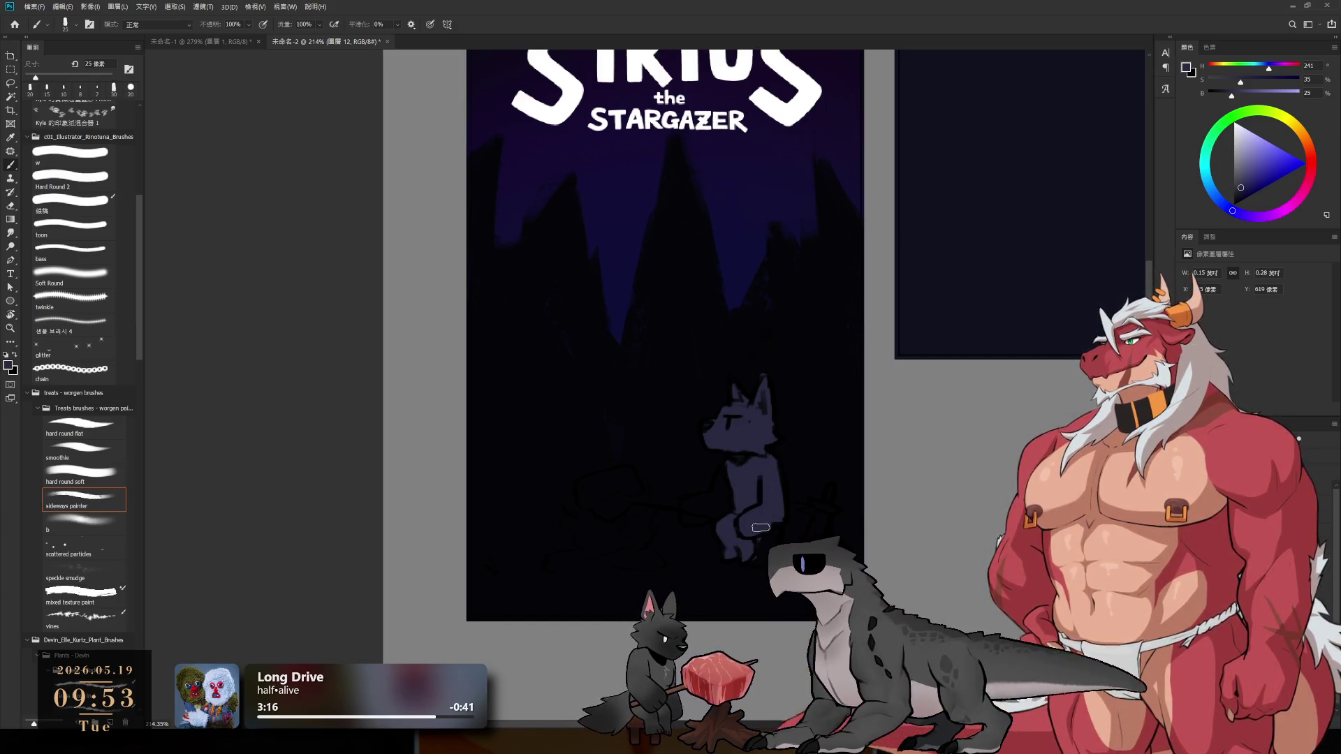
pyautogui.moveTo(714, 512)
pyautogui.mouseDown()
pyautogui.moveTo(688, 512)
pyautogui.moveTo(723, 493)
pyautogui.mouseUp()
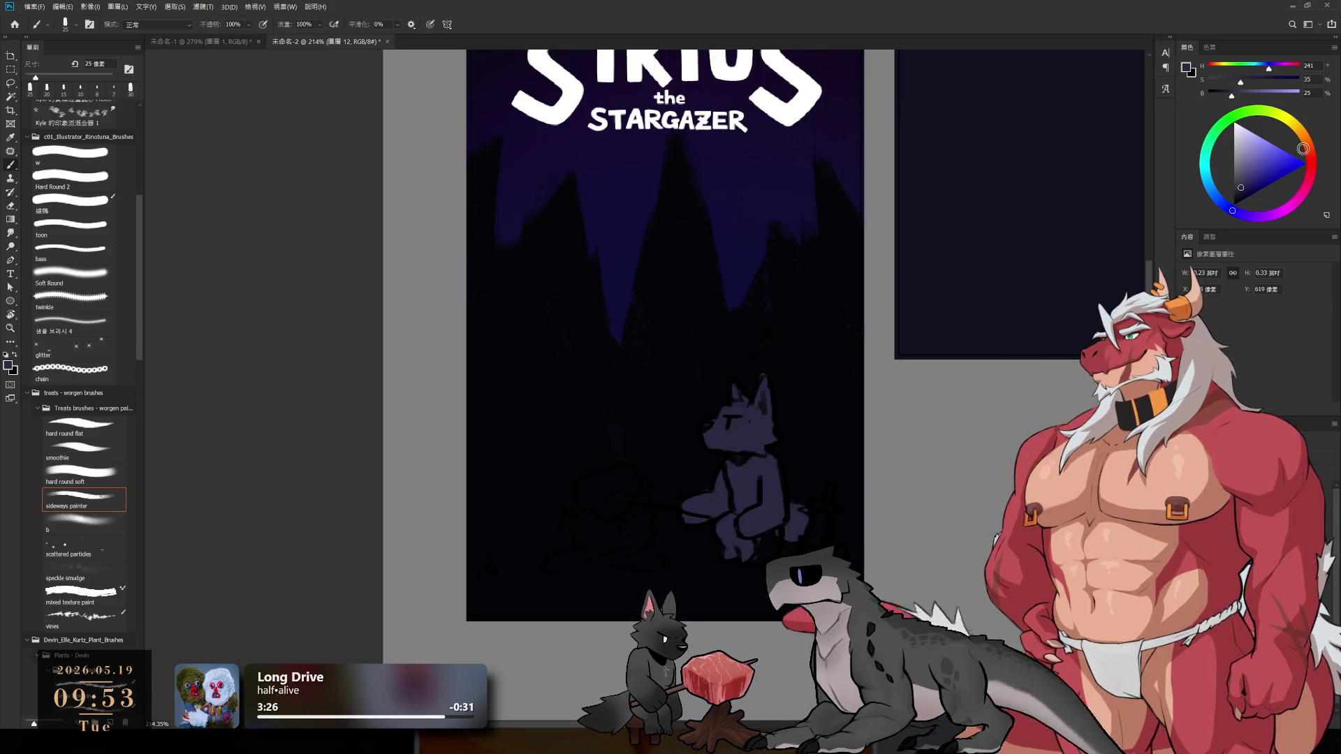
# - Pick a mid brown paint colour in the colour wheel
pyautogui.click(1295, 169)
pyautogui.click(1311, 150)
pyautogui.click(1255, 167)
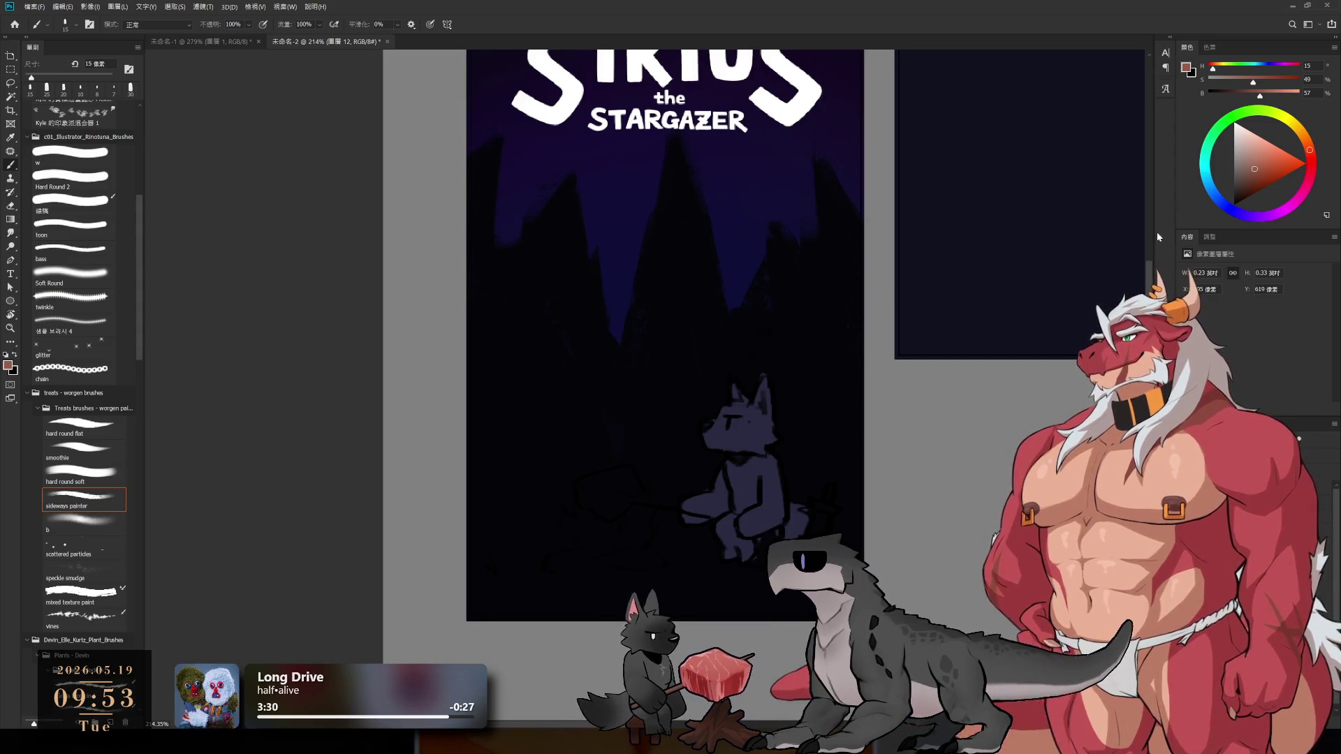
# - Darken the brown, paint the logs beneath the wolf, and load a red colour
pyautogui.click(1243, 185)
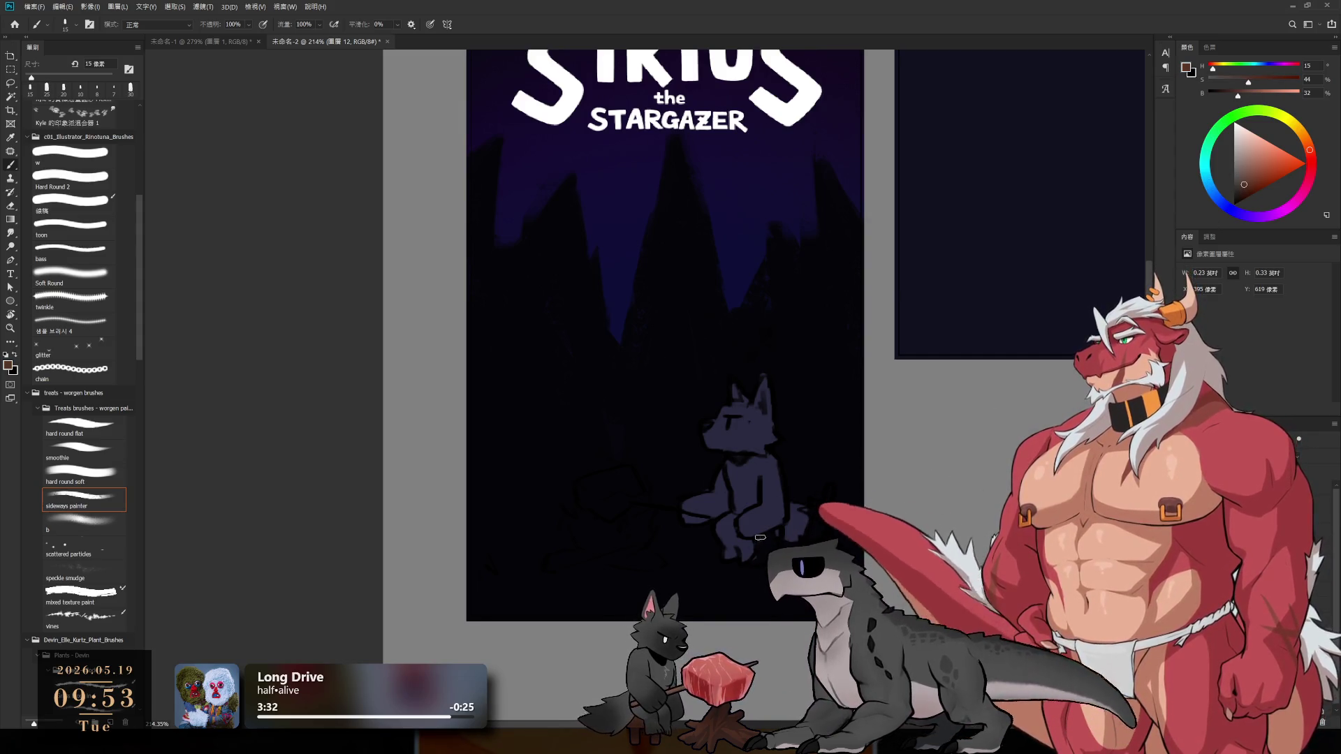
pyautogui.click(1240, 189)
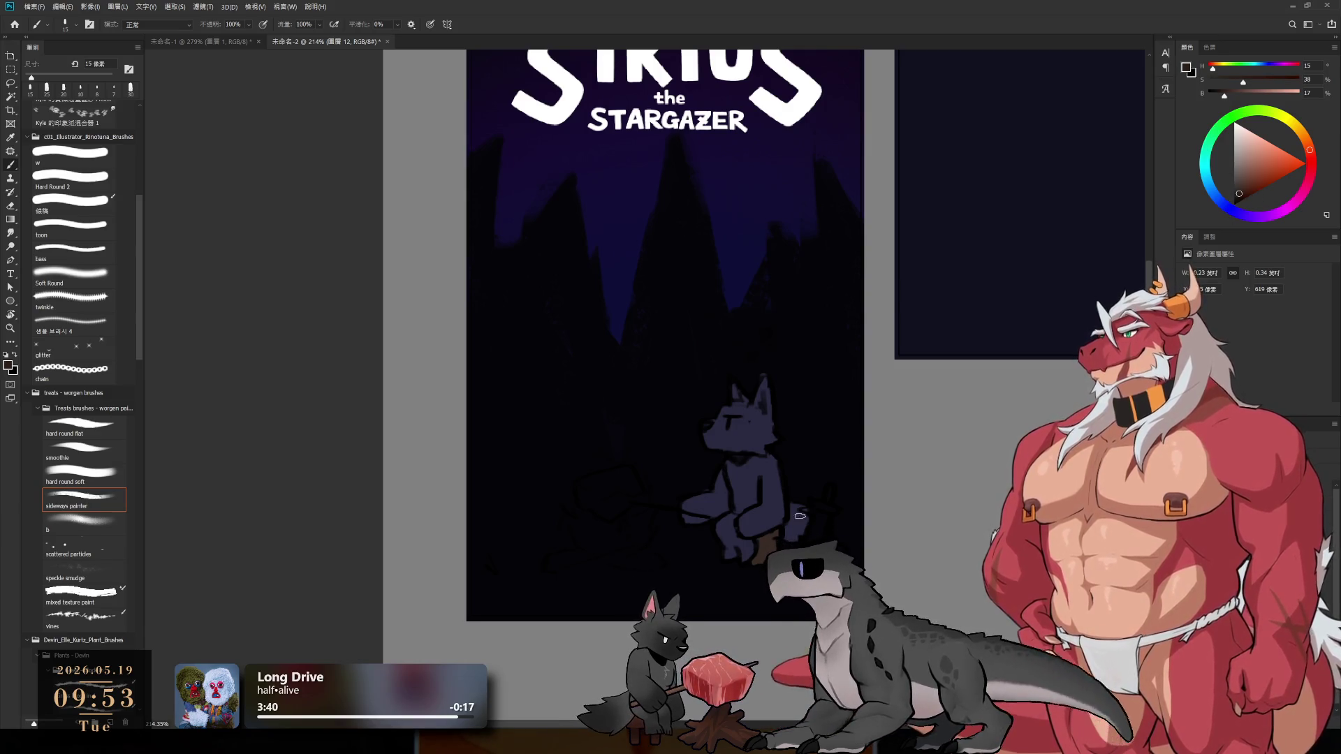
pyautogui.moveTo(557, 569); pyautogui.dragTo(605, 554)
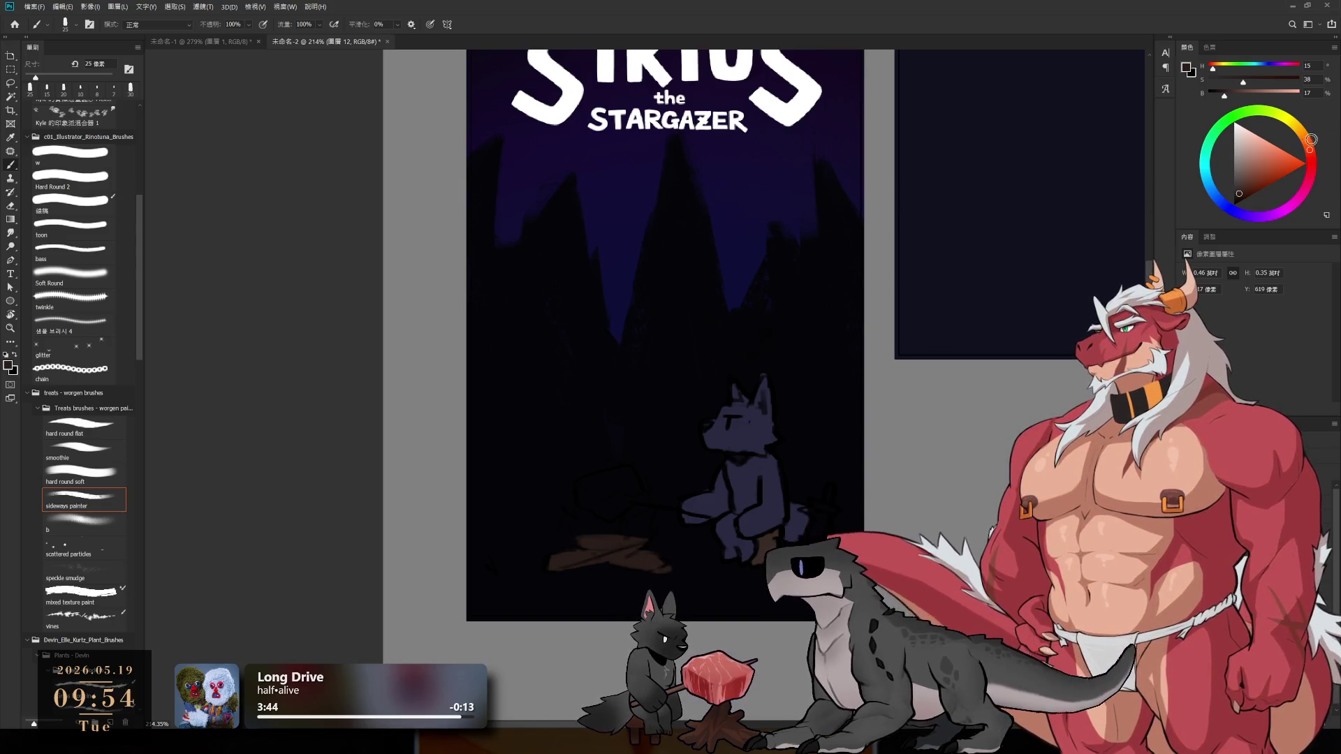
pyautogui.click(1276, 163)
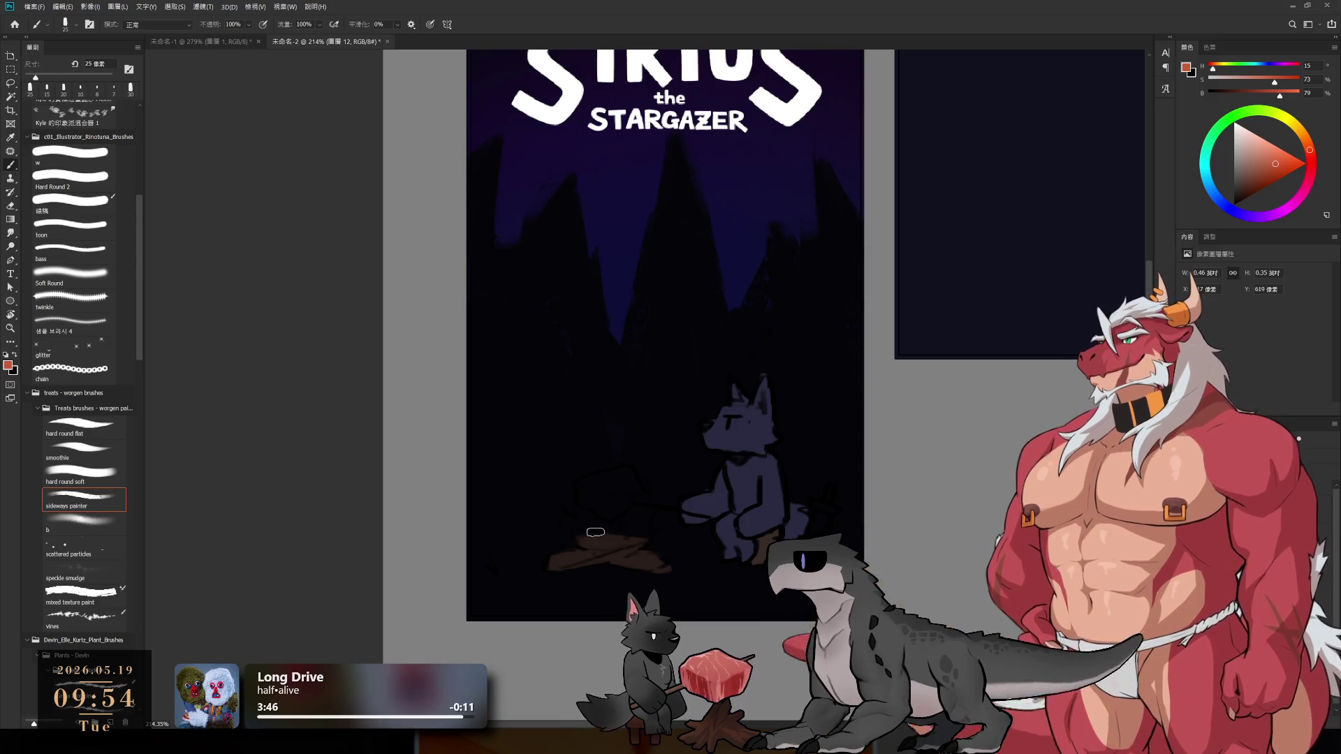
# - Paint orange-red flames rising across the campfire logs
pyautogui.moveTo(567, 514); pyautogui.dragTo(596, 541)
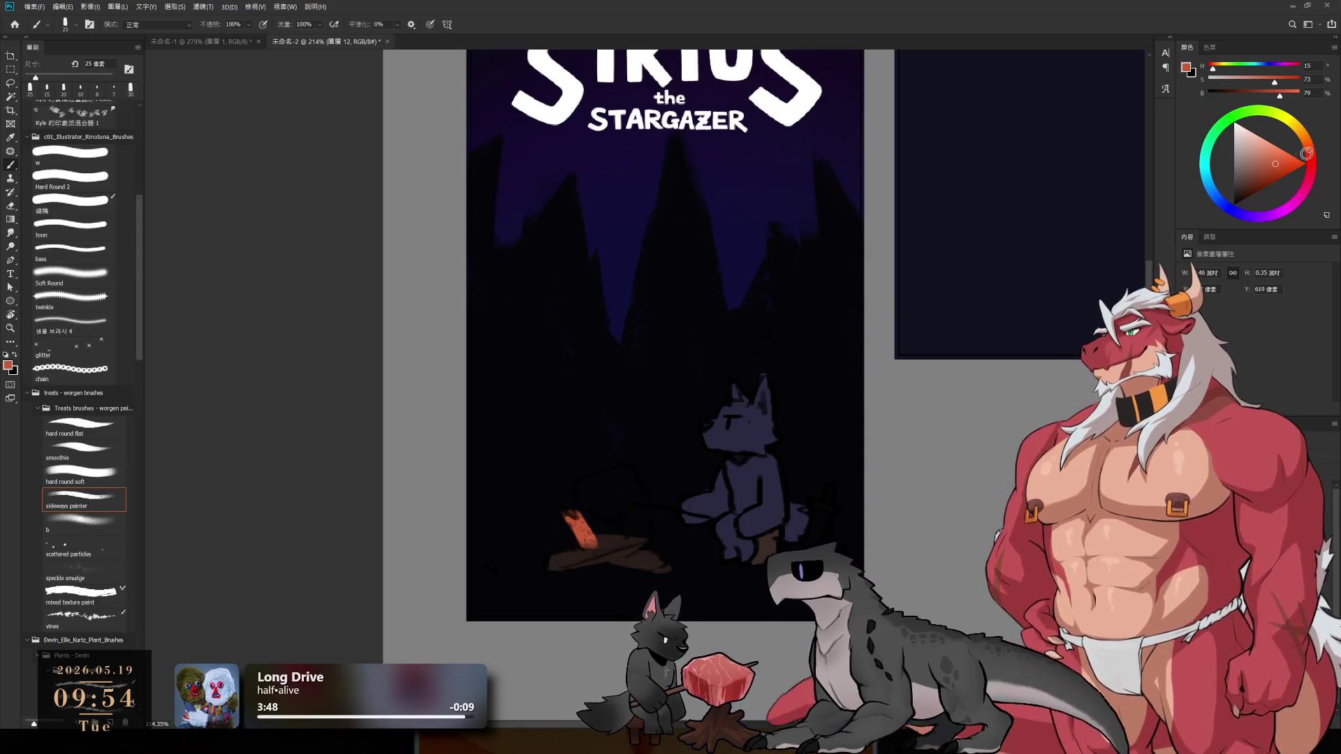
pyautogui.click(1280, 165)
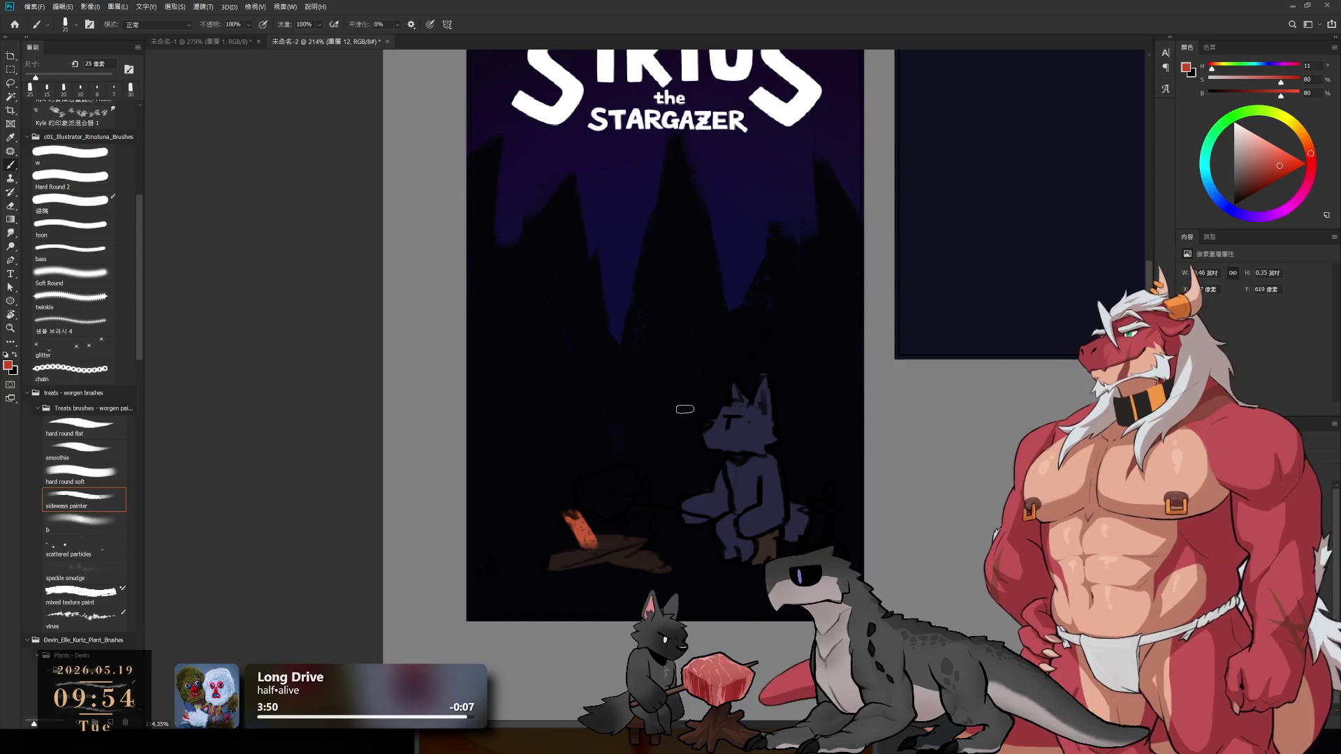
pyautogui.press(']')
pyautogui.moveTo(577, 521)
pyautogui.mouseDown()
pyautogui.moveTo(590, 534)
pyautogui.moveTo(642, 525)
pyautogui.moveTo(597, 541)
pyautogui.moveTo(597, 470)
pyautogui.moveTo(642, 514)
pyautogui.moveTo(609, 521)
pyautogui.moveTo(615, 439)
pyautogui.mouseUp()
pyautogui.press('[')
pyautogui.press('[')
pyautogui.press('[')
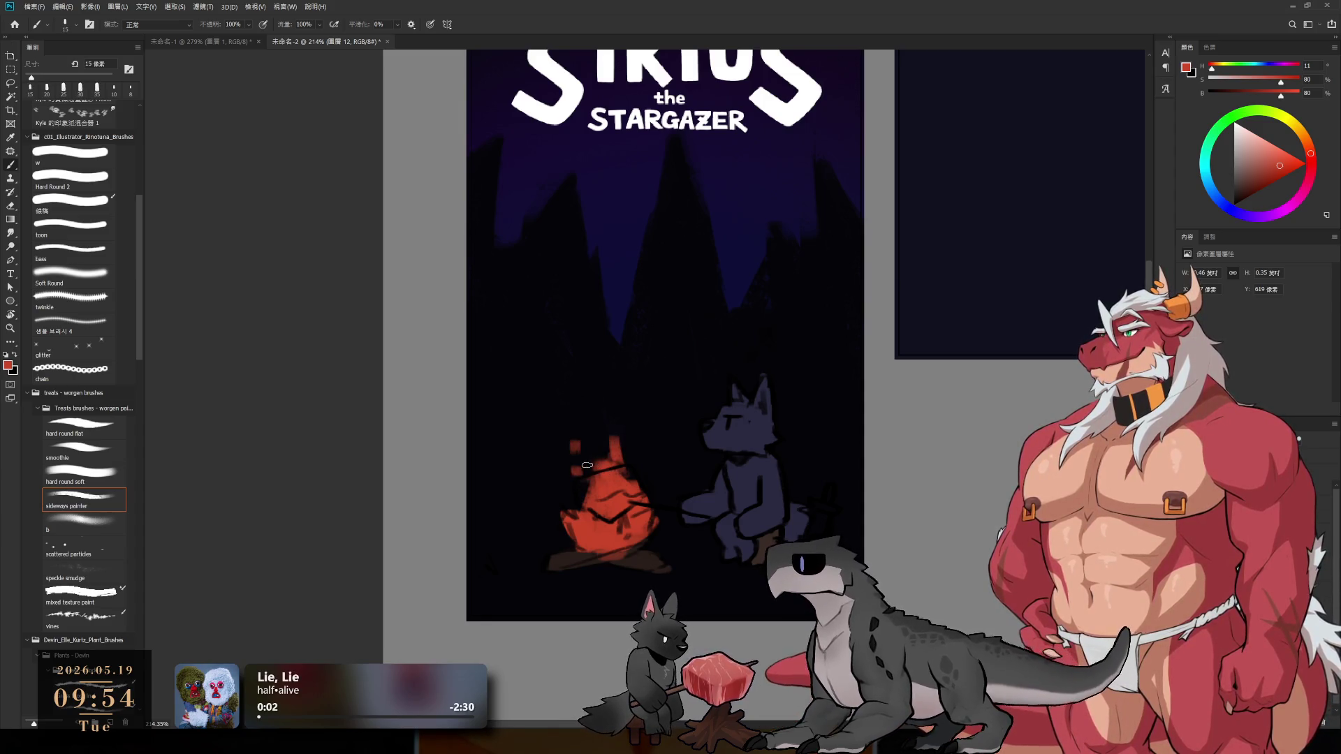
# - Erase a stray red dab, add small orange flame tips, and sample dark blue-grey from the wolf
pyautogui.click(643, 455)
pyautogui.press('e')
pyautogui.moveTo(644, 453); pyautogui.dragTo(653, 430)
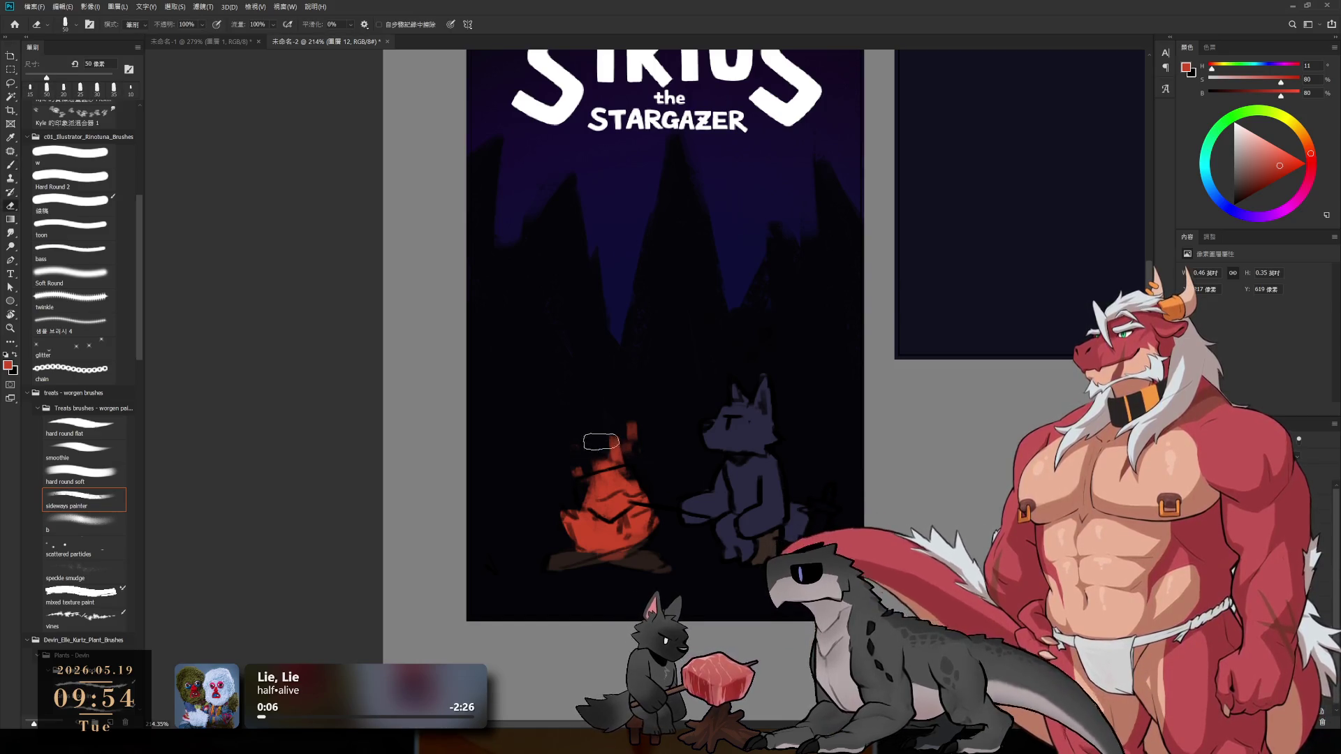
pyautogui.press('b')
pyautogui.moveTo(613, 446); pyautogui.dragTo(608, 430)
pyautogui.press('e')
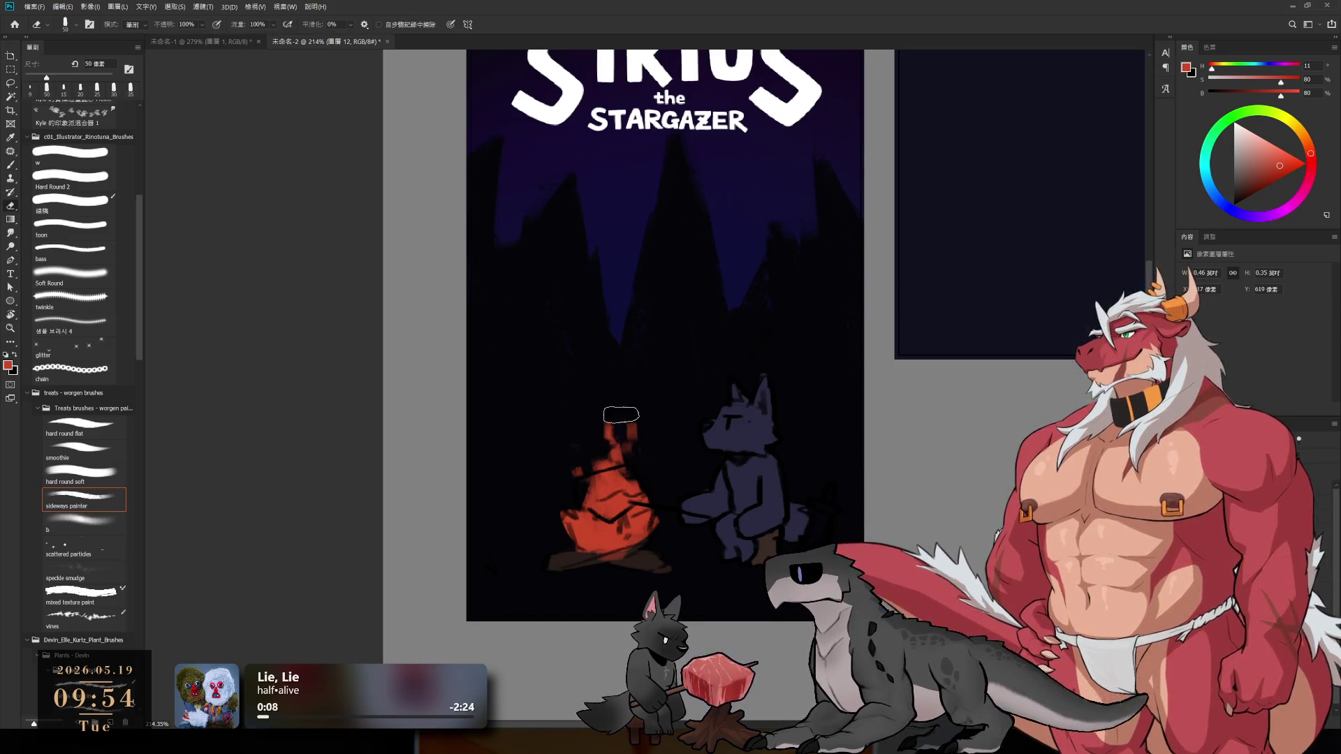
pyautogui.press('b')
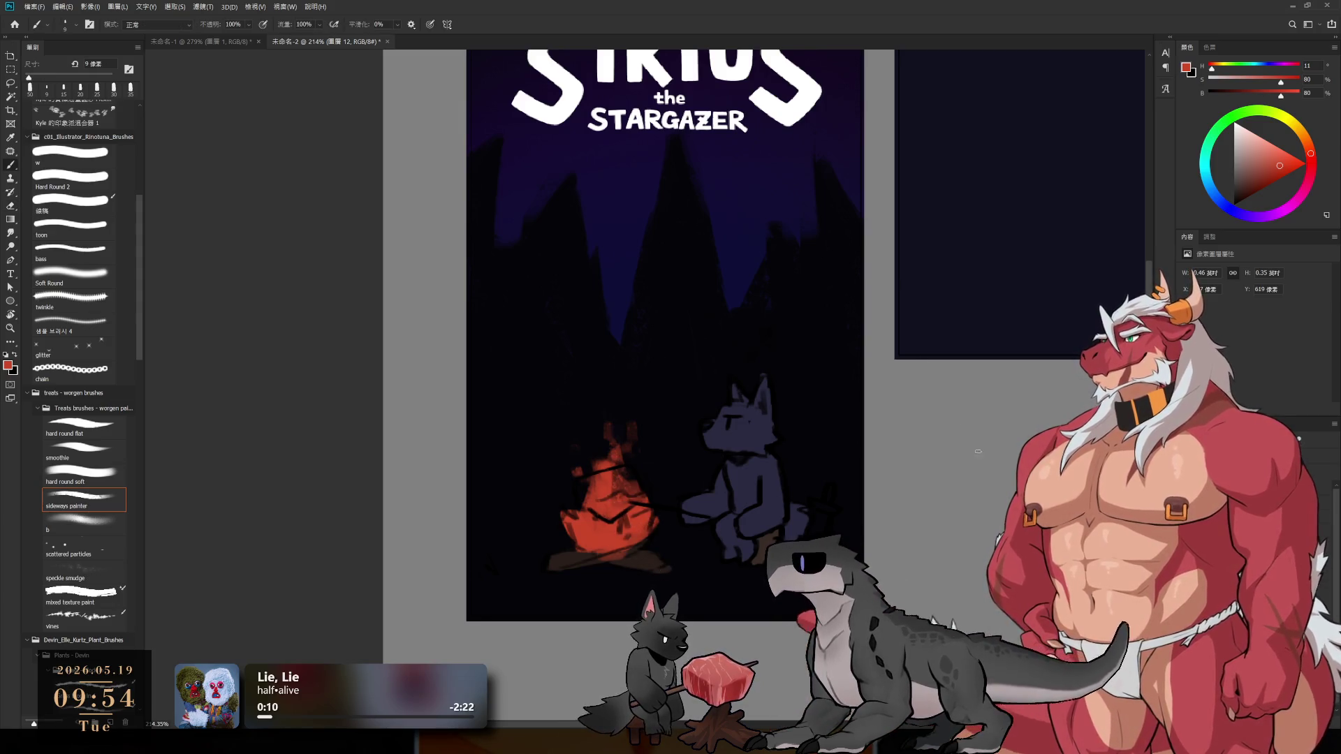
pyautogui.moveTo(847, 557); pyautogui.dragTo(949, 574)
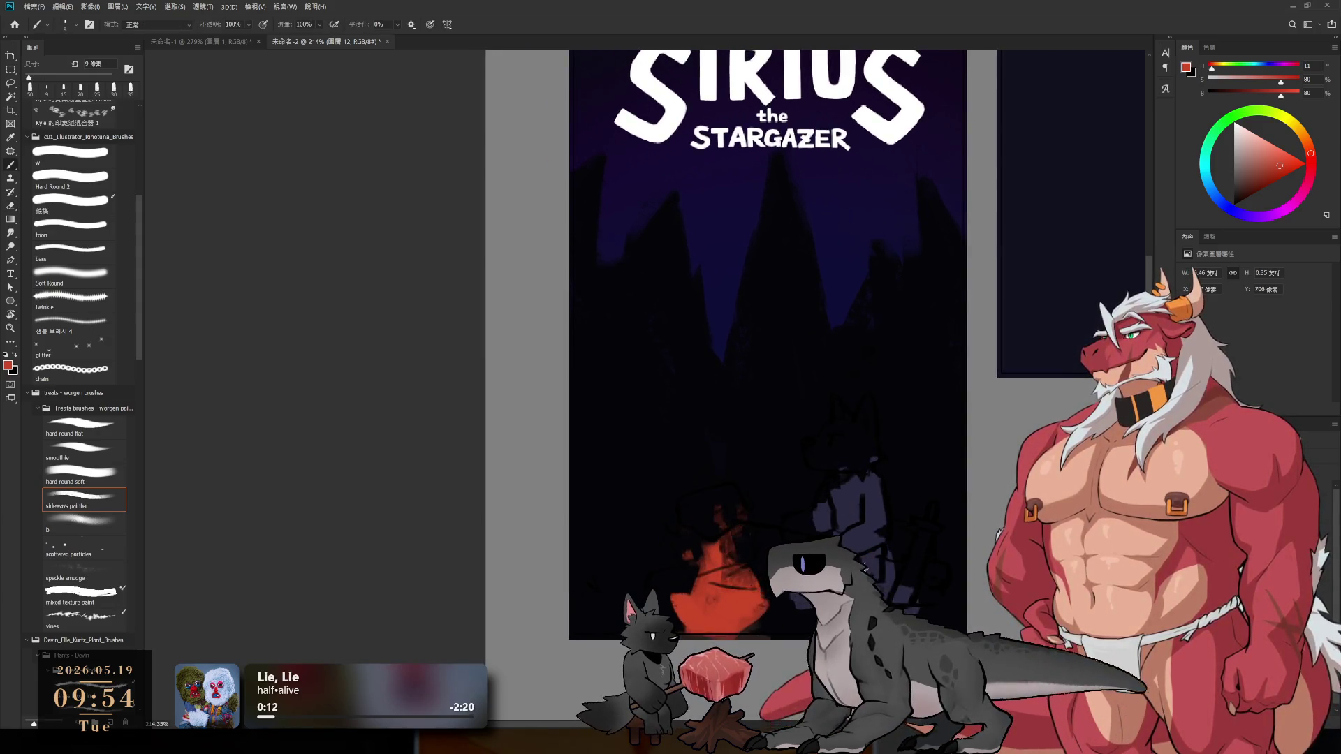
pyautogui.keyDown('alt'); pyautogui.click(857, 465); pyautogui.keyUp('alt')
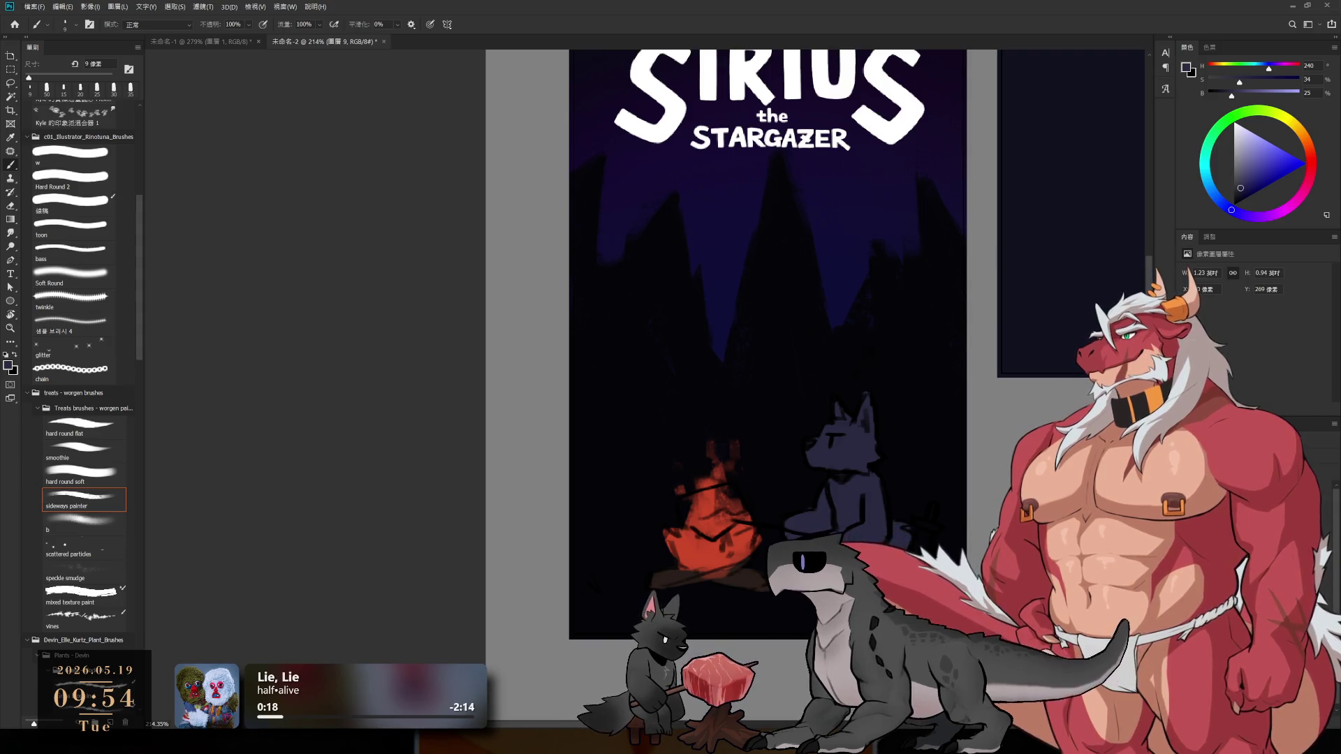
# - Add a new shading layer and mix a saturated dark red with a 30 px brush
pyautogui.hotkey('ctrl', 'shift', 'alt', 'n')
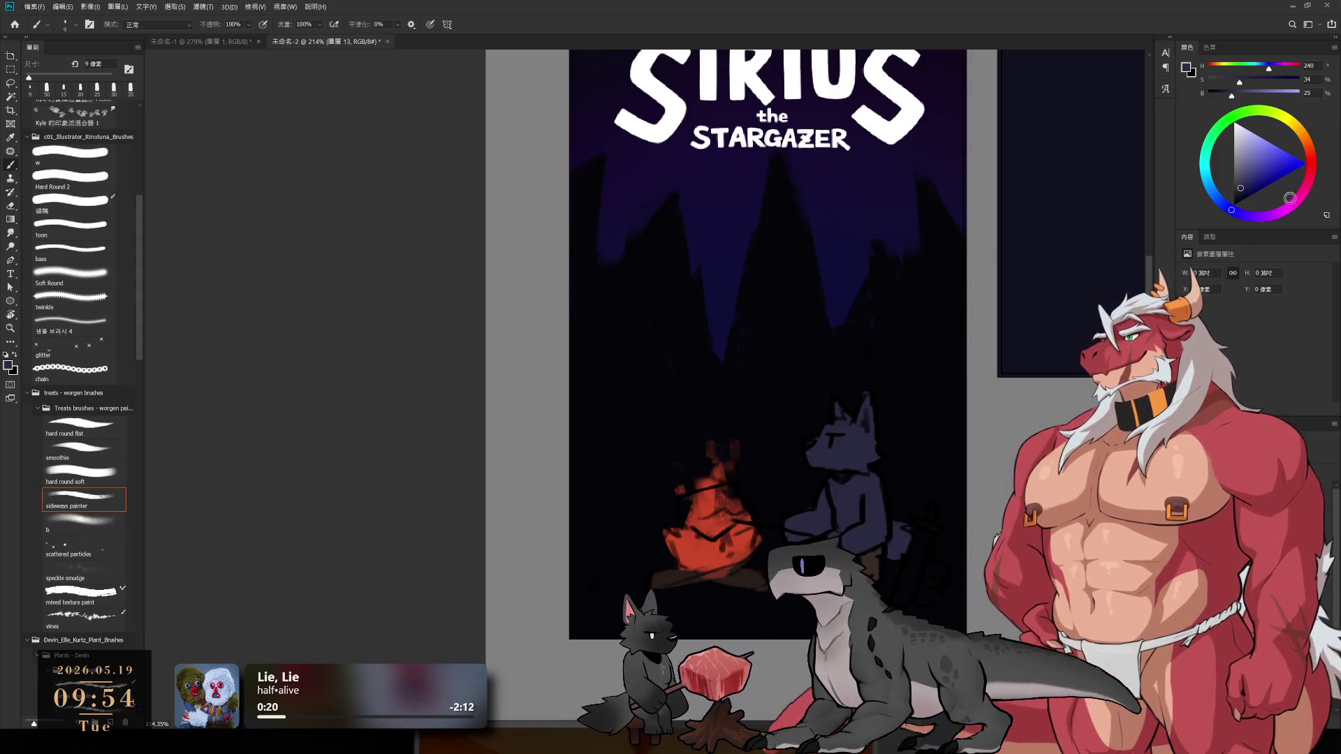
pyautogui.click(1312, 157)
pyautogui.moveTo(1248, 172); pyautogui.dragTo(1256, 170)
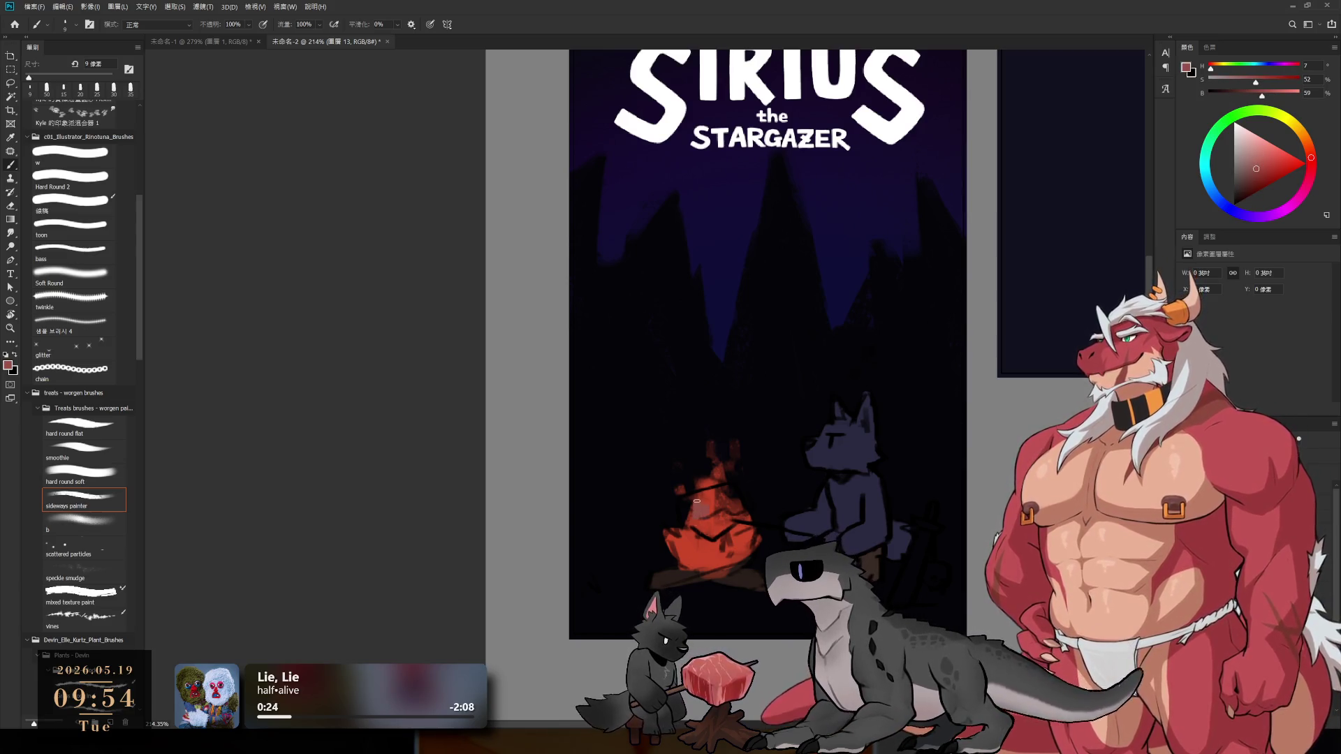
pyautogui.click(1276, 171)
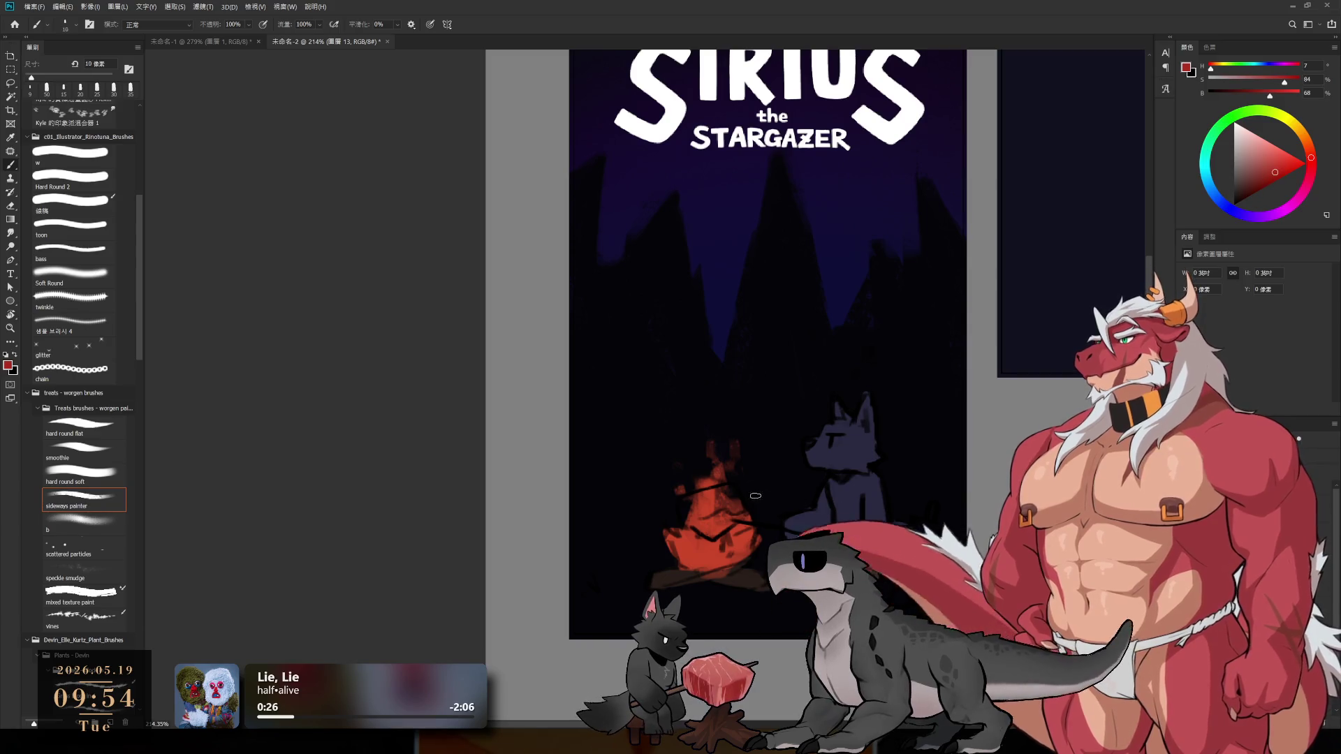
pyautogui.moveTo(1255, 173); pyautogui.dragTo(1248, 184)
pyautogui.hscroll(2, 605, 520)
pyautogui.press(']')
pyautogui.click(1259, 186)
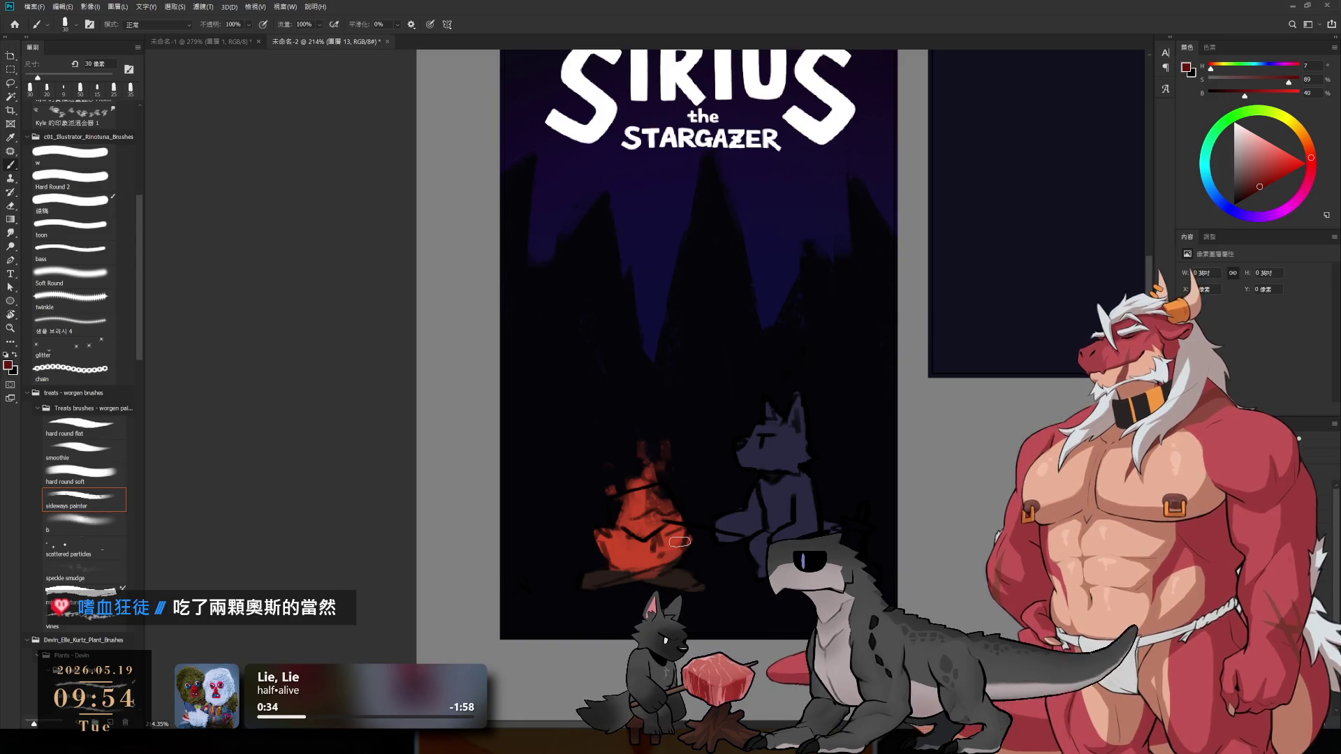
# - Shade the upper flames with darker red strokes
pyautogui.moveTo(624, 516)
pyautogui.mouseDown()
pyautogui.moveTo(638, 496)
pyautogui.moveTo(635, 528)
pyautogui.mouseUp()
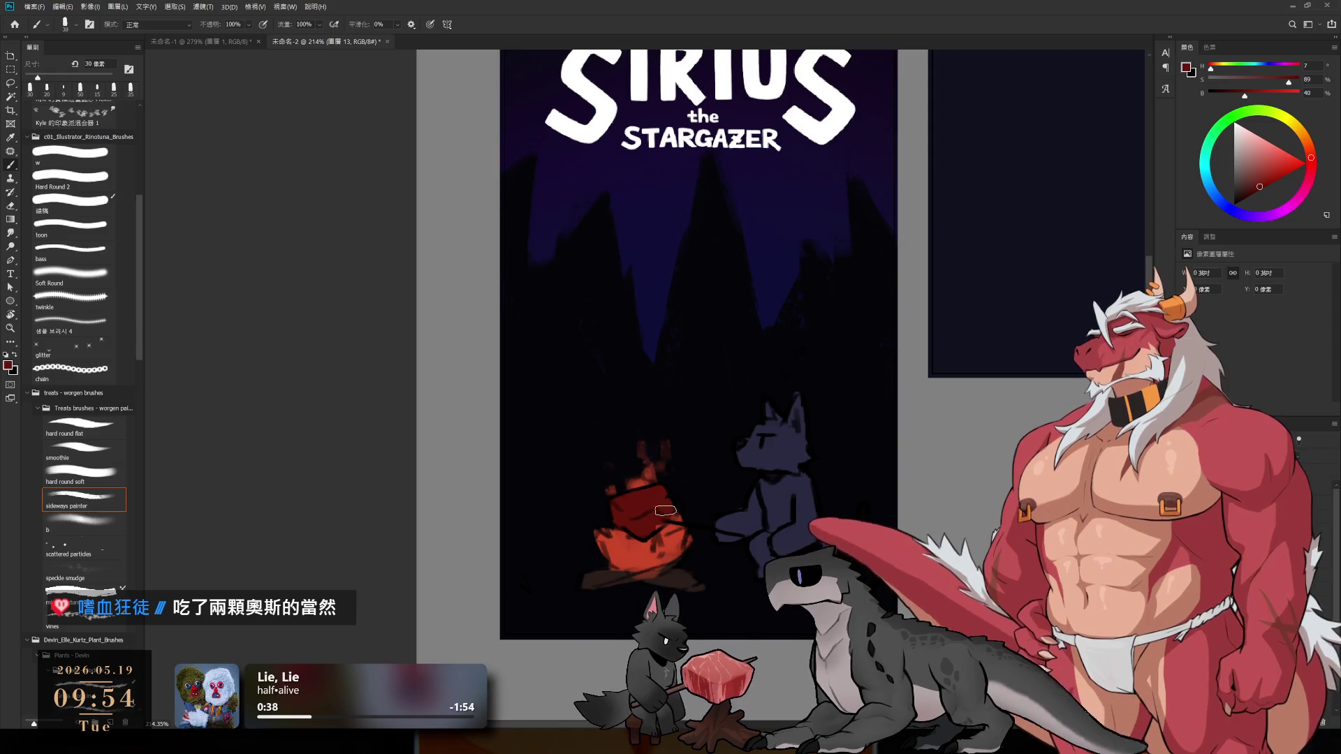
pyautogui.click(1253, 205)
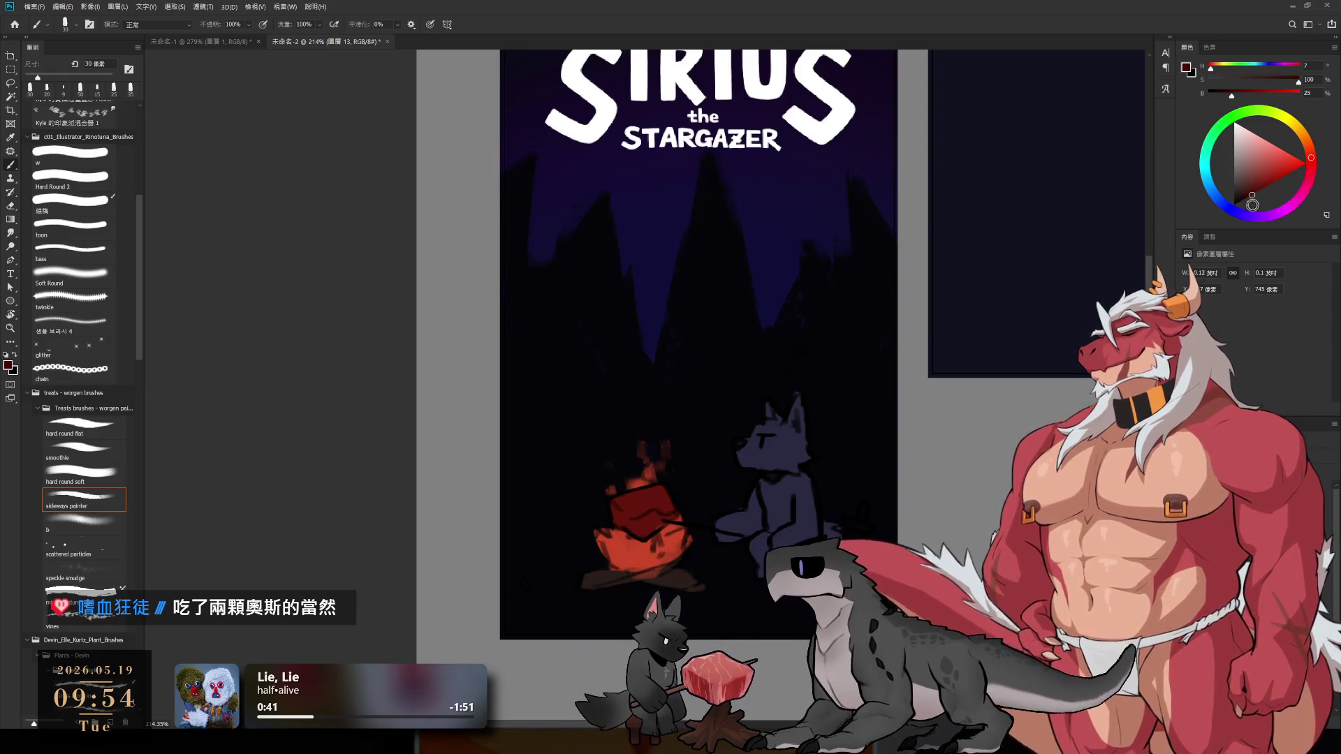
pyautogui.moveTo(619, 507); pyautogui.dragTo(618, 525)
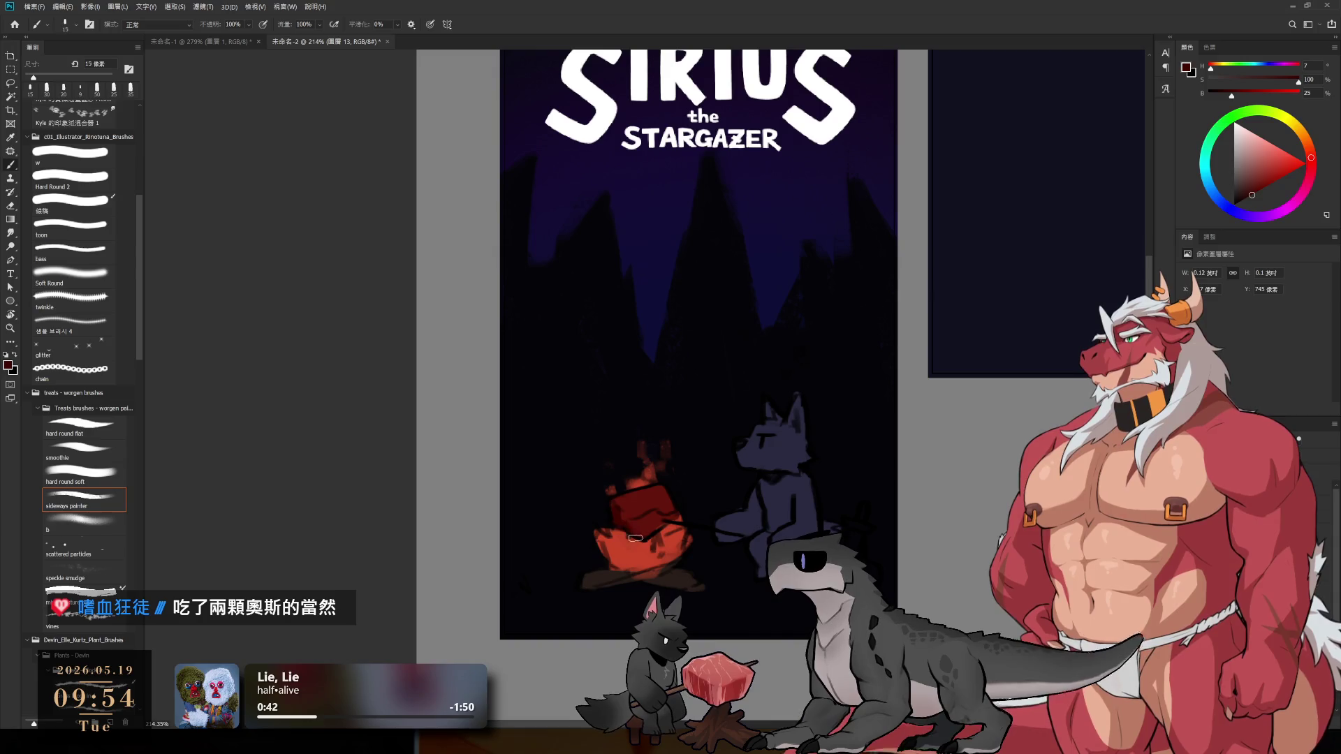
pyautogui.press(']')
pyautogui.keyDown('alt'); pyautogui.click(635, 505); pyautogui.keyUp('alt')
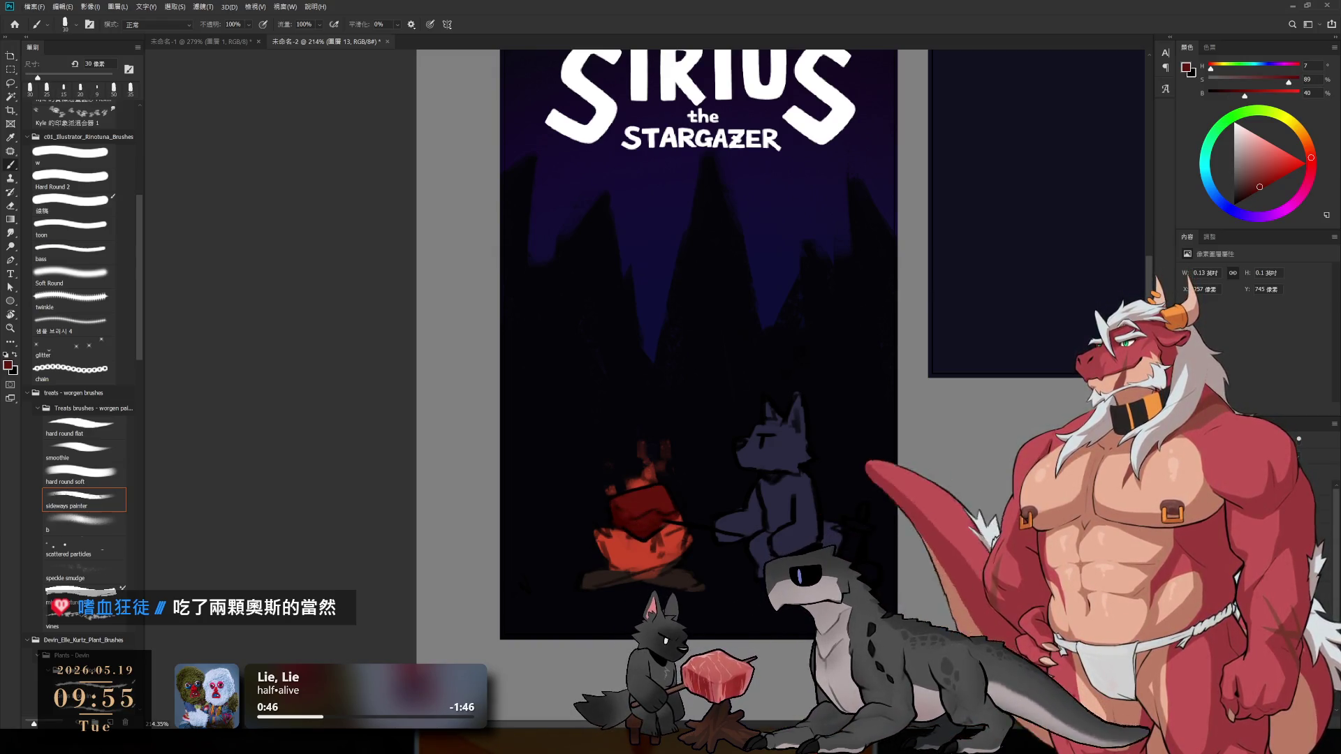
pyautogui.scroll(-5, 833, 337)
pyautogui.scroll(5, 908, 461)
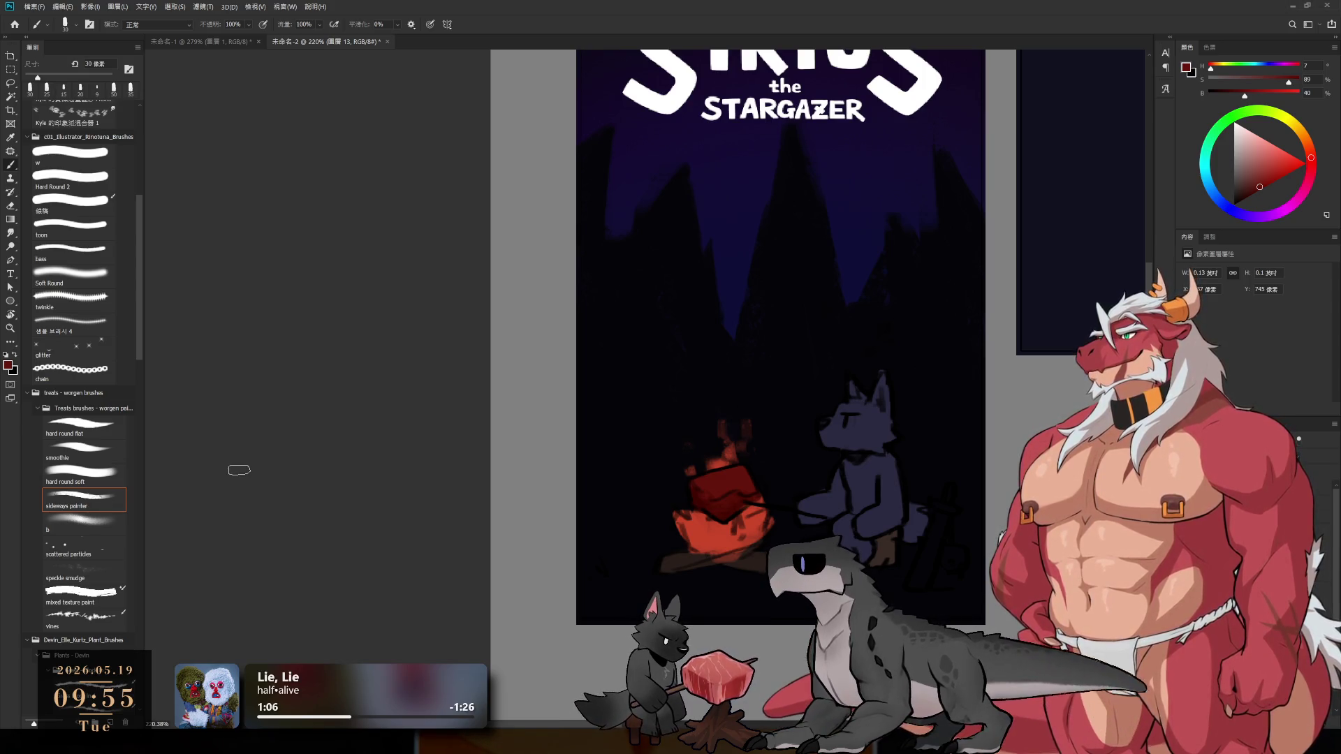
# - Sample the fire's orange-red, shift it toward orange, and switch to layer 12
pyautogui.keyDown('alt'); pyautogui.click(714, 539); pyautogui.keyUp('alt')
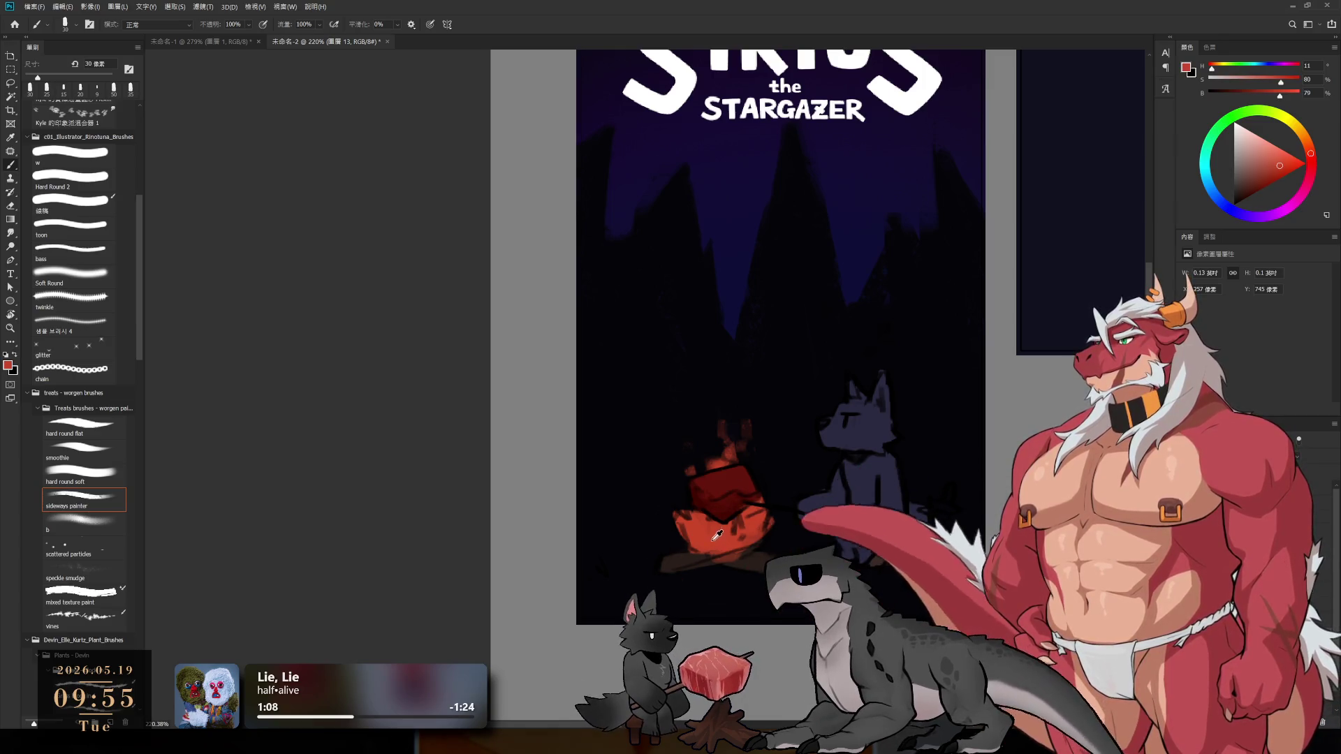
pyautogui.keyDown('alt'); pyautogui.click(818, 469); pyautogui.keyUp('alt')
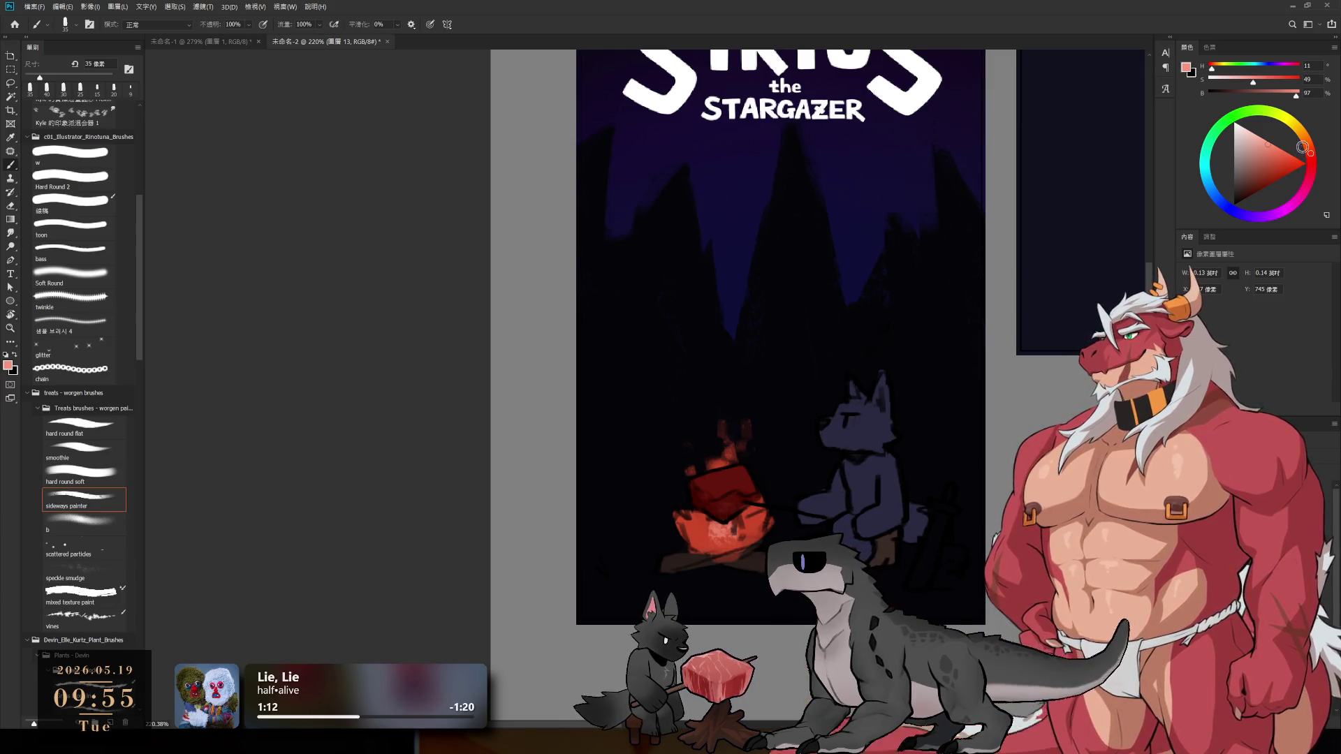
pyautogui.moveTo(1303, 148); pyautogui.dragTo(1308, 142)
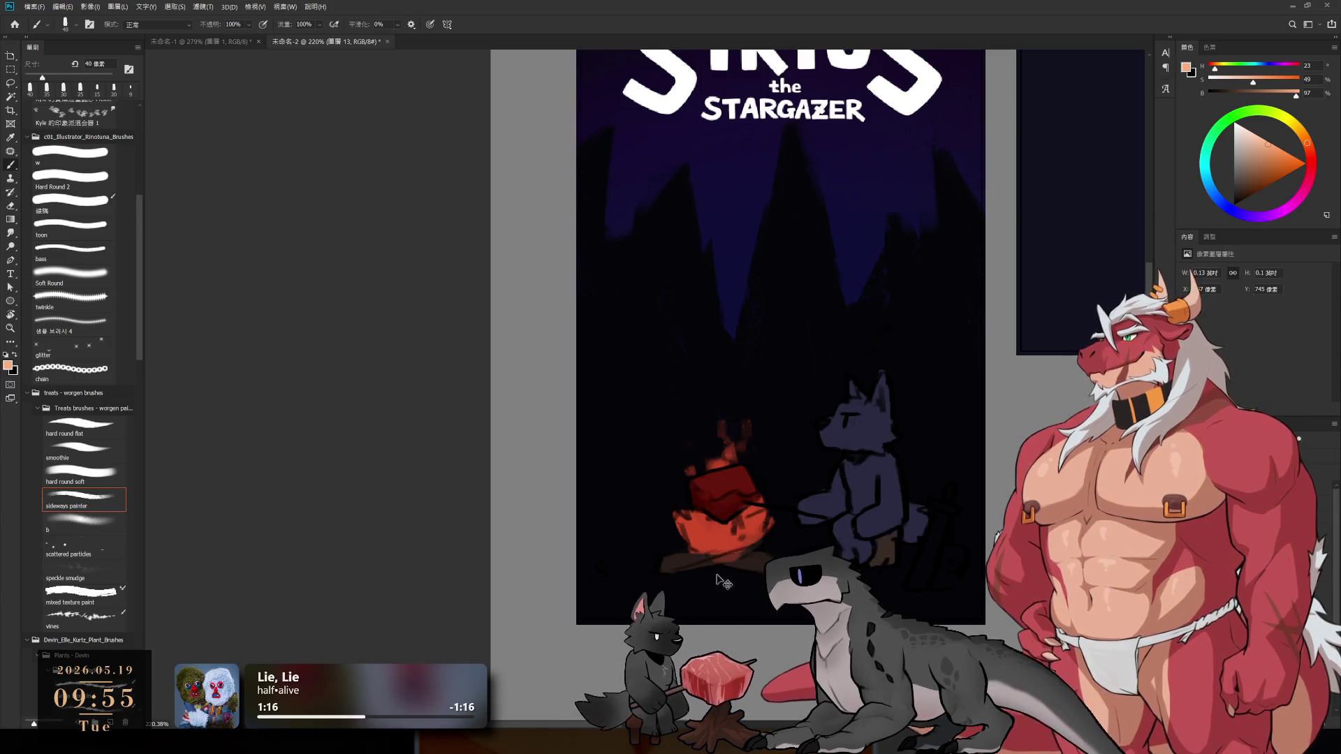
pyautogui.click(733, 559)
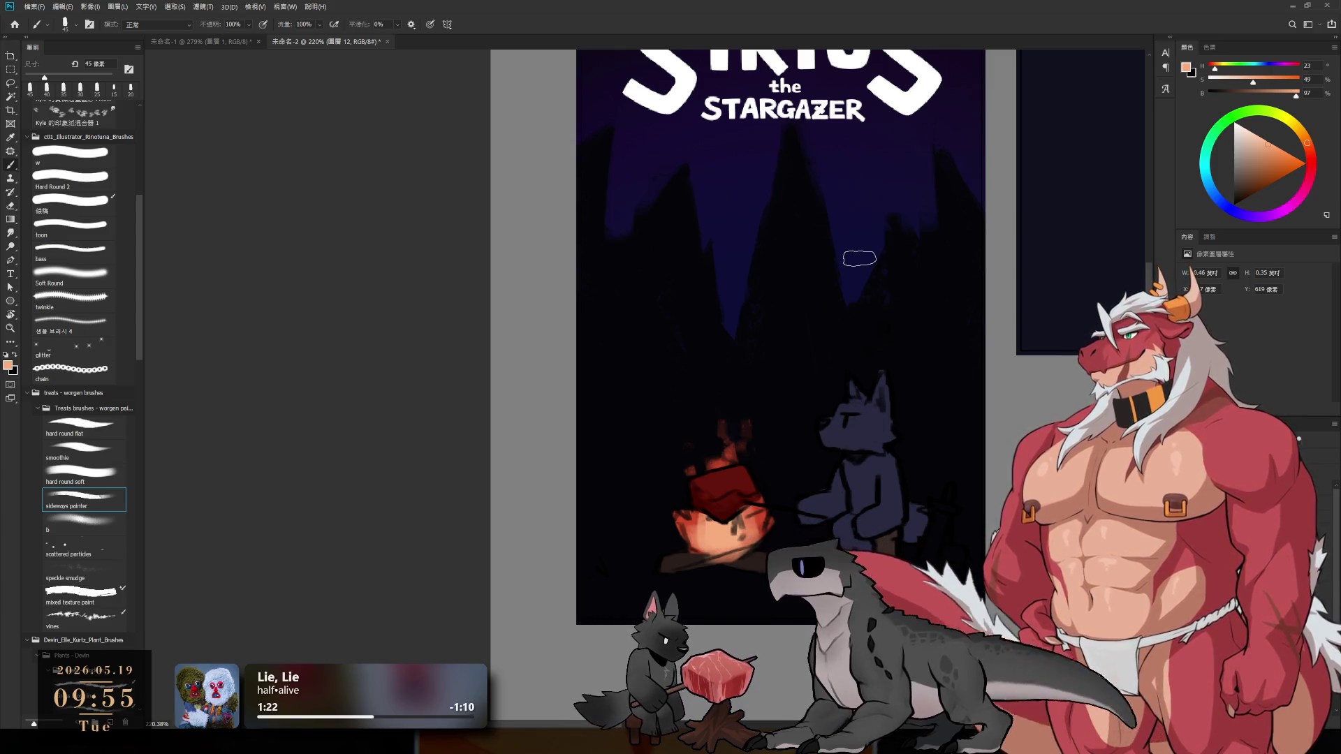
# - Pick a dark red and select tree layer 9 with a 50 px brush for firelight
pyautogui.keyDown('alt'); pyautogui.click(804, 365); pyautogui.keyUp('alt')
pyautogui.click(1311, 155)
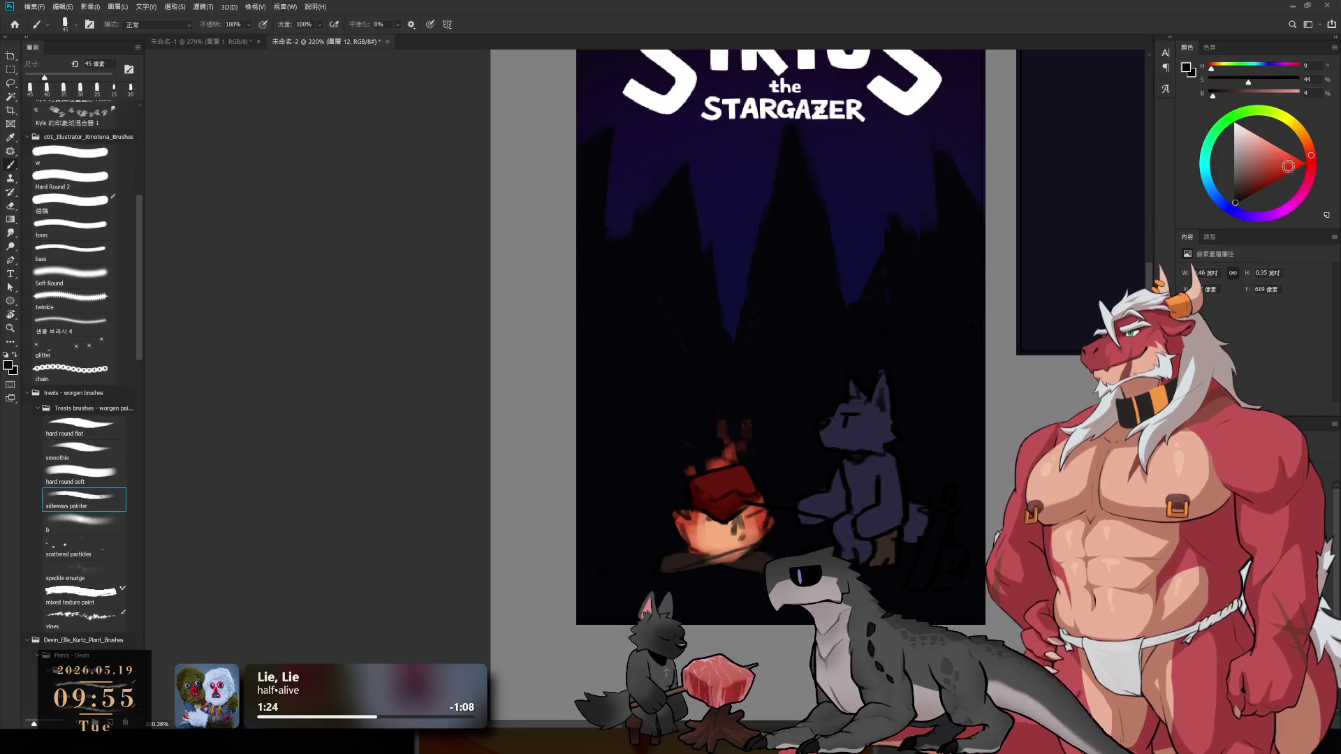
pyautogui.click(1250, 183)
pyautogui.keyDown('ctrl'); pyautogui.click(808, 357); pyautogui.keyUp('ctrl')
pyautogui.press(']')
# - Replace the undone dark-red trunk with a small brown branch and two faint brown trunks near the fire
pyautogui.moveTo(690, 196)
pyautogui.mouseDown()
pyautogui.moveTo(695, 332)
pyautogui.moveTo(608, 421)
pyautogui.mouseUp()
pyautogui.press(']')
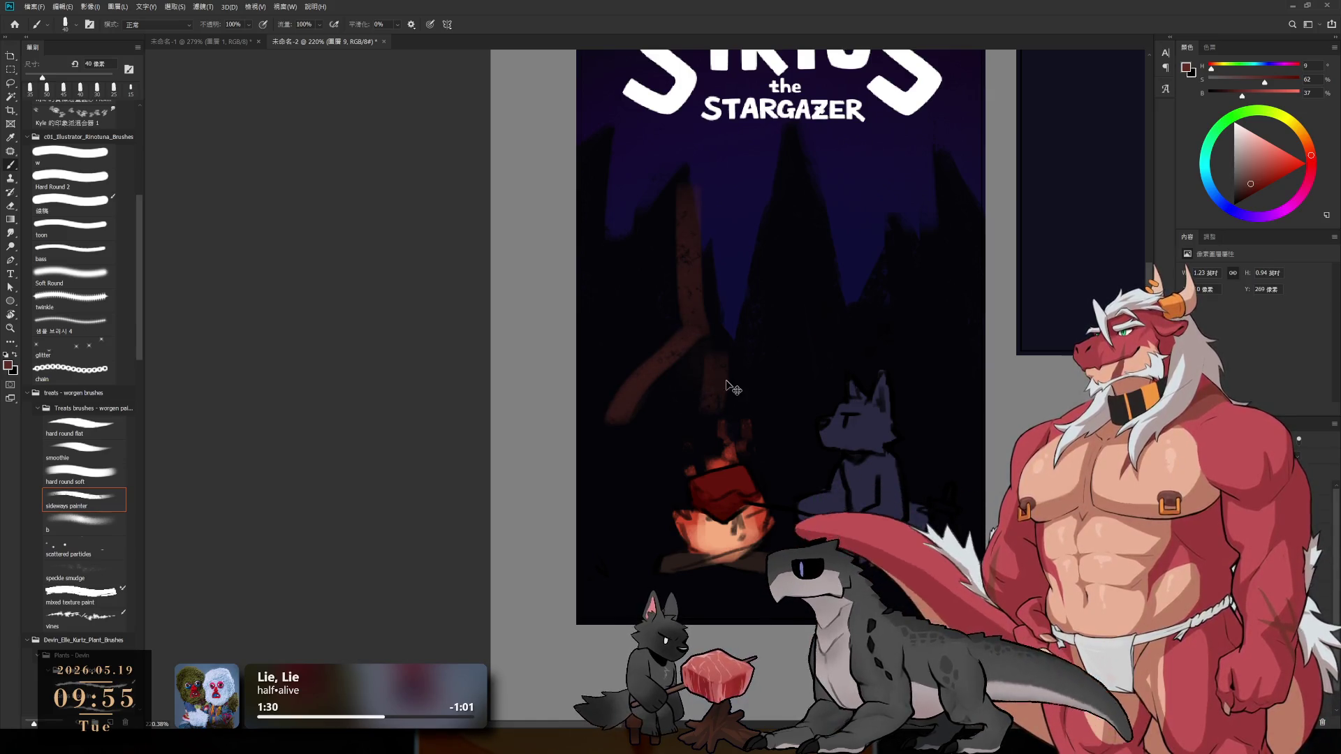
pyautogui.hotkey('ctrl', 'z')
pyautogui.press('[')
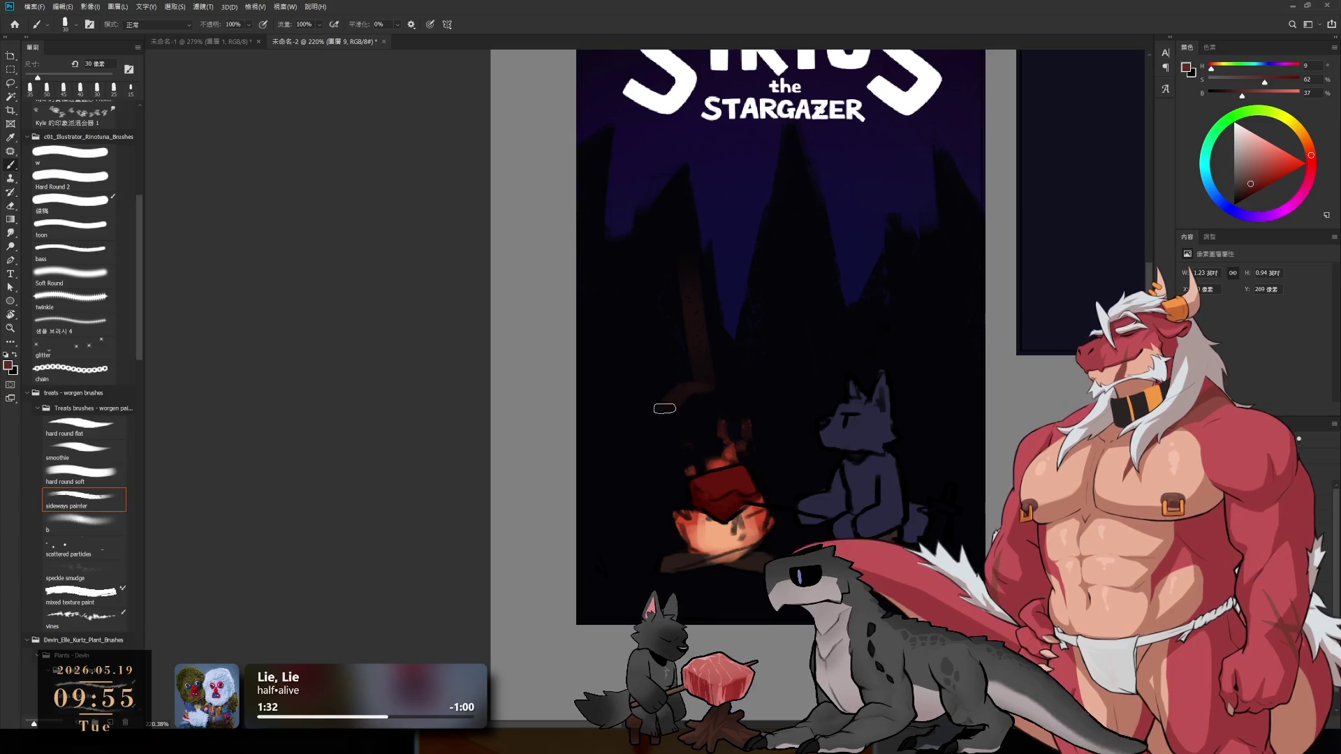
pyautogui.moveTo(688, 349); pyautogui.dragTo(642, 384)
pyautogui.moveTo(798, 256); pyautogui.dragTo(737, 353)
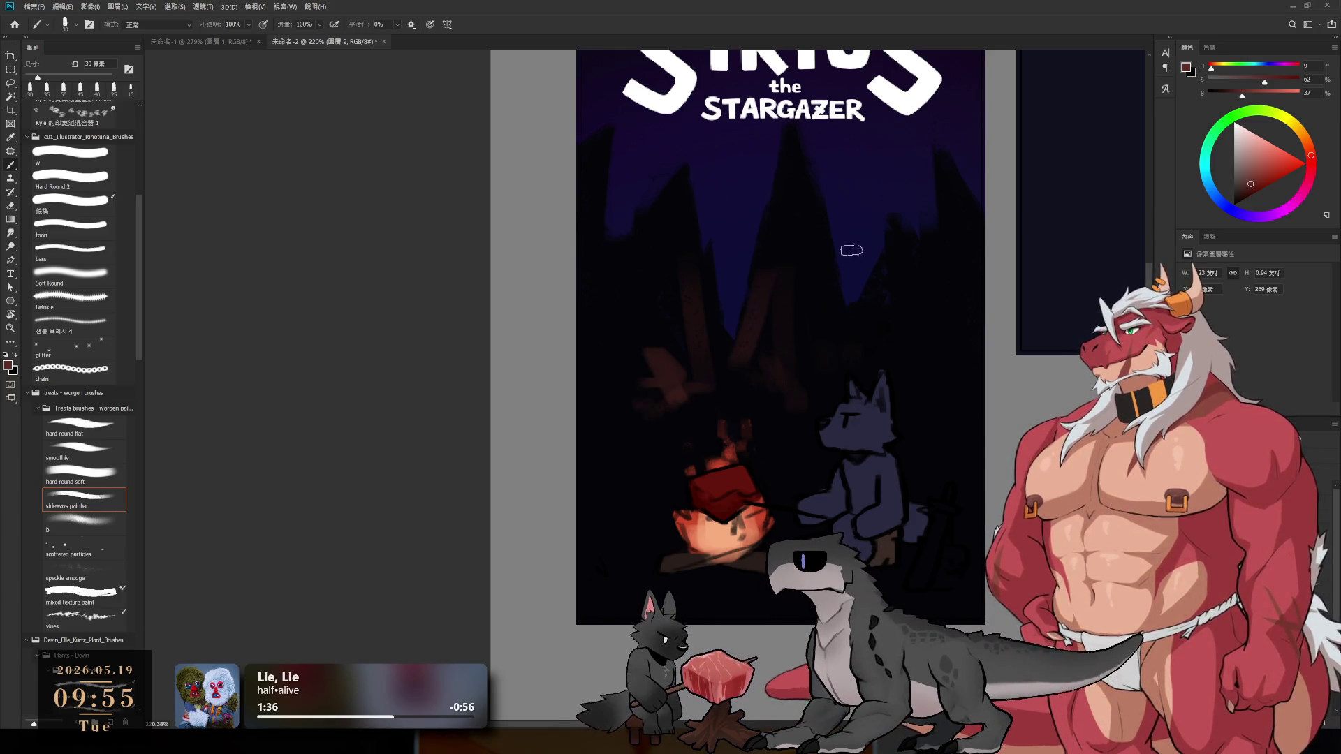
pyautogui.moveTo(811, 282); pyautogui.dragTo(828, 381)
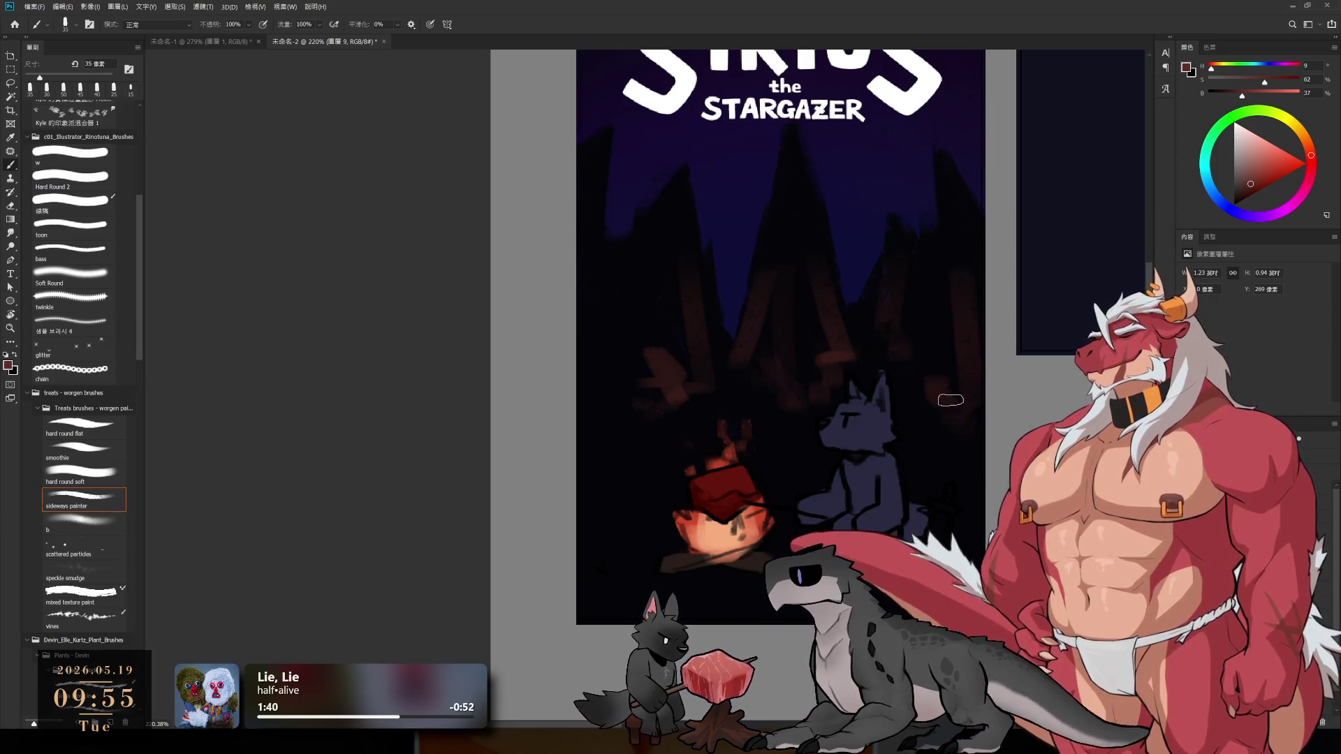
# - Sample sky, tree and campfire colours, then shift the peach to a deeper red with a 45 px brush
pyautogui.keyDown('alt'); pyautogui.click(918, 313); pyautogui.keyUp('alt')
pyautogui.scroll(-5, 914, 384)
pyautogui.scroll(5, 865, 401)
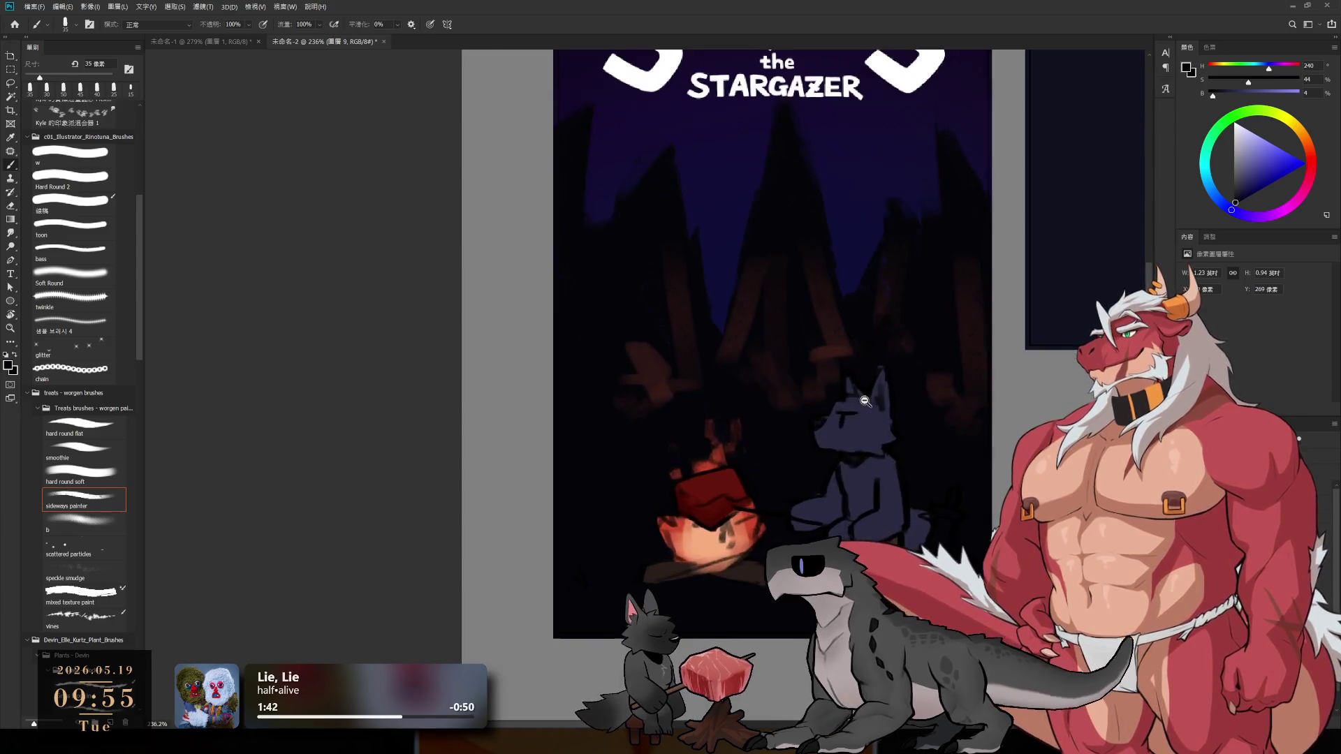
pyautogui.keyDown('alt'); pyautogui.click(721, 299); pyautogui.keyUp('alt')
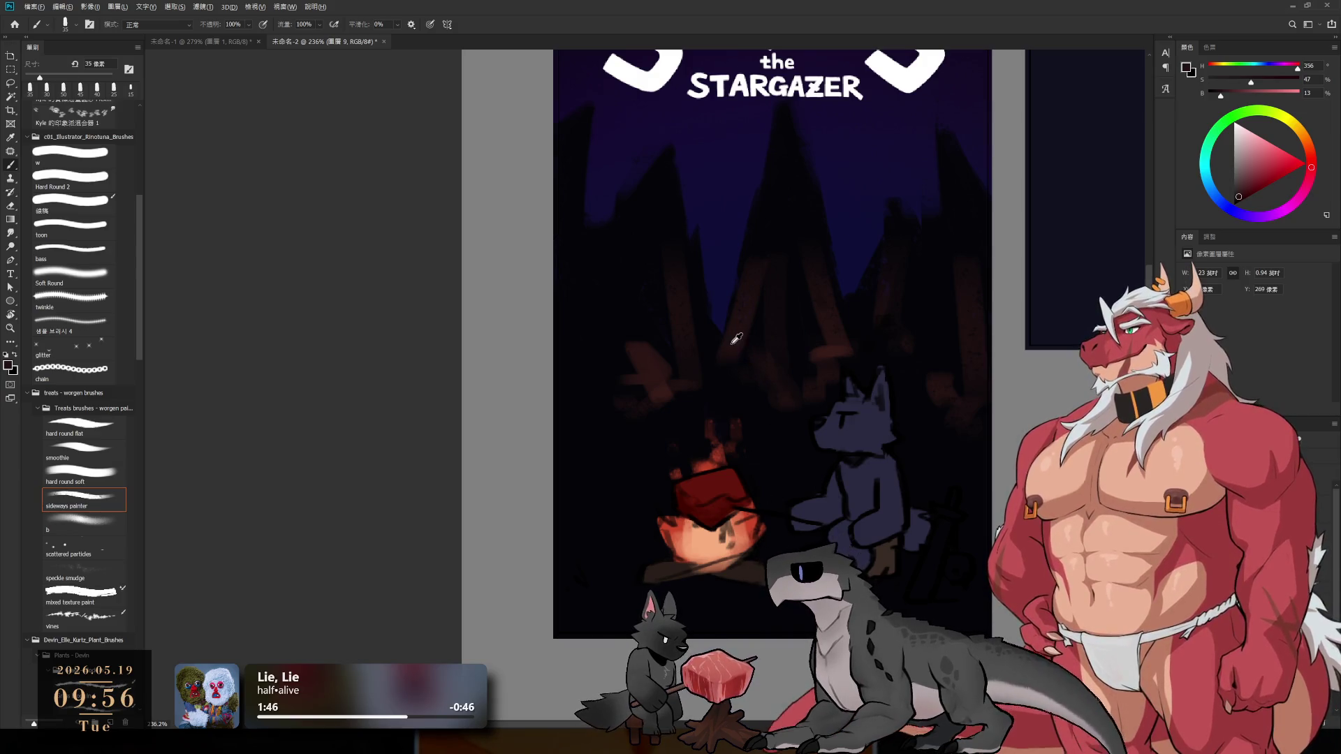
pyautogui.keyDown('alt'); pyautogui.click(723, 535); pyautogui.keyUp('alt')
pyautogui.moveTo(1272, 150); pyautogui.dragTo(1285, 160)
pyautogui.press(']')
pyautogui.press(']')
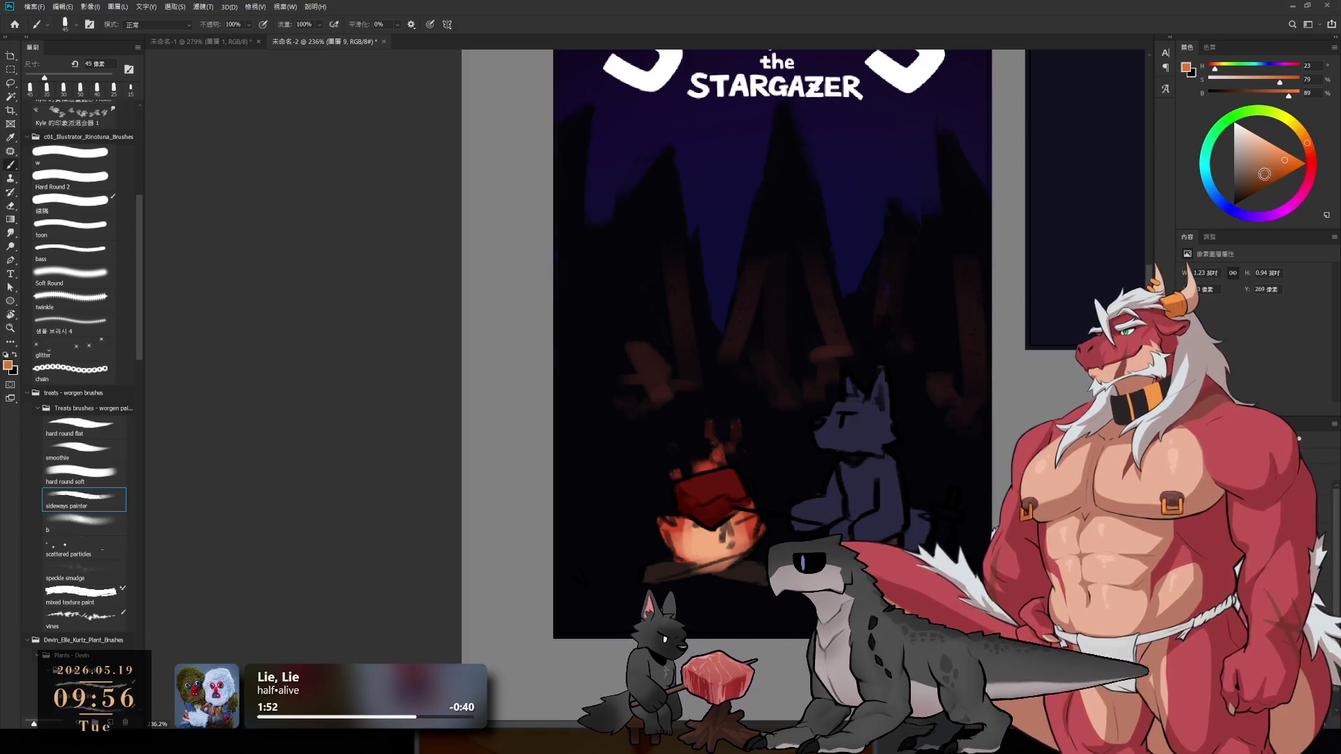
pyautogui.moveTo(1282, 162); pyautogui.dragTo(1308, 154)
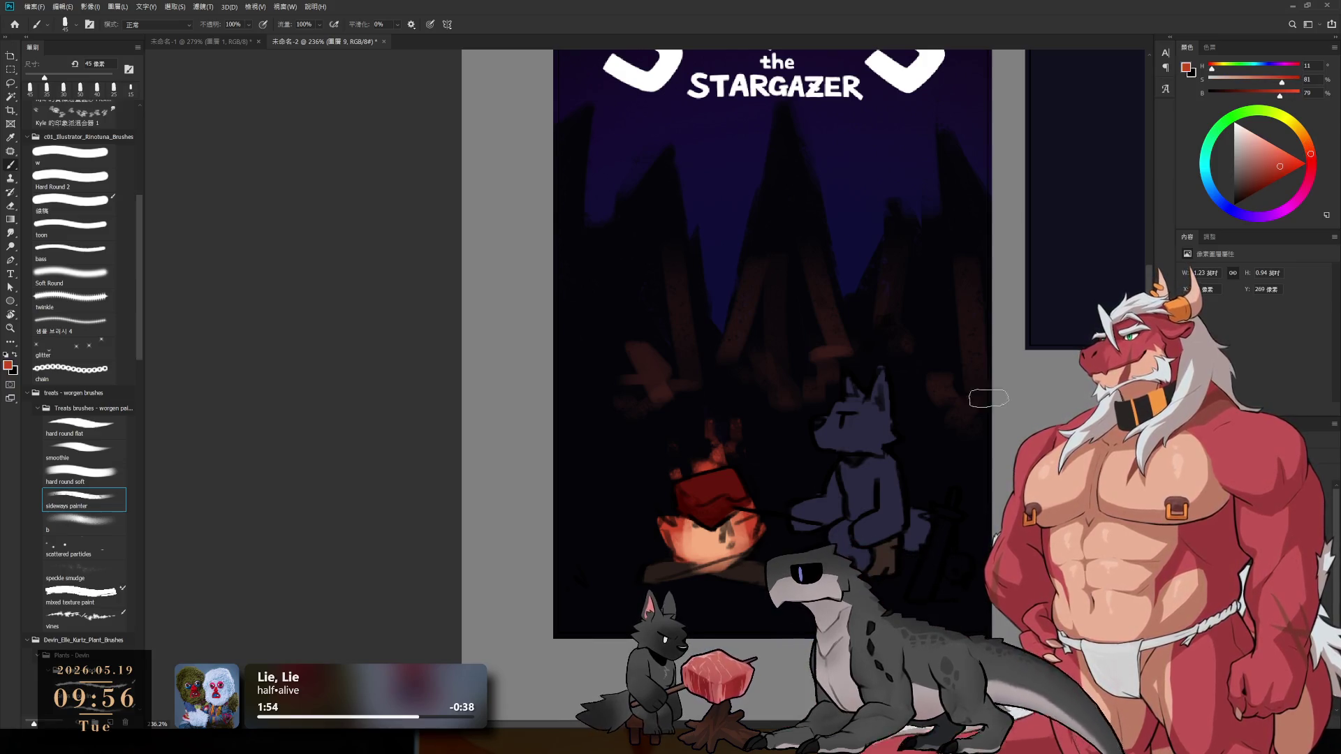
# - Tilt the canvas to a steep painting angle and shrink the brush slightly
pyautogui.press('r')
pyautogui.moveTo(755, 566)
pyautogui.mouseDown()
pyautogui.moveTo(686, 592)
pyautogui.moveTo(543, 569)
pyautogui.mouseUp()
pyautogui.press('[')
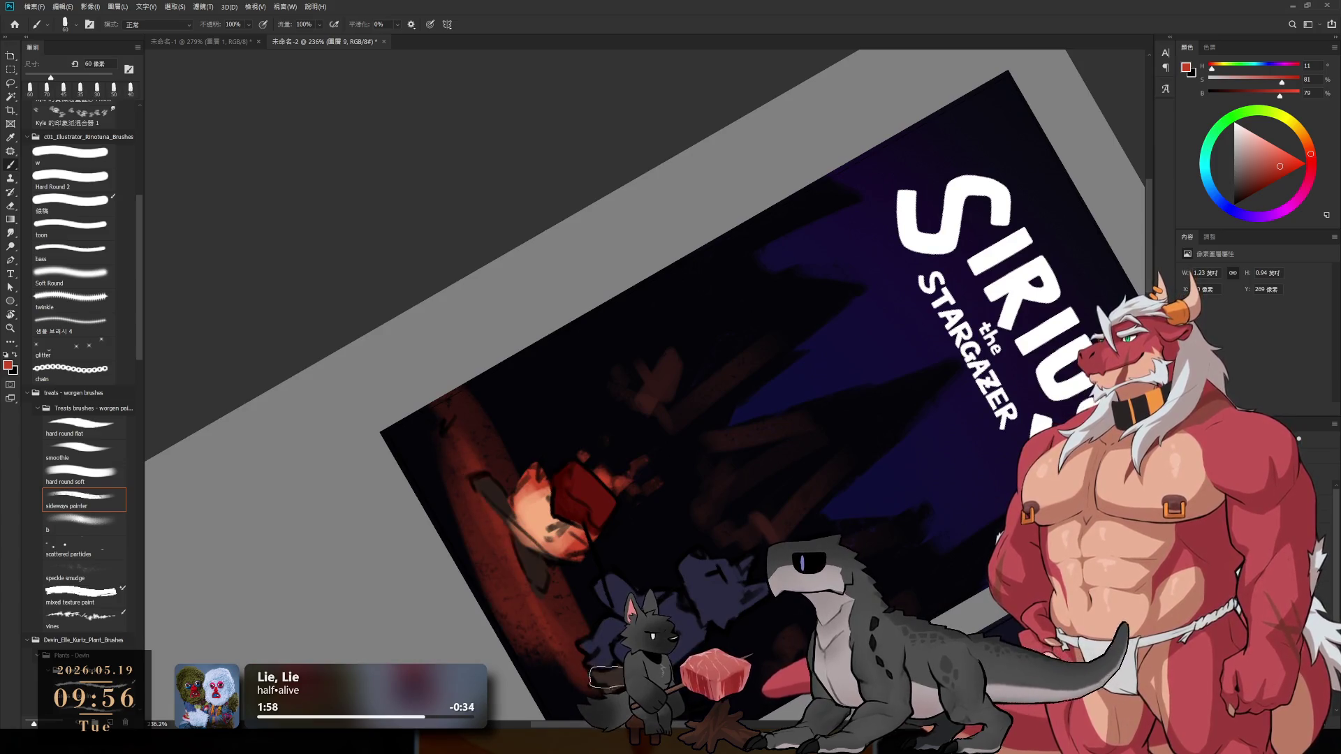
# - Paint red firelight around the campfire at a rotated angle, then turn the canvas upright again
pyautogui.press('r')
pyautogui.moveTo(781, 615)
pyautogui.mouseDown()
pyautogui.moveTo(901, 303)
pyautogui.moveTo(749, 632)
pyautogui.moveTo(643, 471)
pyautogui.mouseUp()
pyautogui.press('b')
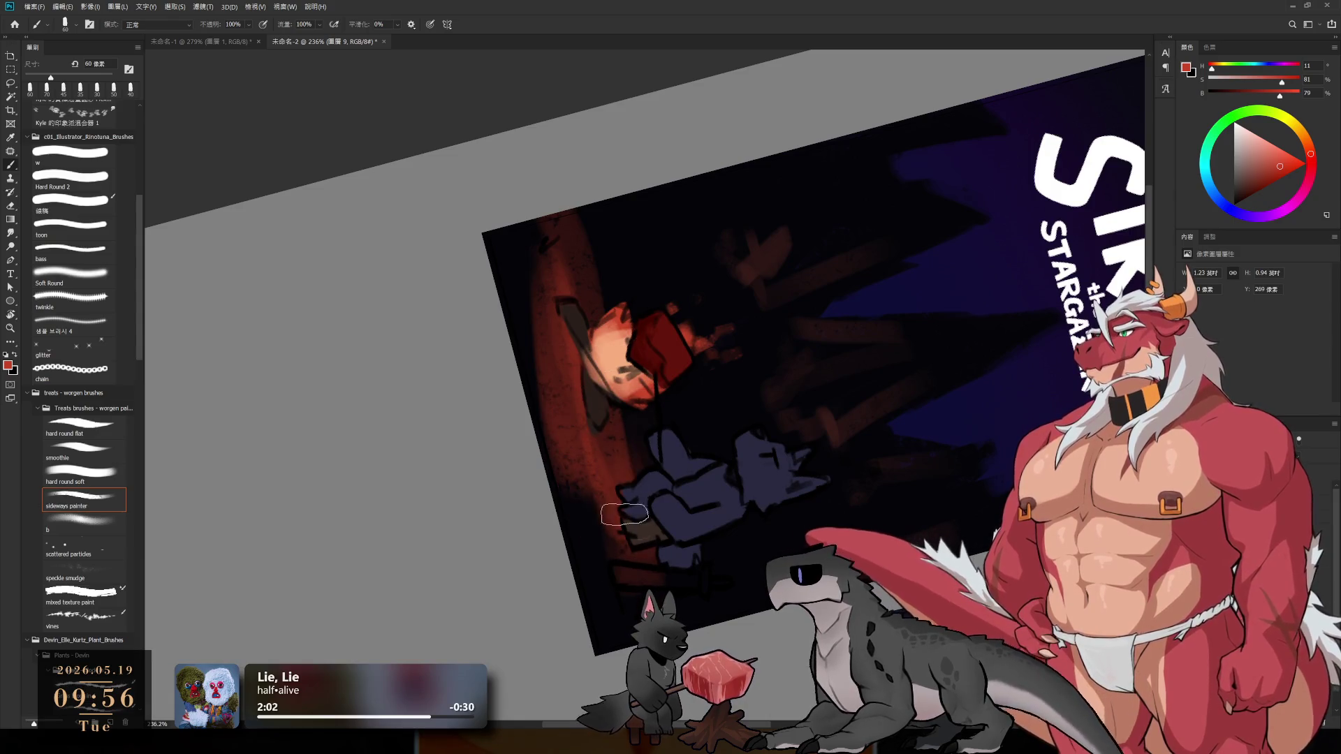
pyautogui.press(']')
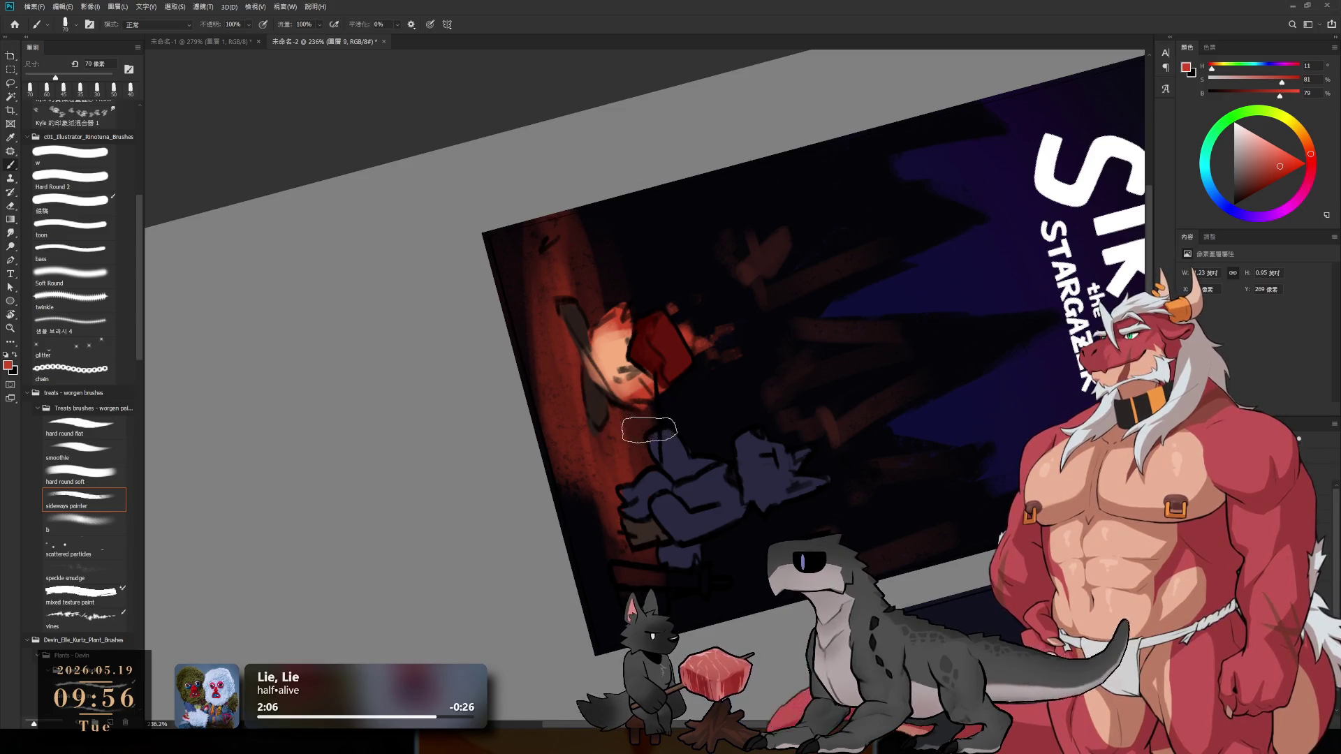
pyautogui.press('r')
pyautogui.moveTo(810, 484)
pyautogui.mouseDown()
pyautogui.moveTo(866, 420)
pyautogui.moveTo(832, 475)
pyautogui.moveTo(855, 386)
pyautogui.mouseUp()
# - Pick the dark navy, make it lighter and less saturated, and enlarge the brush to 150 px
pyautogui.hotkey('ctrl', '-')
pyautogui.press('b')
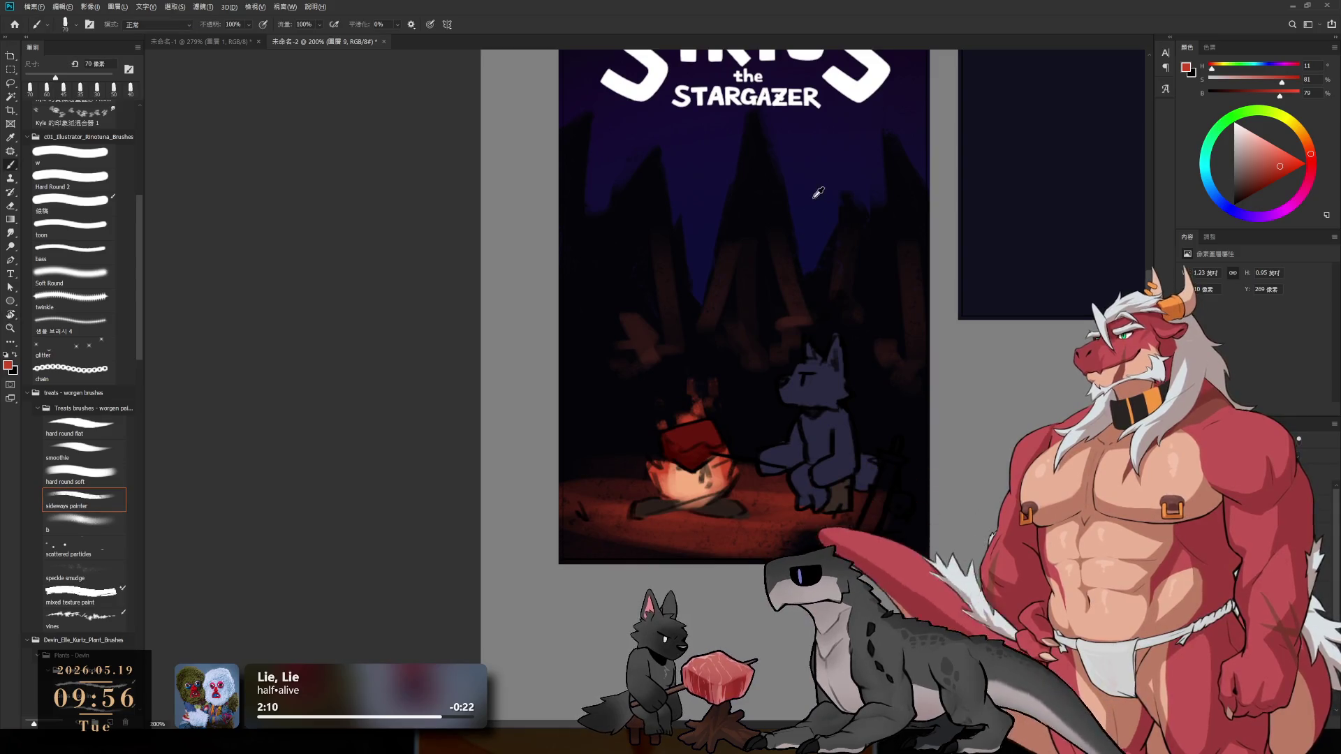
pyautogui.keyDown('alt'); pyautogui.click(1060, 202); pyautogui.keyUp('alt')
pyautogui.press(']')
pyautogui.press(']')
pyautogui.press(']')
pyautogui.keyDown('alt'); pyautogui.click(918, 540); pyautogui.keyUp('alt')
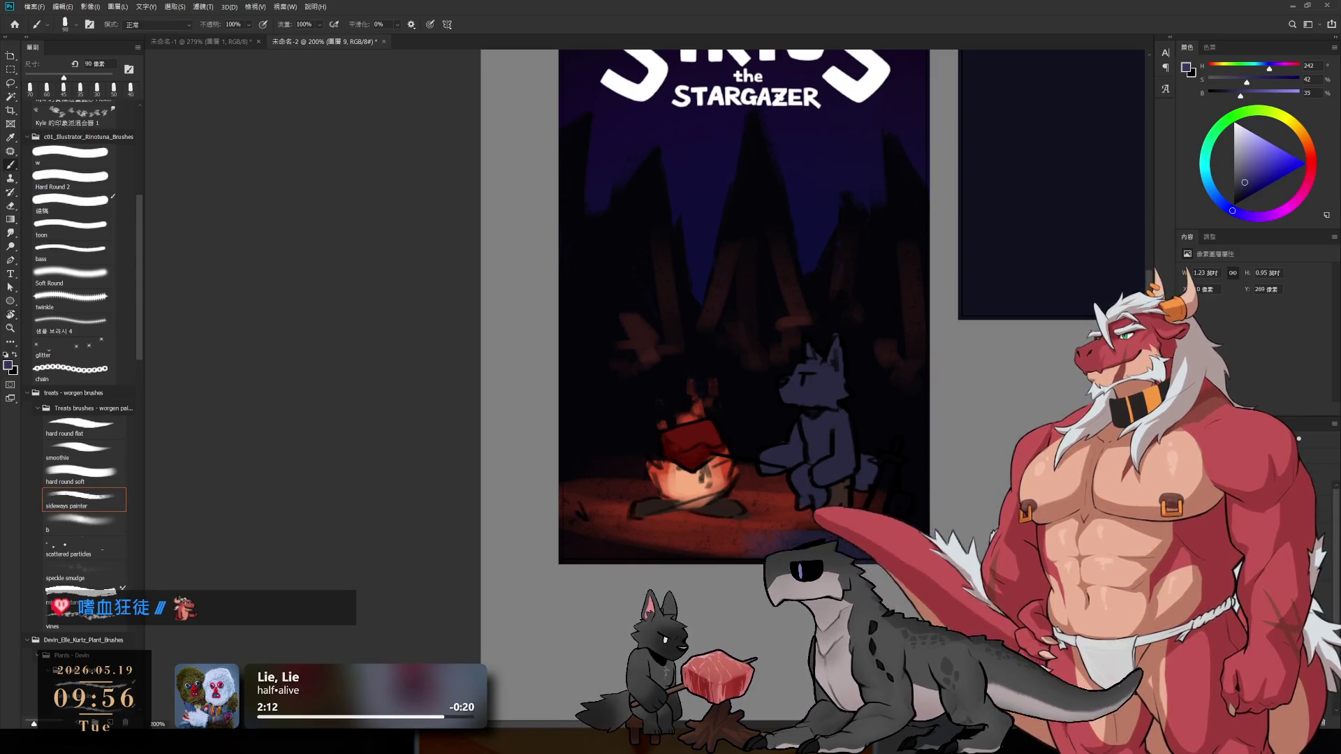
pyautogui.press(']')
pyautogui.press(']')
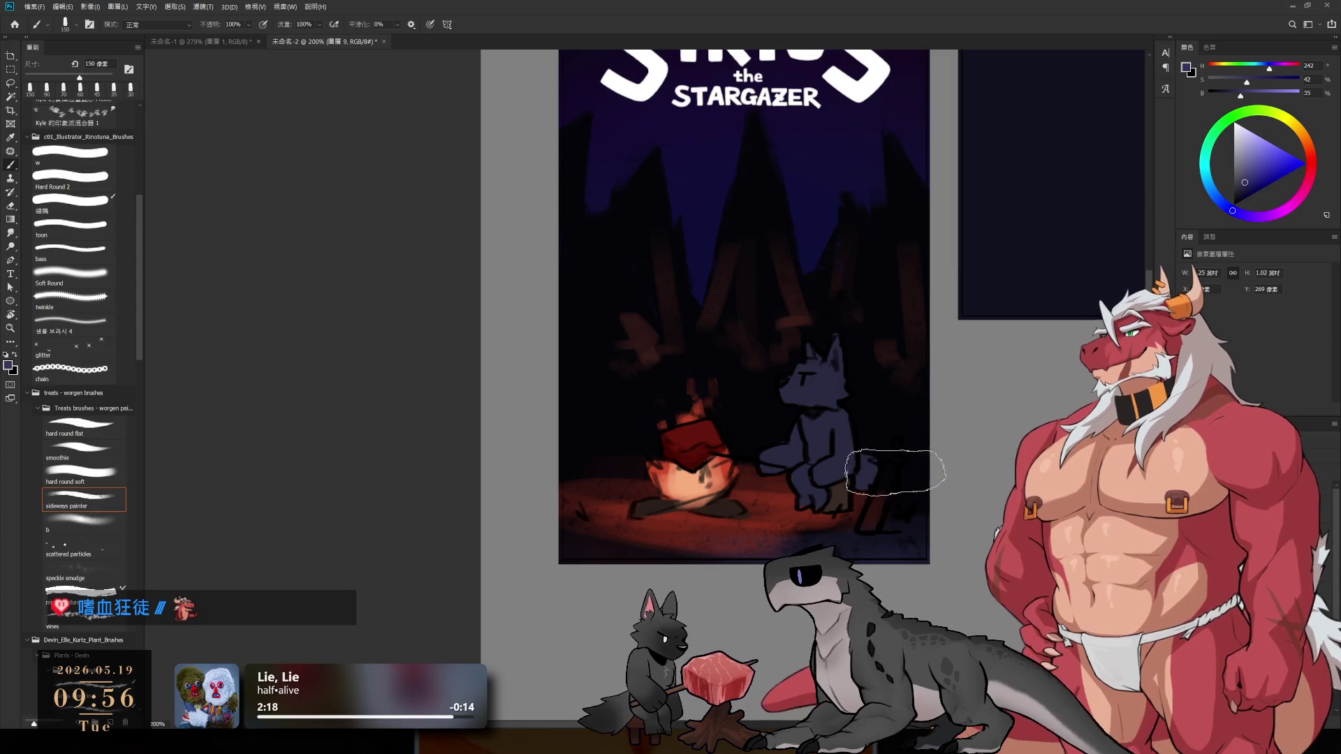
# - Zoom in on the wolf, restore its cleaner strokes and touch them up with a tiny eraser
pyautogui.moveTo(834, 455); pyautogui.dragTo(915, 467)
pyautogui.scroll(3, 901, 447)
pyautogui.press('[')
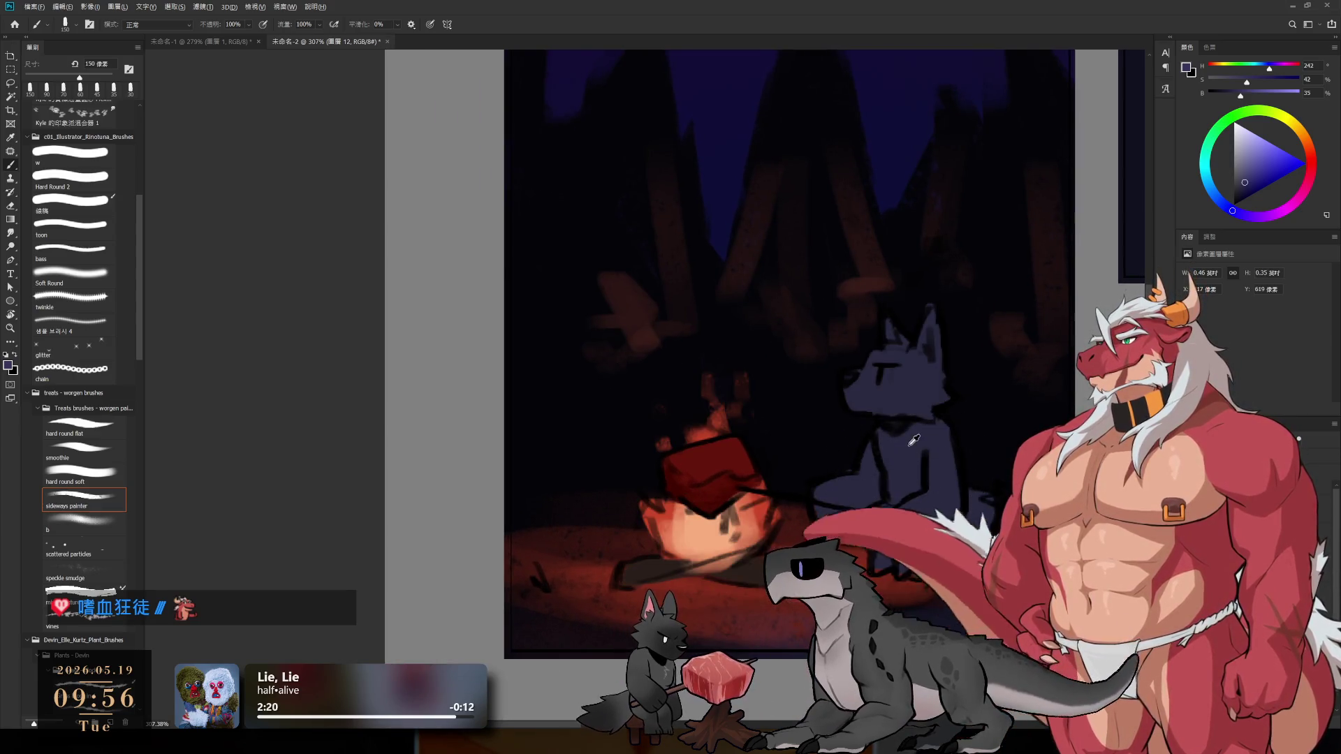
pyautogui.hotkey('ctrl', 'z')
pyautogui.hotkey('ctrl', 'z')
pyautogui.hotkey('ctrl', 'z')
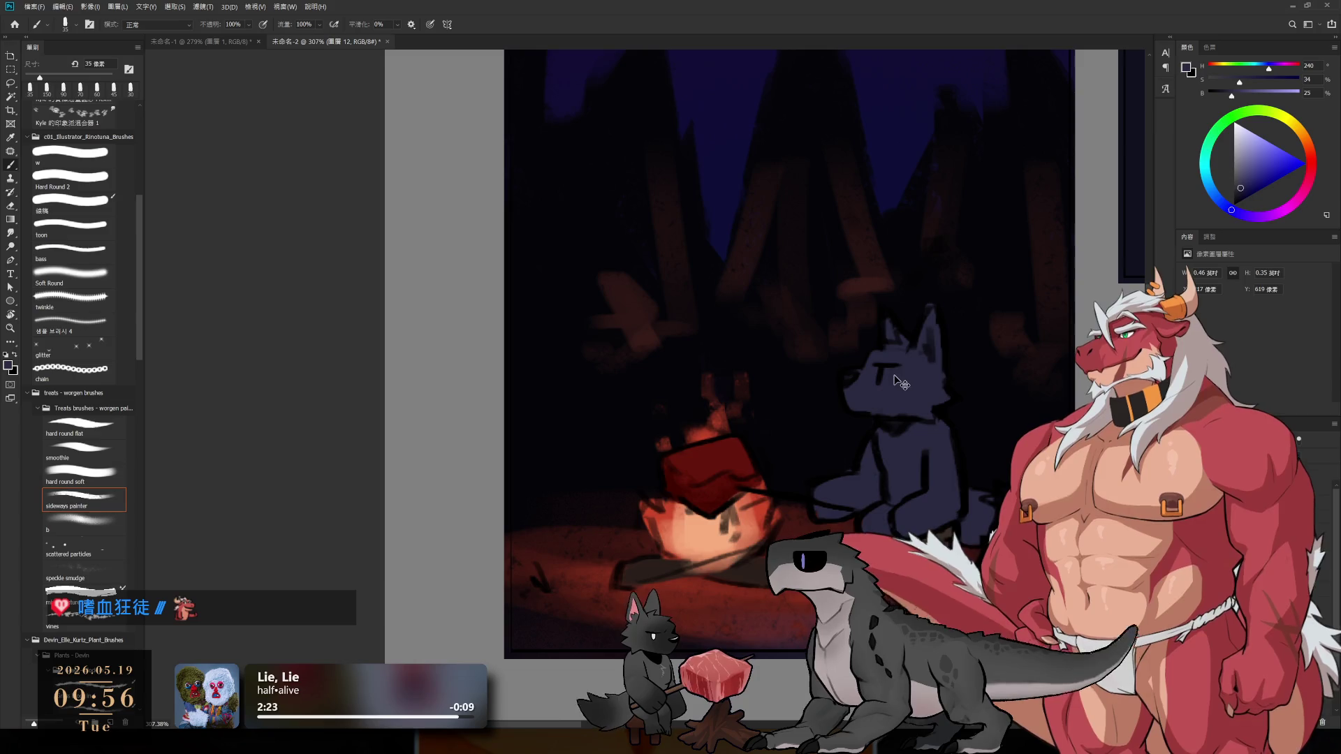
pyautogui.hotkey('ctrl', 'shift', 'z')
pyautogui.hotkey('ctrl', 'shift', 'z')
pyautogui.hotkey('ctrl', 'shift', 'z')
pyautogui.press('e')
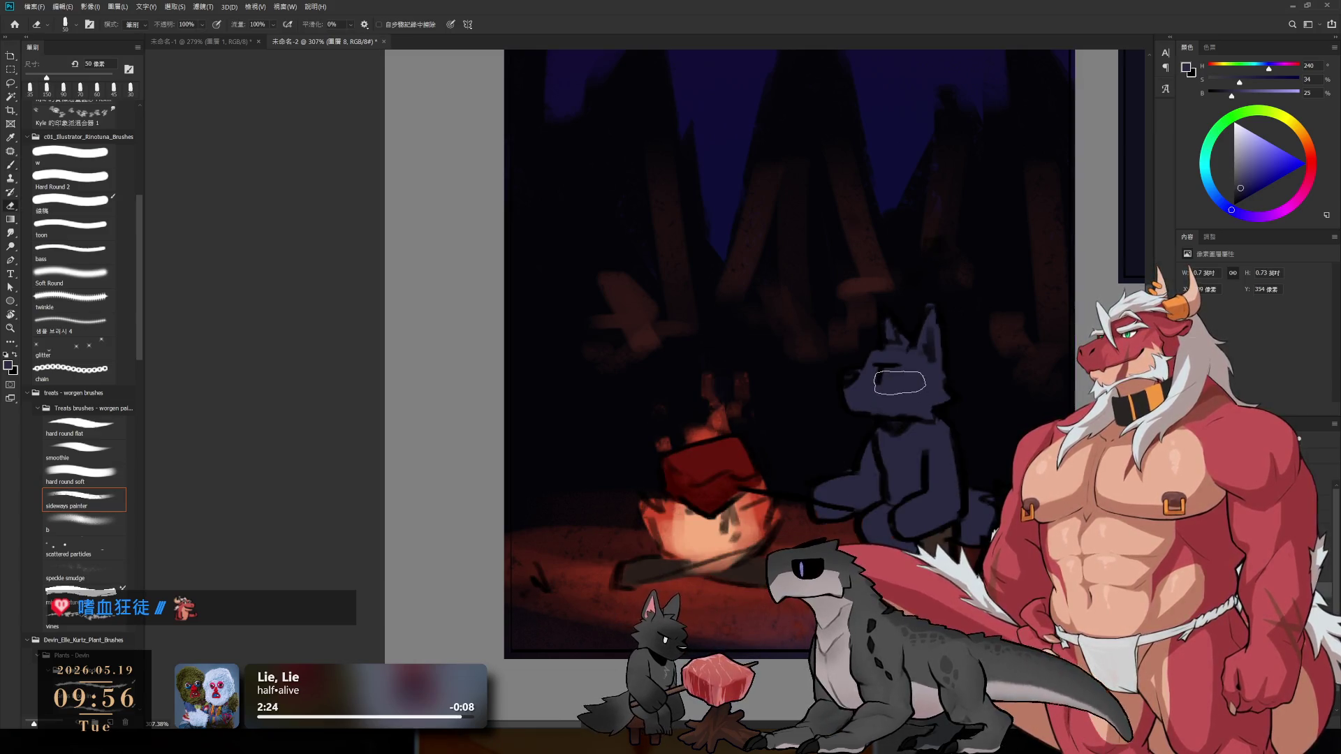
pyautogui.press('[')
pyautogui.press('[')
pyautogui.press('[')
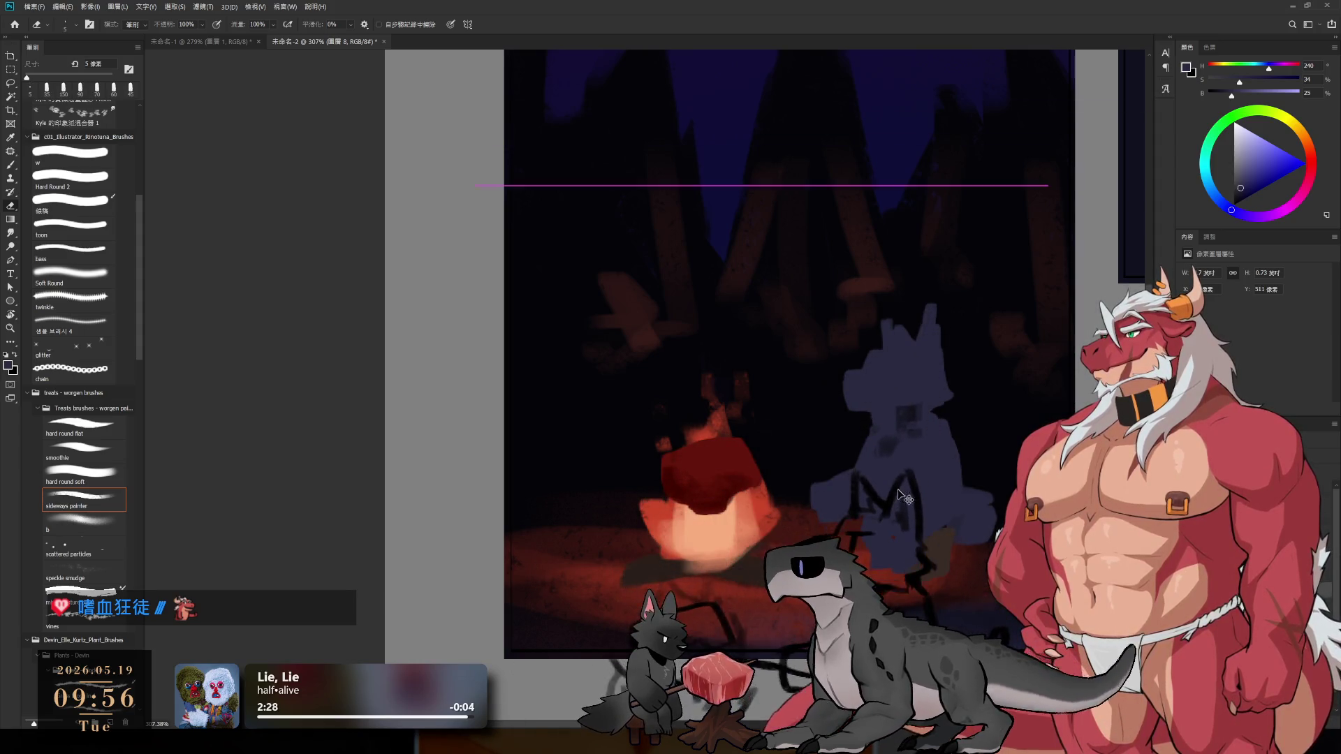
pyautogui.press(']')
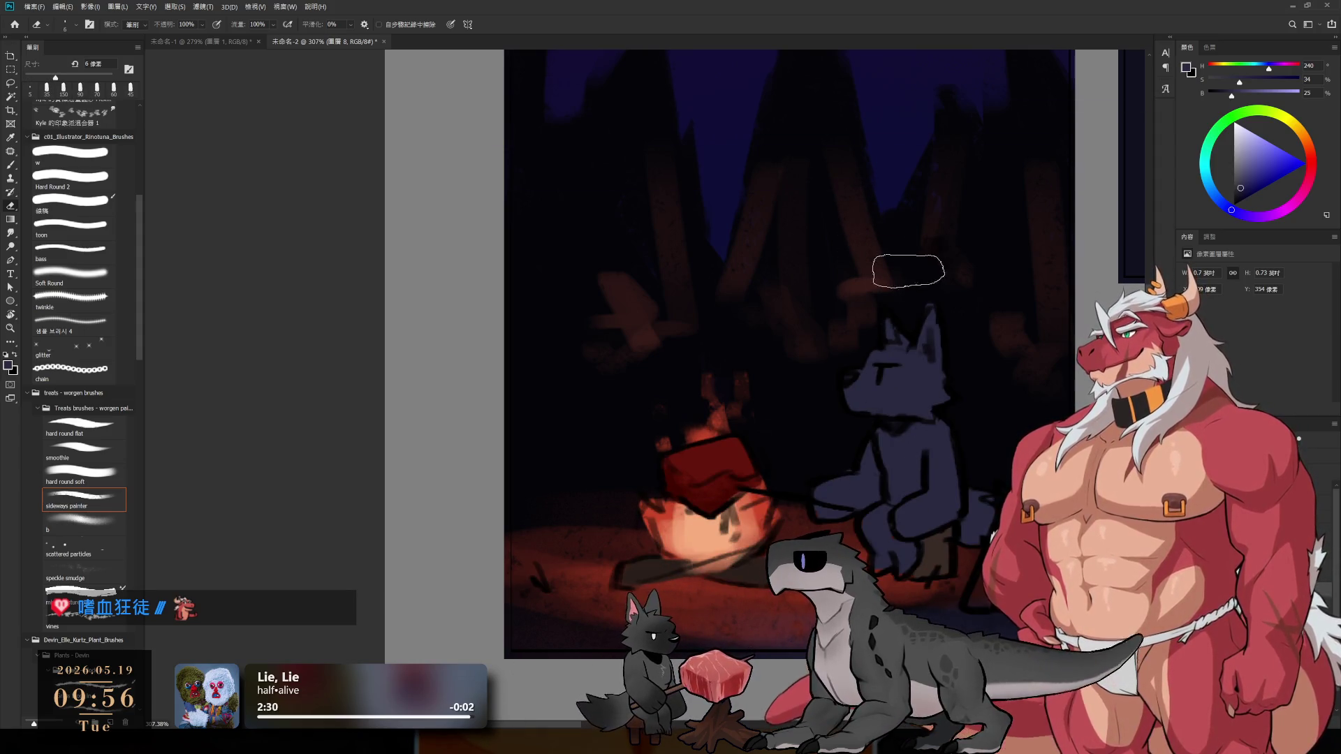
pyautogui.scroll(-5, 983, 243)
pyautogui.scroll(5, 914, 438)
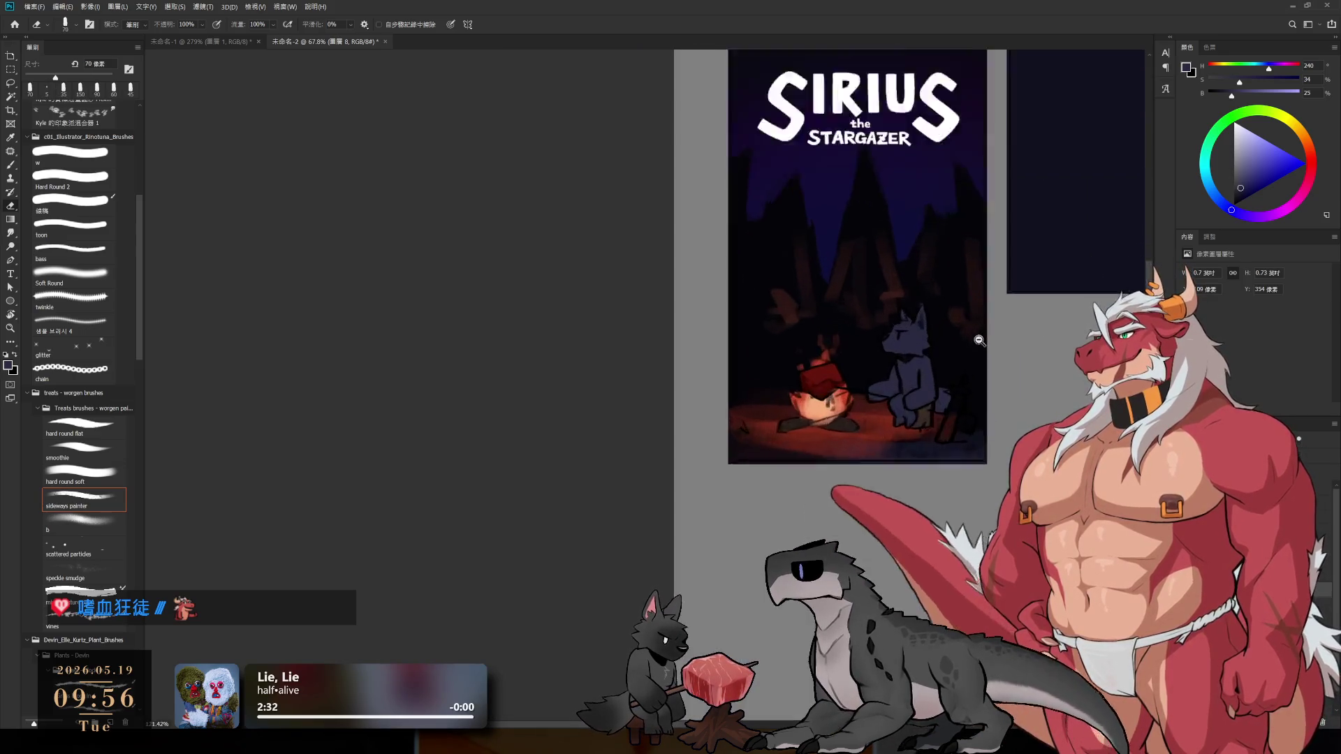
pyautogui.press('b')
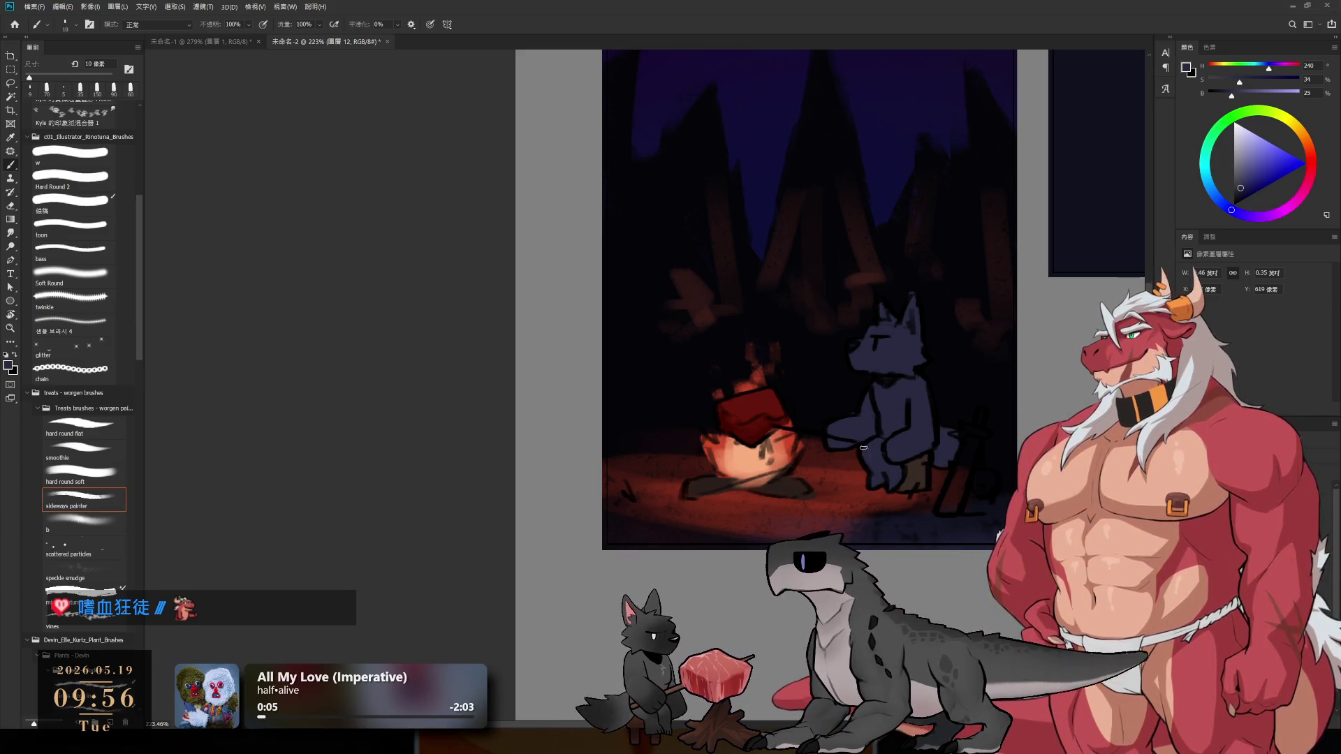
pyautogui.scroll(-4, 890, 452)
pyautogui.scroll(7, 898, 577)
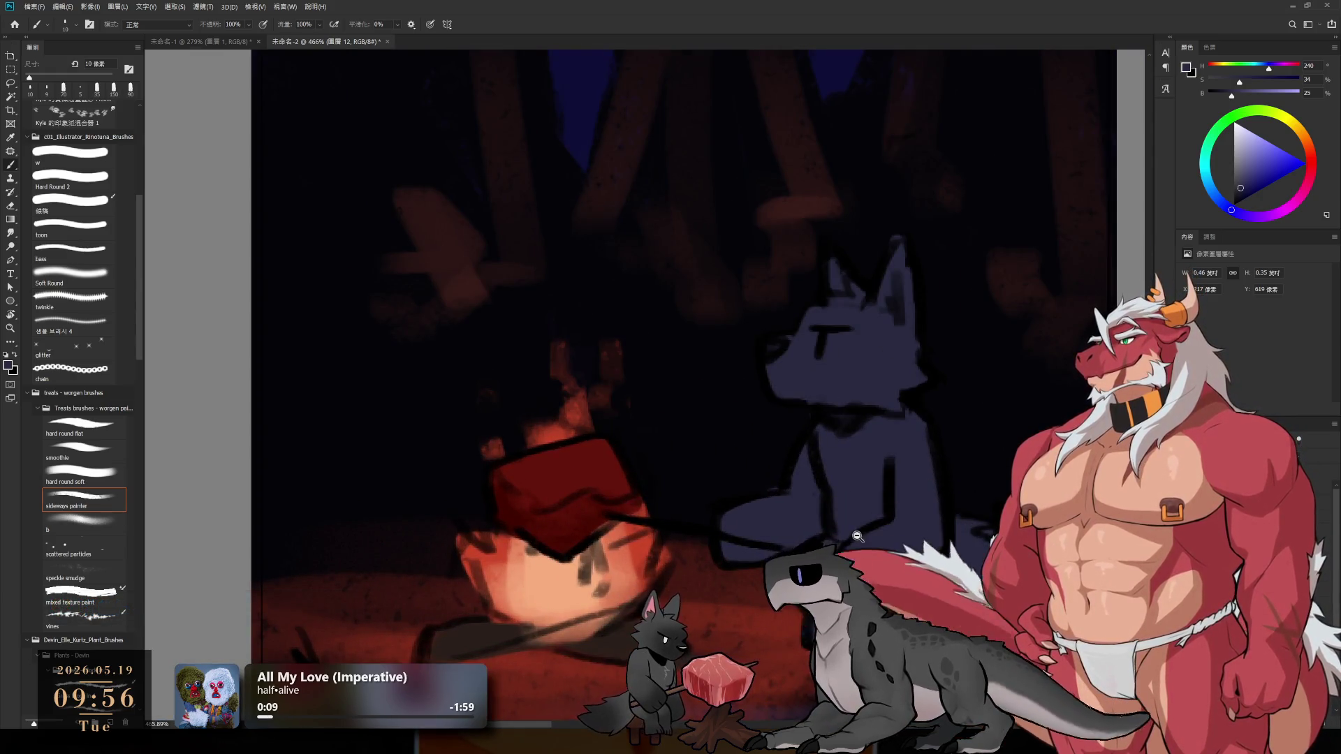
pyautogui.scroll(-3, 858, 537)
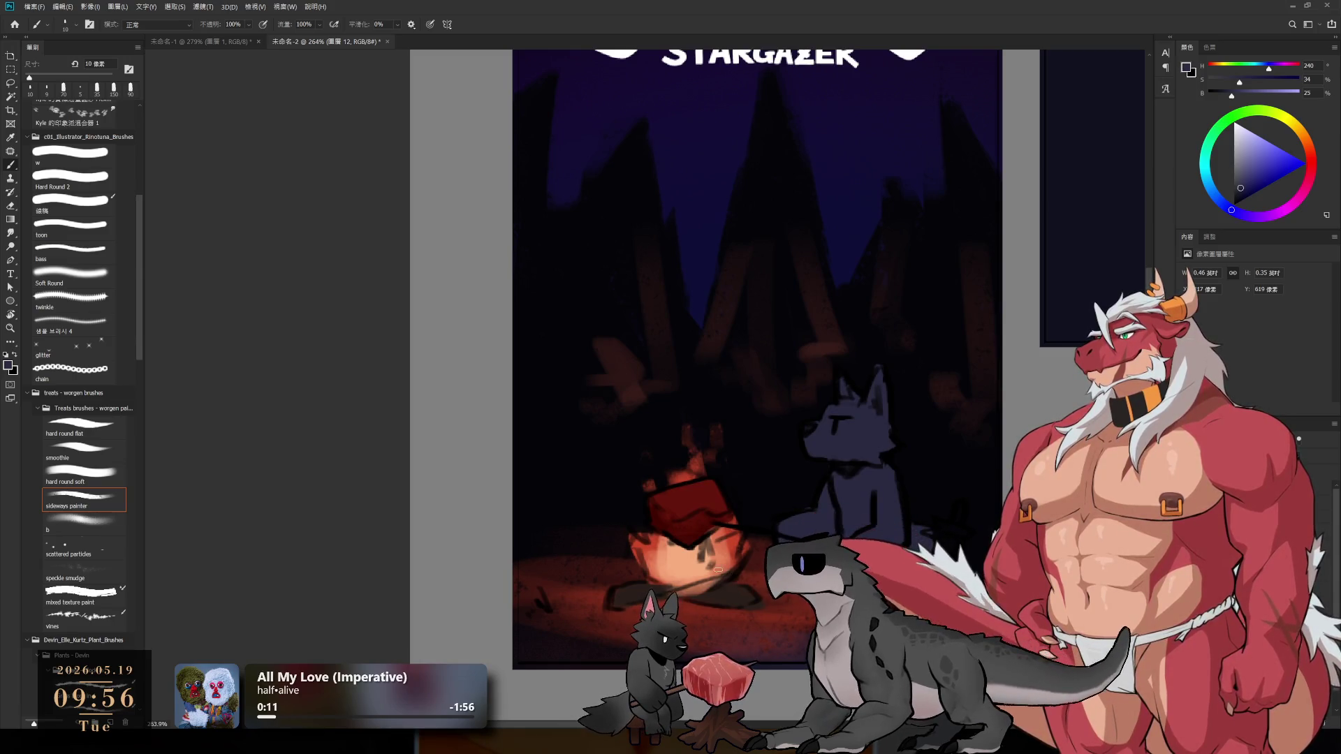
# - Paint a light-orange firelit highlight on the wolf's muzzle with a roughly 20 px brush
pyautogui.keyDown('alt'); pyautogui.click(719, 571); pyautogui.keyUp('alt')
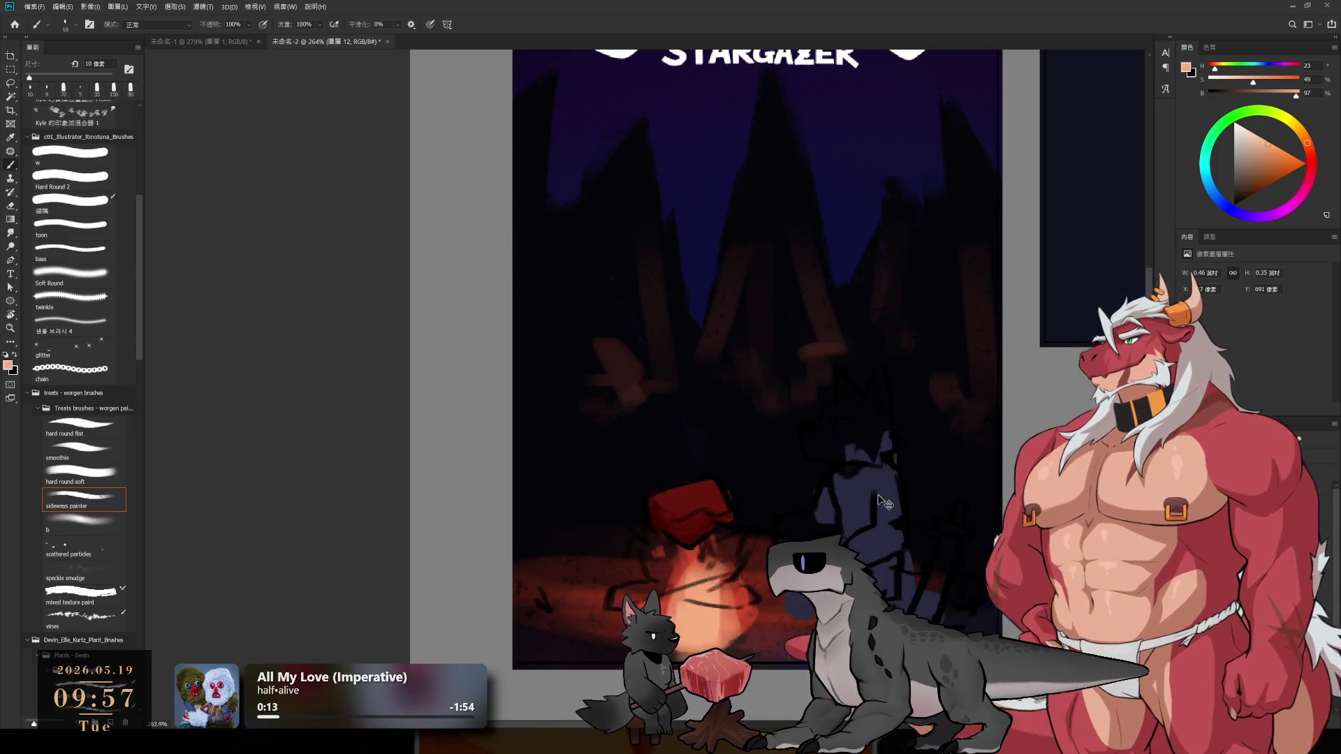
pyautogui.press(']')
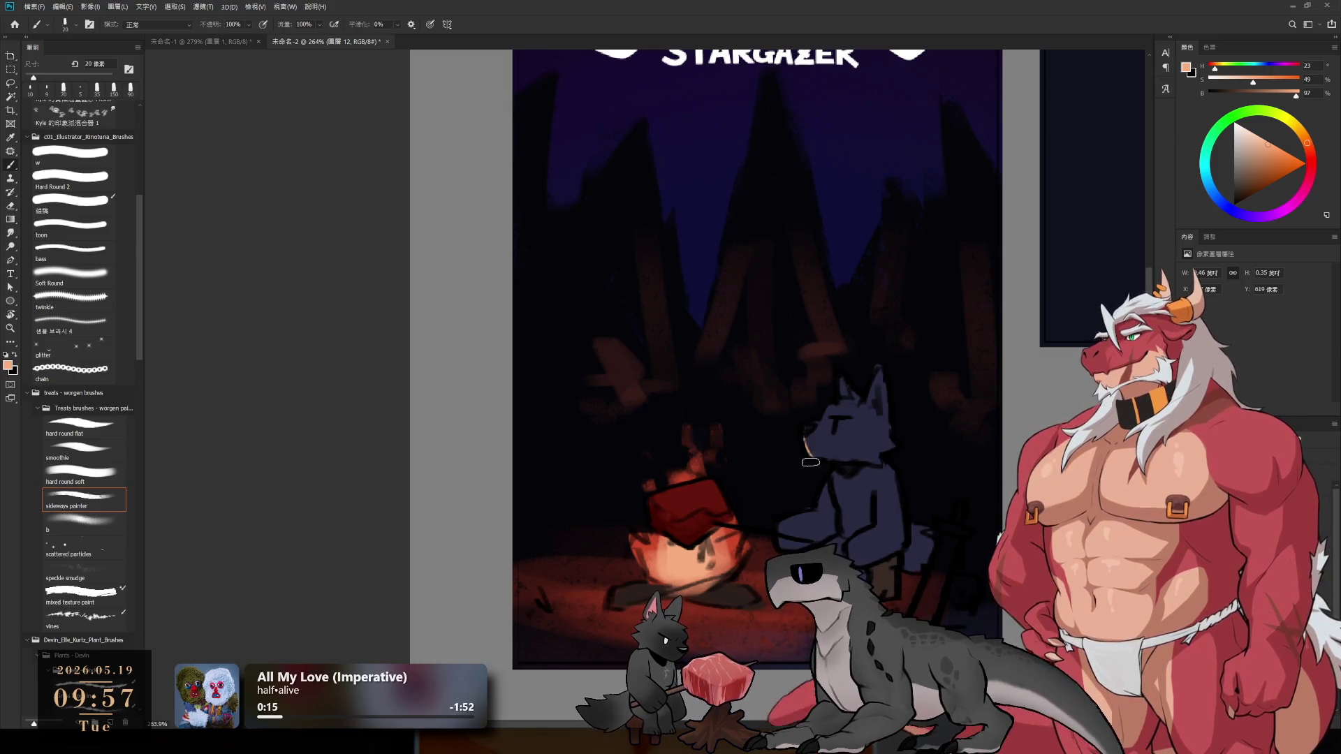
pyautogui.press('[')
pyautogui.moveTo(809, 441); pyautogui.dragTo(812, 454)
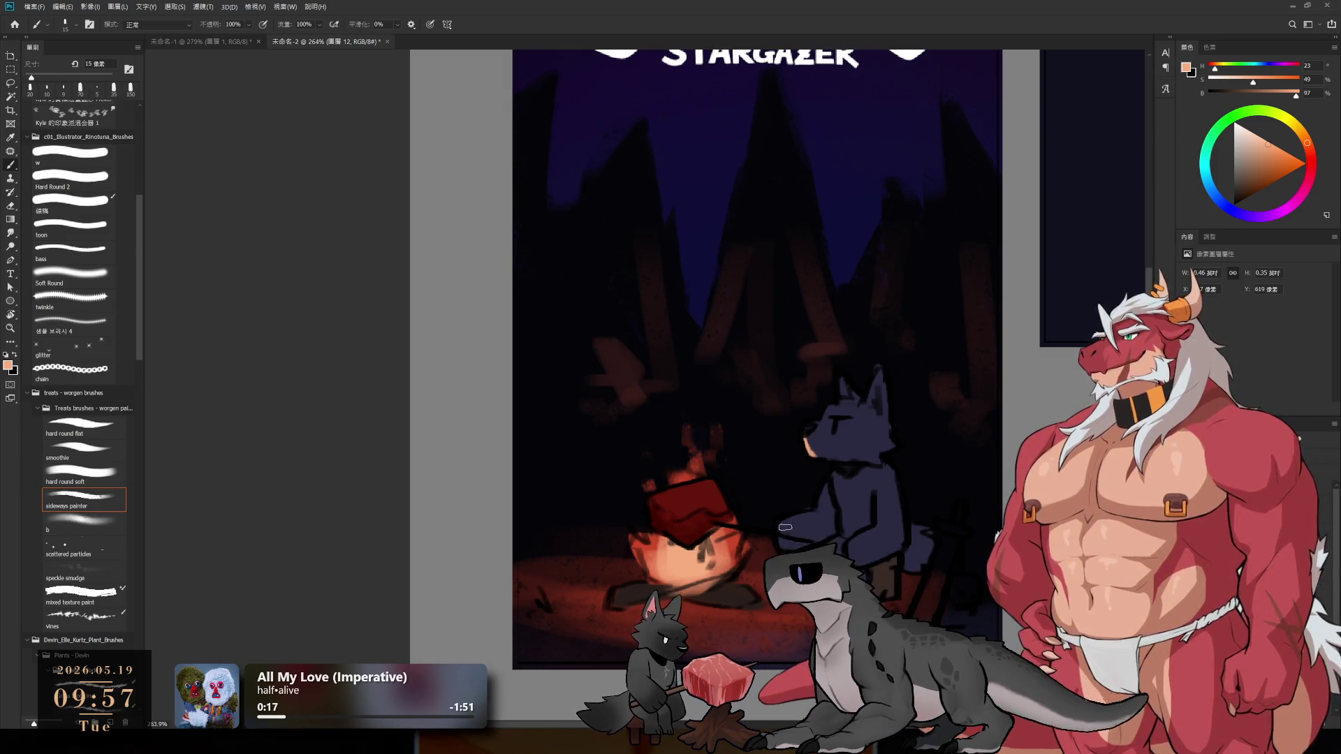
pyautogui.press(']')
pyautogui.press(']')
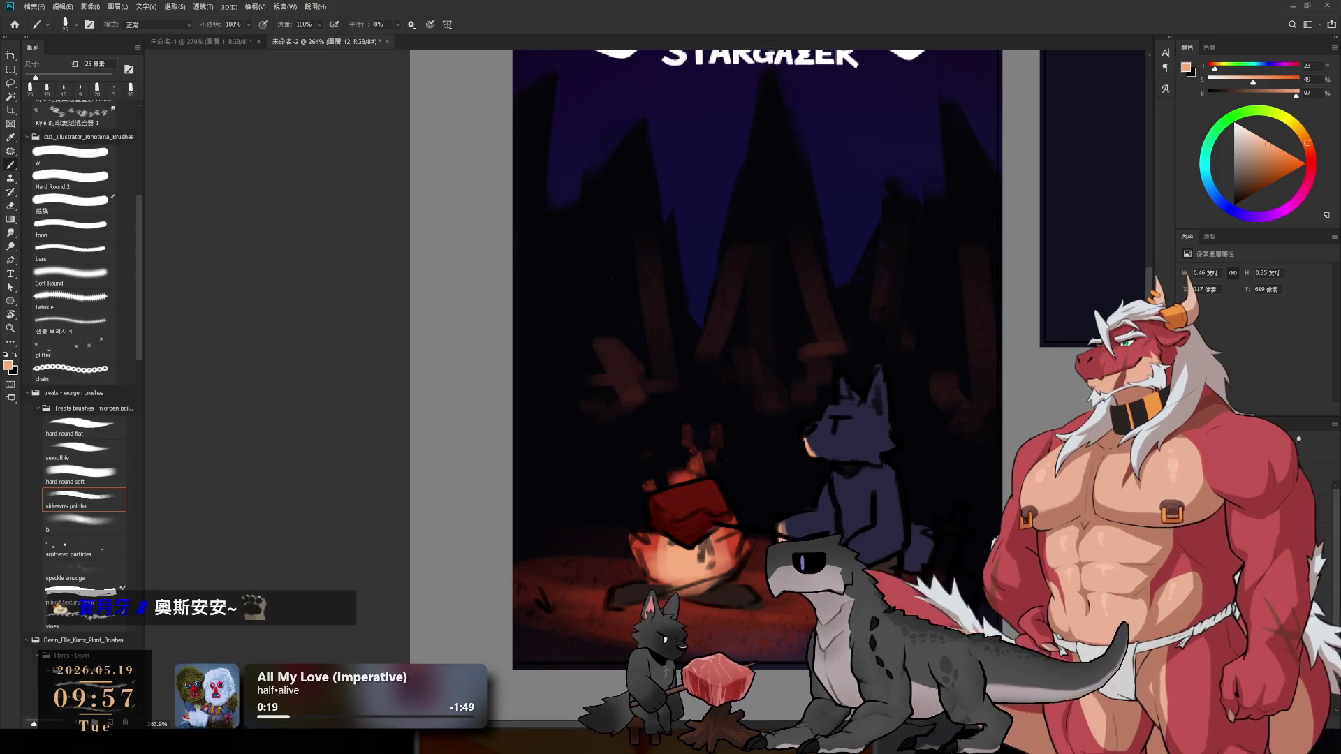
pyautogui.press('[')
pyautogui.press('[')
pyautogui.press('[')
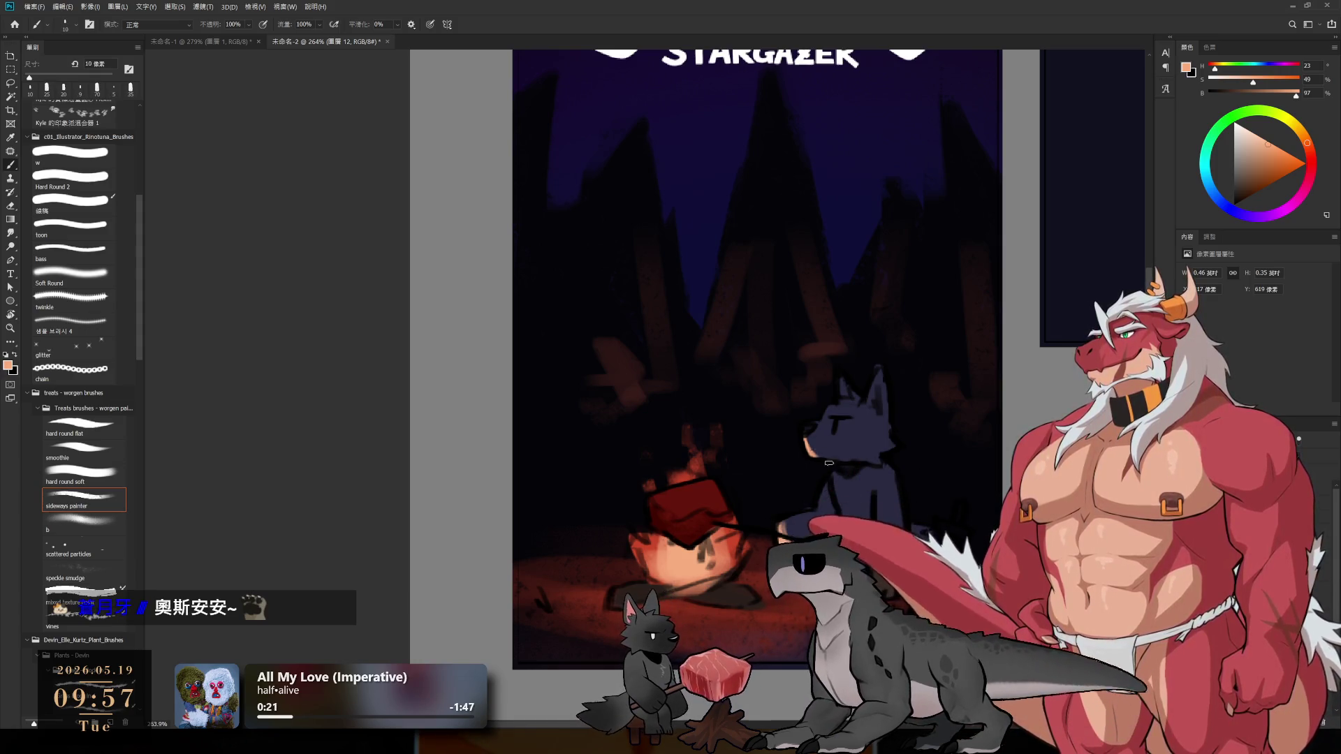
pyautogui.press(']')
pyautogui.press(']')
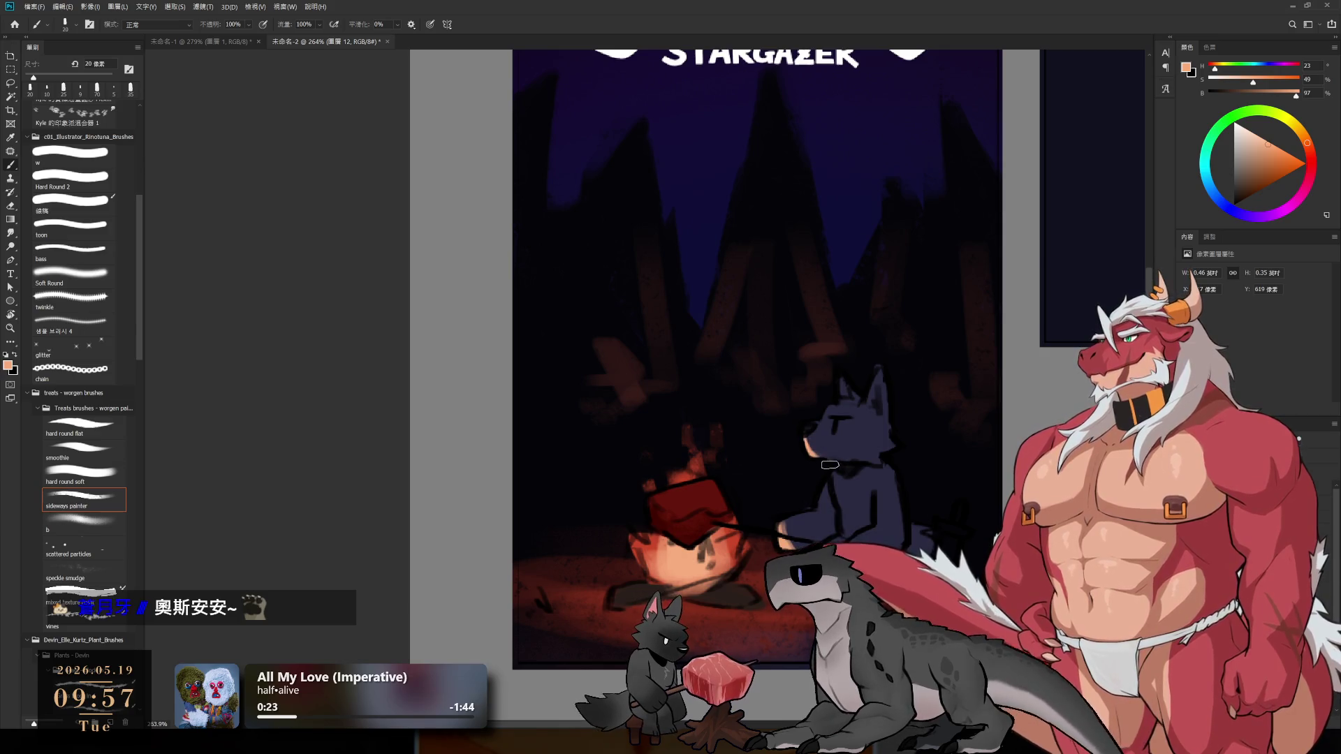
# - Switch painting layers, reselect the area around the wolf and set a 10 px brush
pyautogui.keyDown('ctrl'); pyautogui.click(920, 570); pyautogui.keyUp('ctrl')
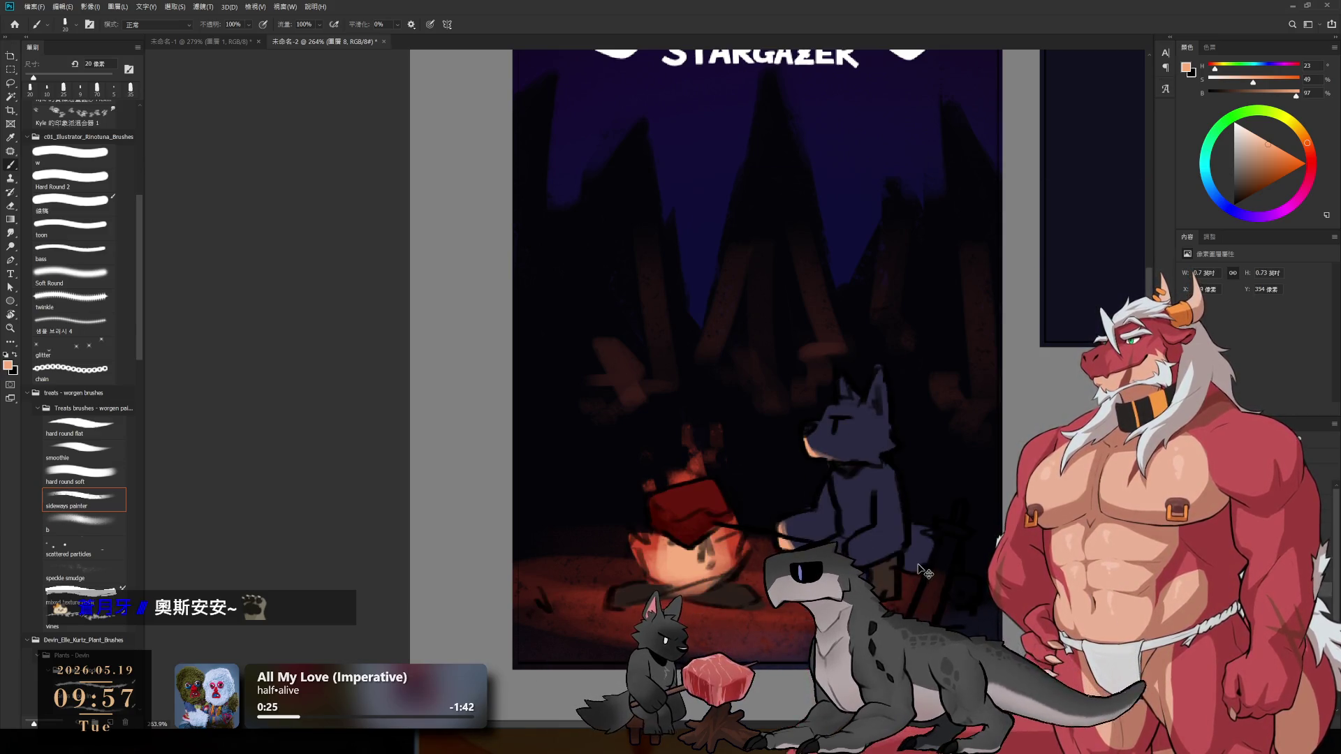
pyautogui.press('i')
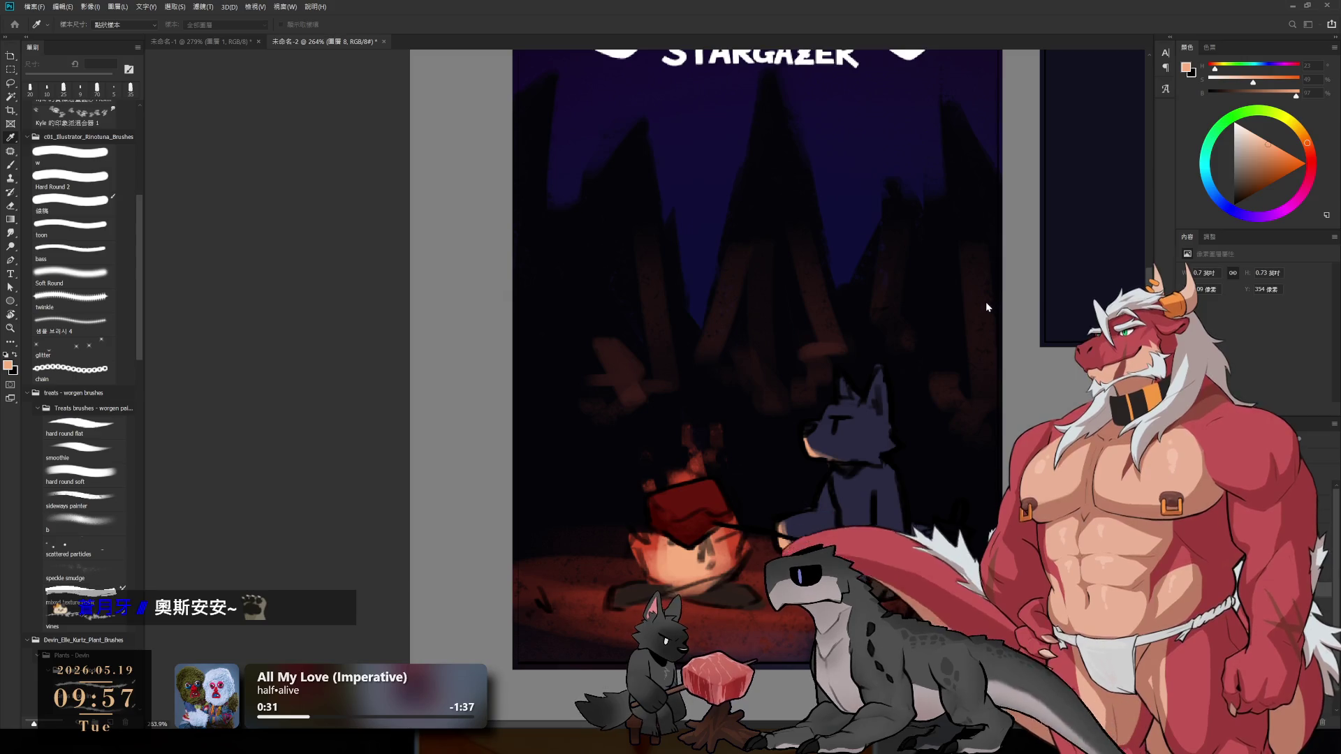
pyautogui.press('b')
pyautogui.hotkey('ctrl', 'shift', 'd')
pyautogui.press('i')
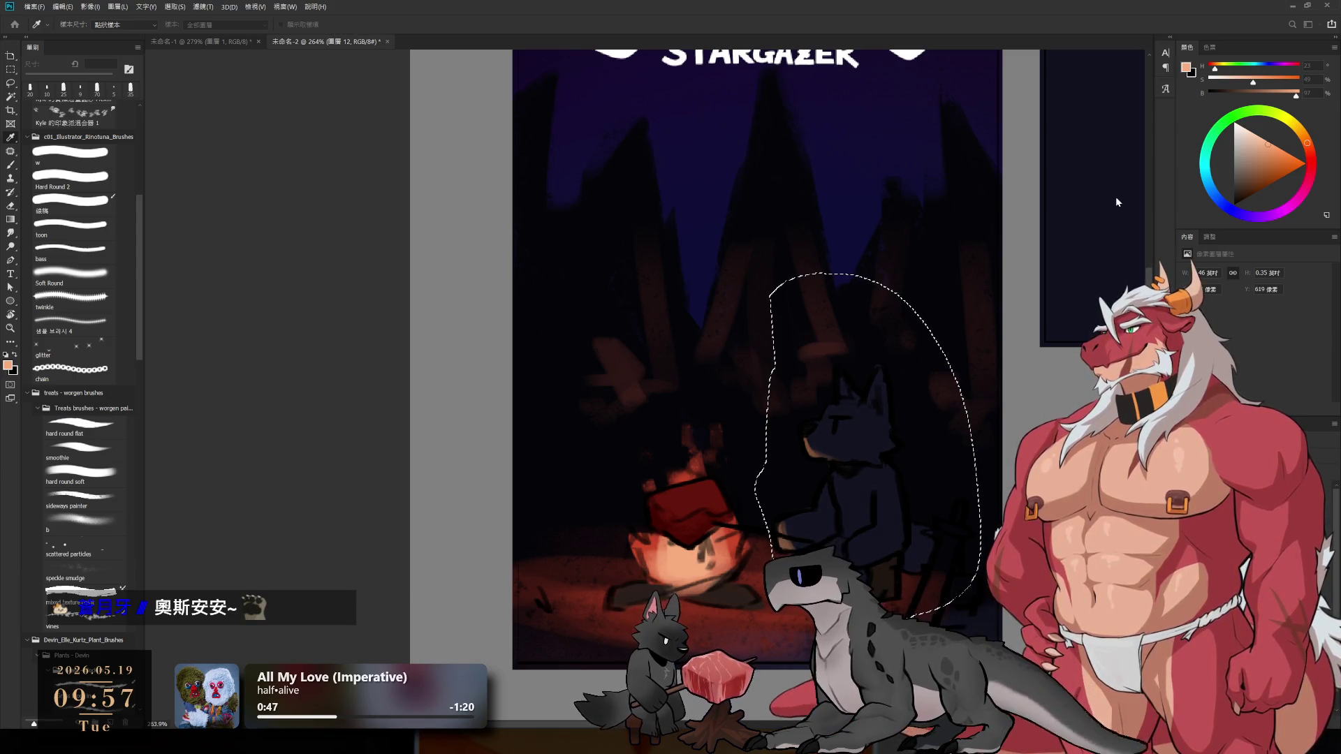
pyautogui.press('b')
pyautogui.press('[')
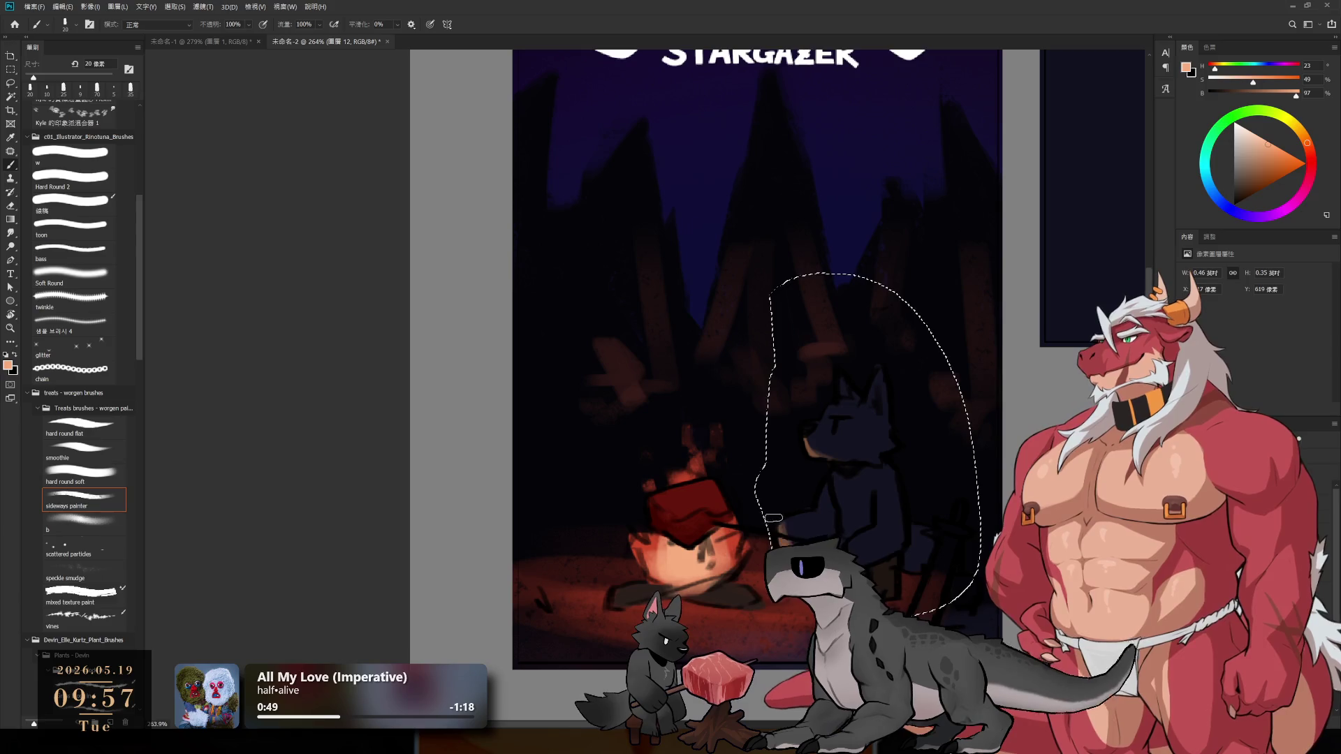
pyautogui.press('[')
pyautogui.press('[')
pyautogui.press('[')
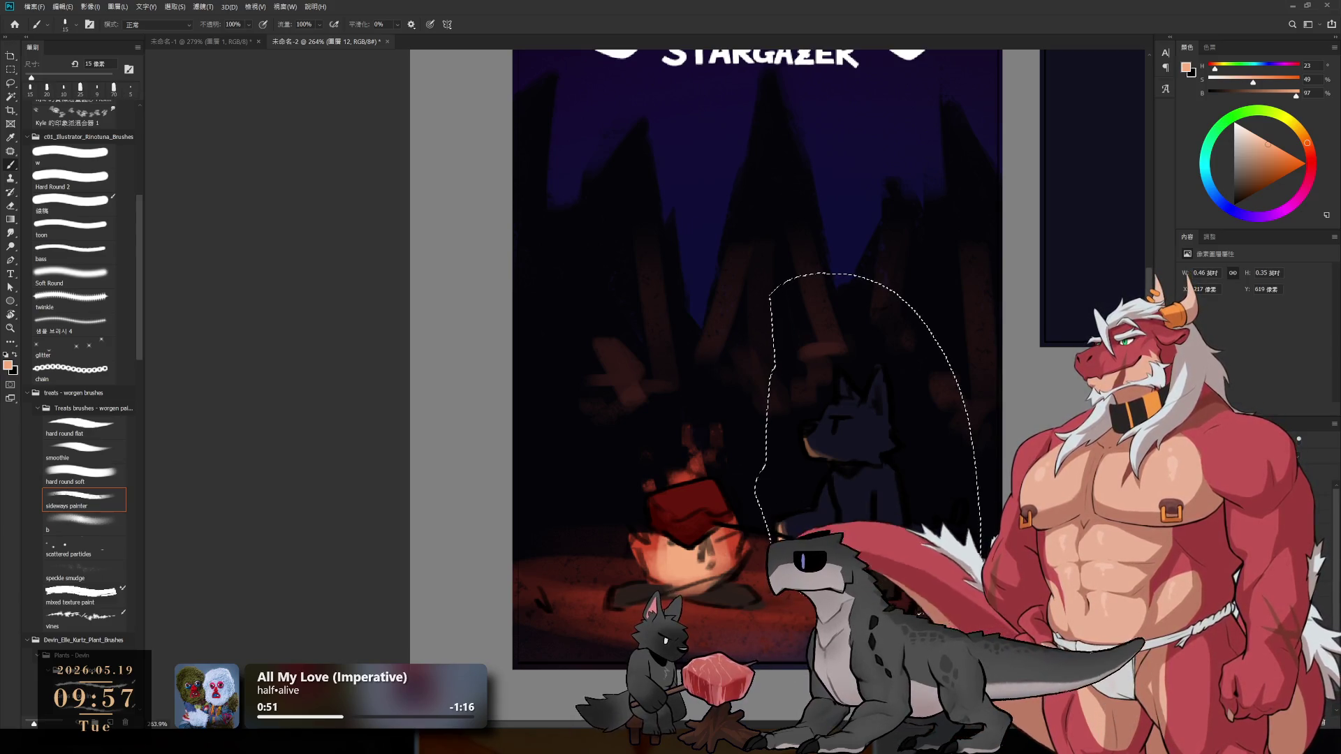
pyautogui.press(']')
pyautogui.press(']')
pyautogui.press(']')
pyautogui.press(']')
pyautogui.press(']')
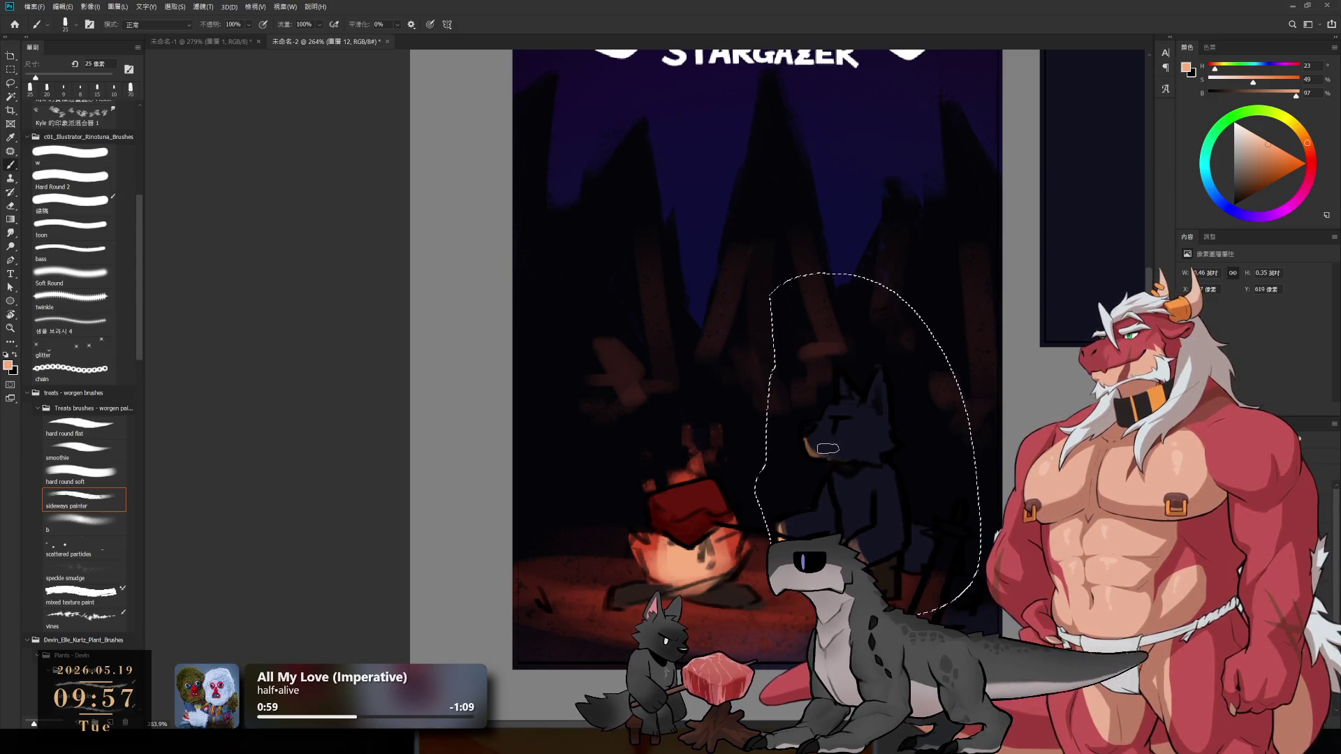
# - Sample darker near-black navies and paint shadow onto the wolf, growing the brush to 30 px
pyautogui.keyDown('alt'); pyautogui.click(859, 495); pyautogui.keyUp('alt')
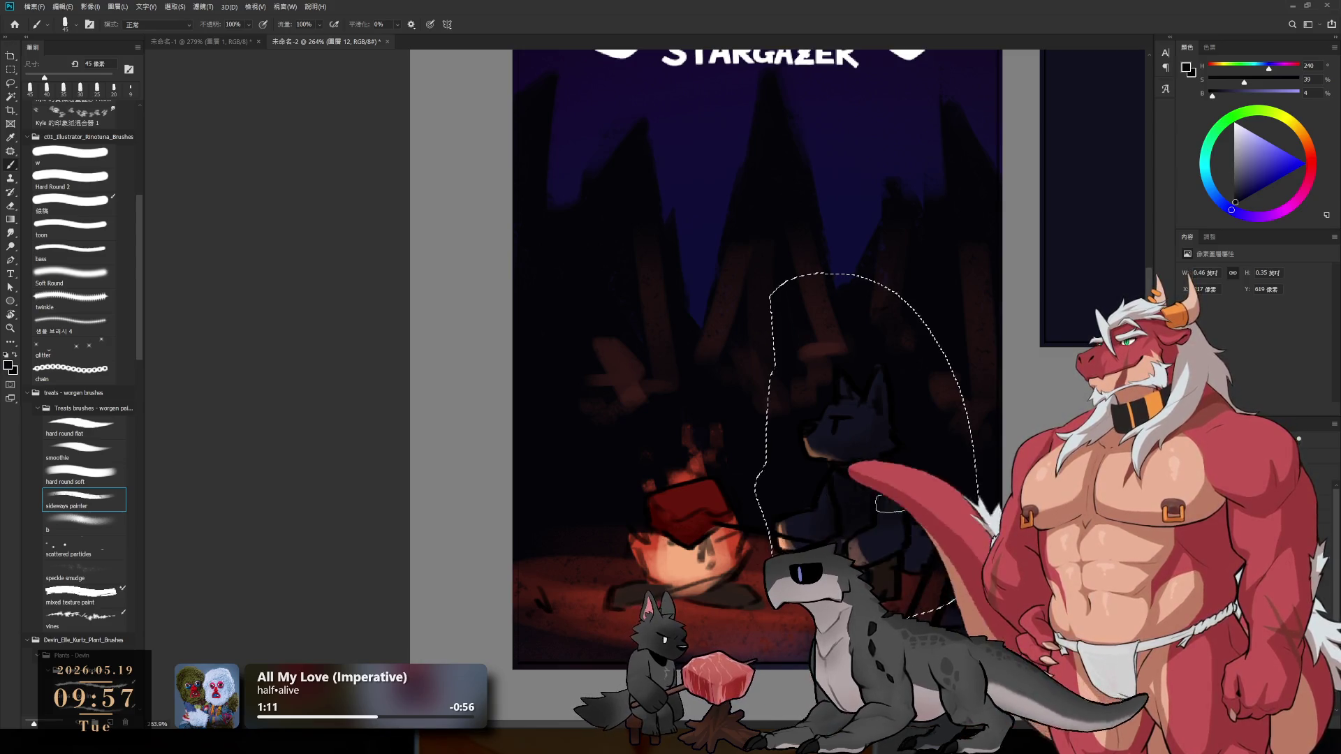
pyautogui.keyDown('alt'); pyautogui.click(889, 504); pyautogui.keyUp('alt')
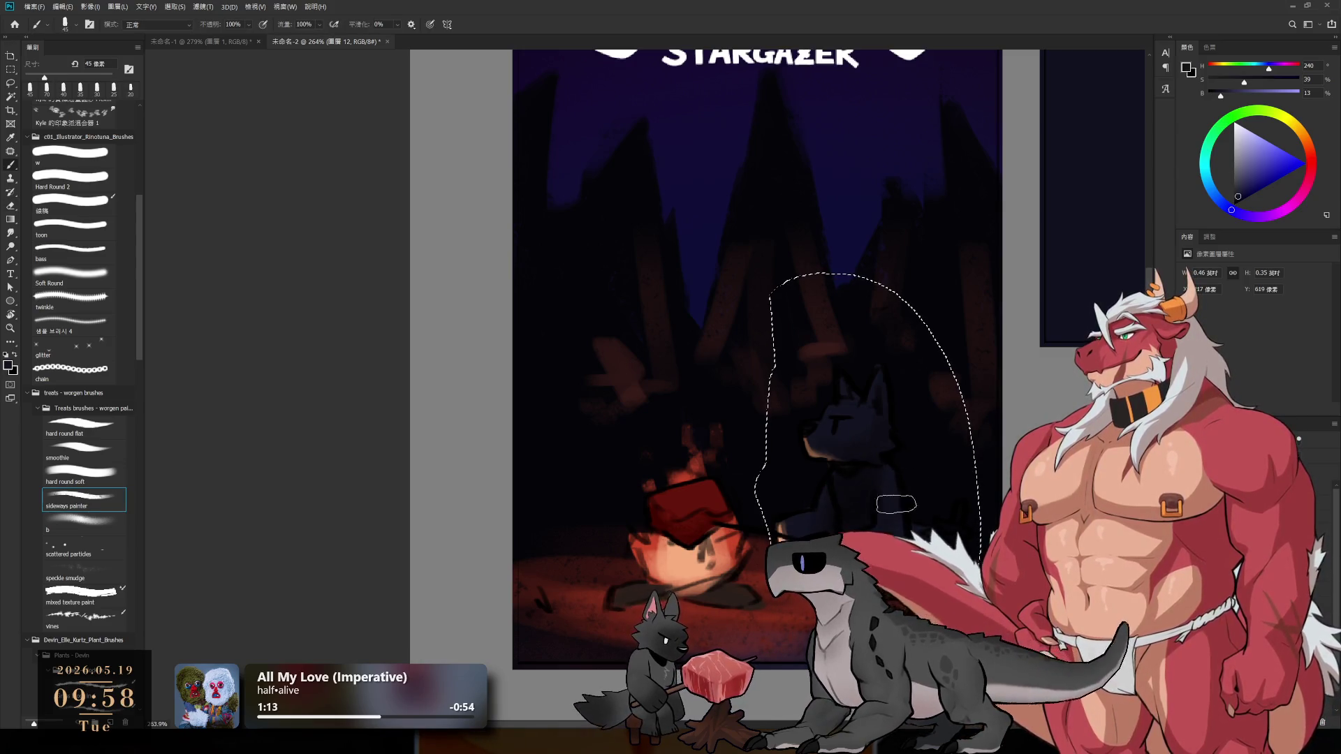
pyautogui.keyDown('alt'); pyautogui.click(881, 520); pyautogui.keyUp('alt')
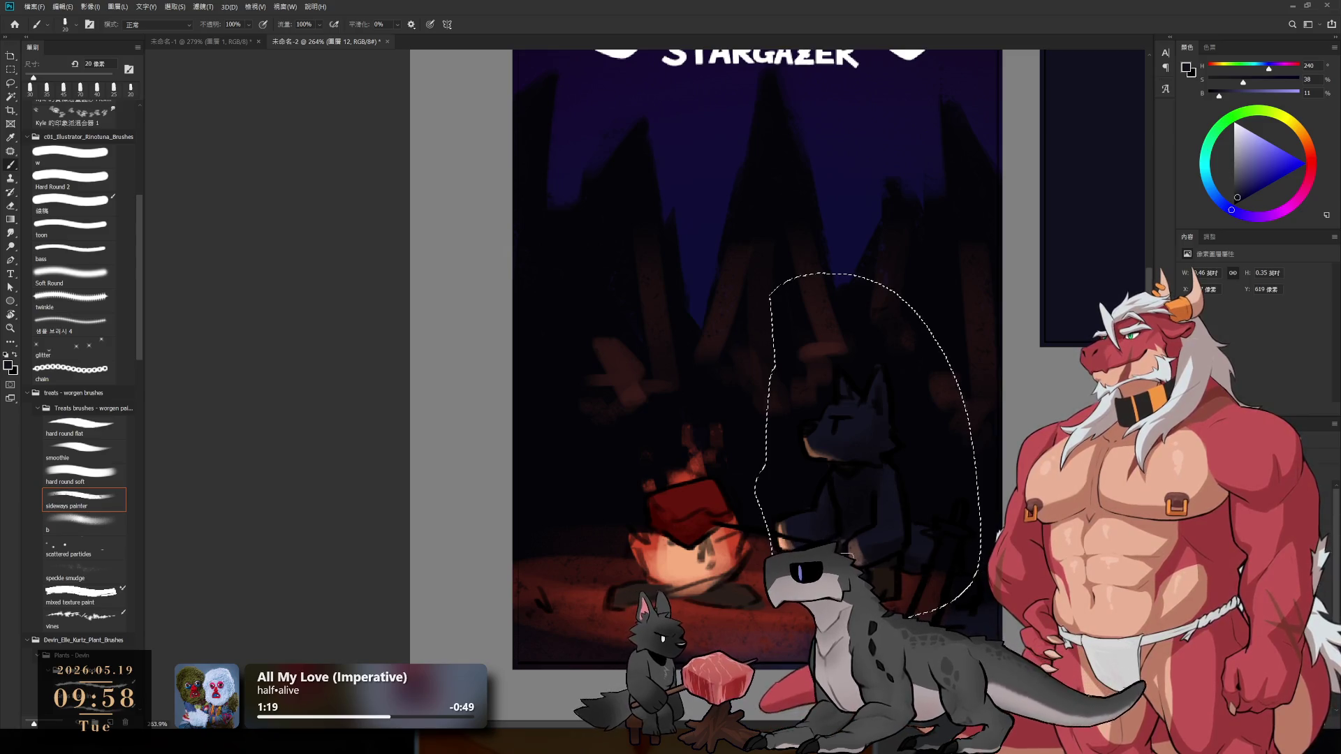
pyautogui.moveTo(840, 481); pyautogui.dragTo(841, 513)
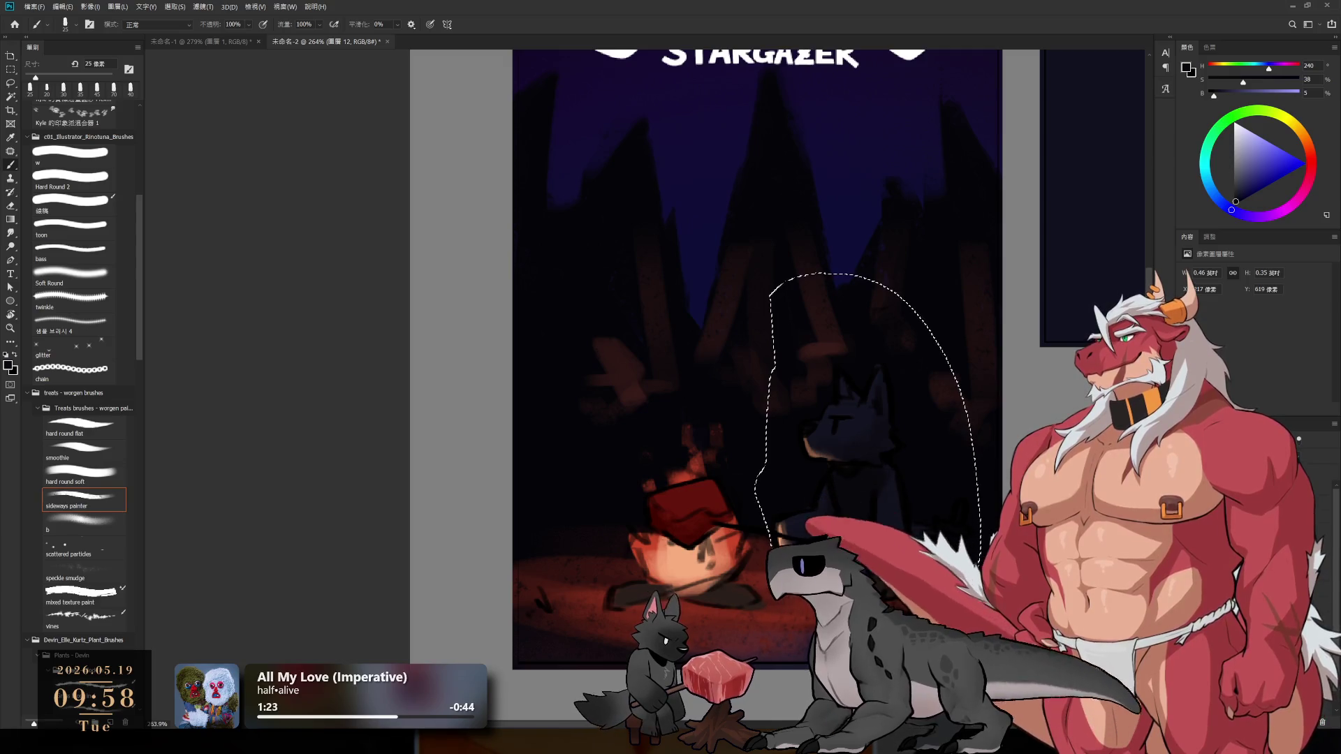
pyautogui.press(']')
# - Sample grey mid-tones and a muted purple for highlights at 25–35 px, then zoom out to the whole cover
pyautogui.keyDown('alt'); pyautogui.click(842, 518); pyautogui.keyUp('alt')
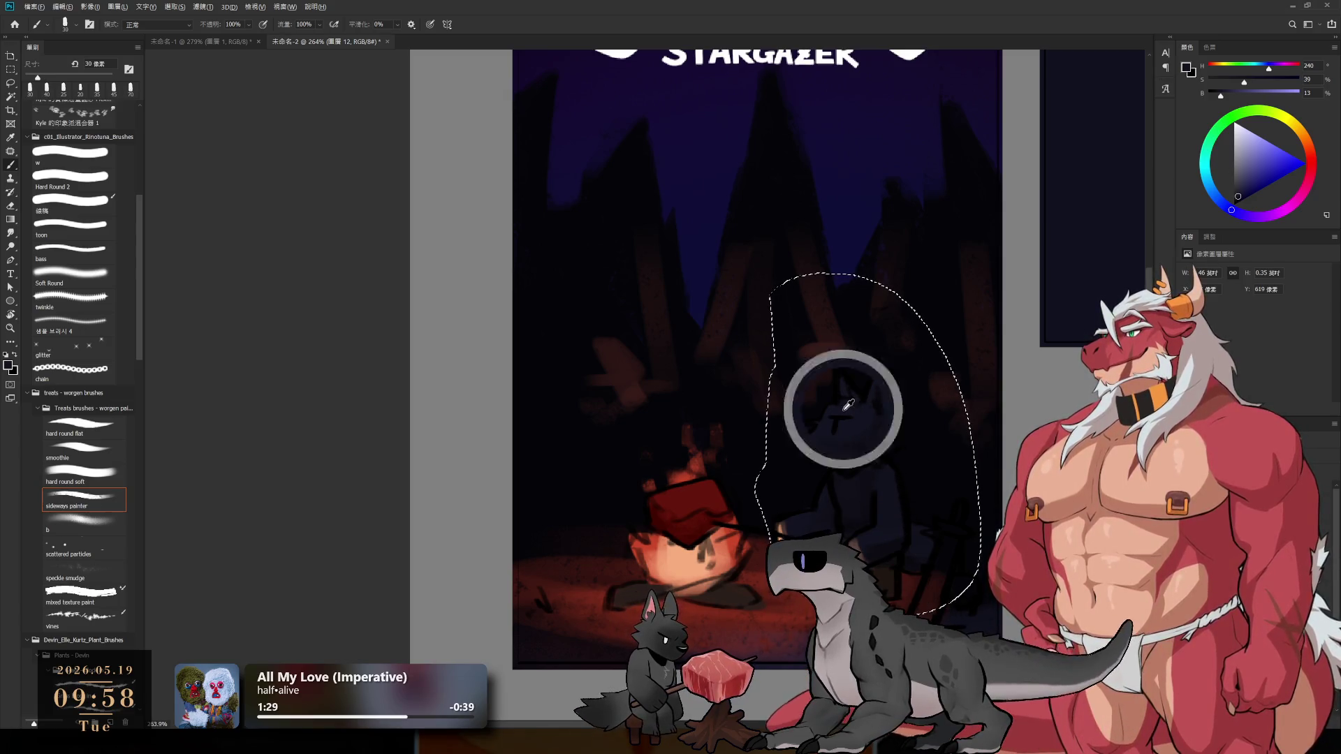
pyautogui.press('[')
pyautogui.keyDown('alt'); pyautogui.click(870, 404); pyautogui.keyUp('alt')
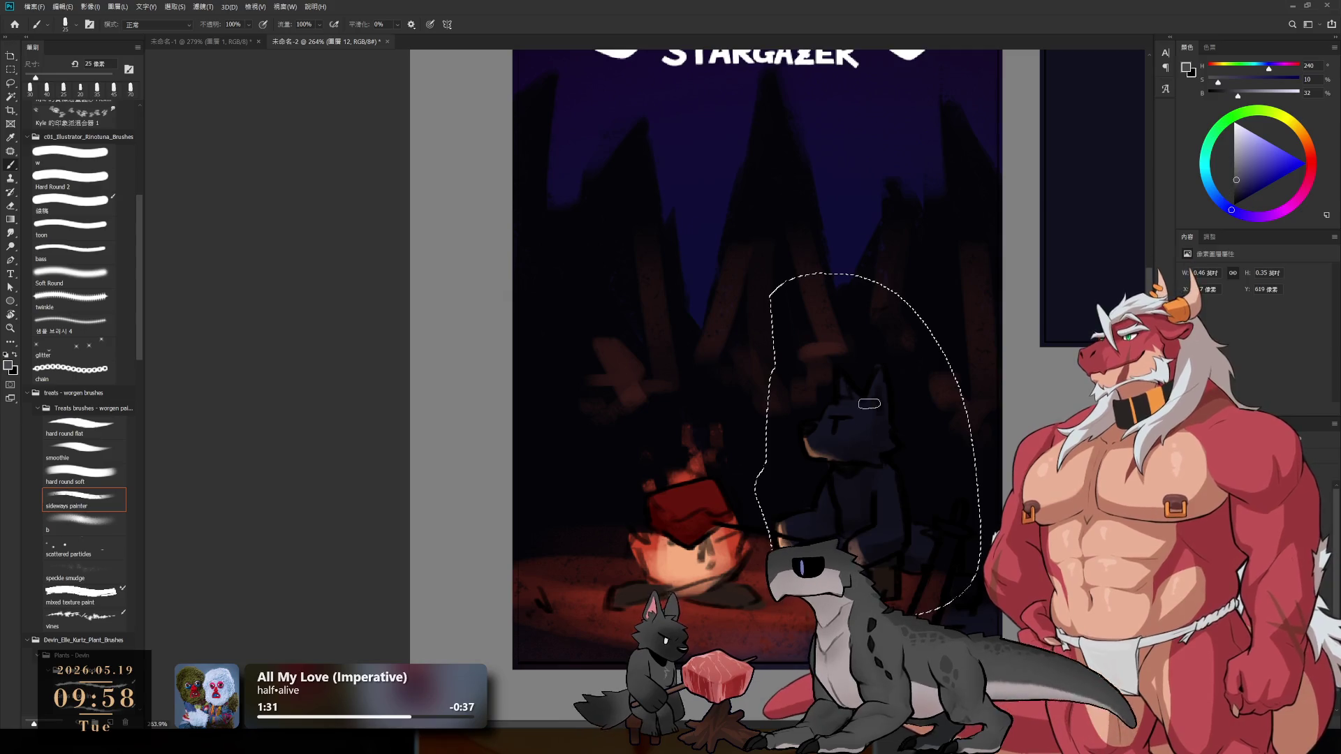
pyautogui.click(1249, 174)
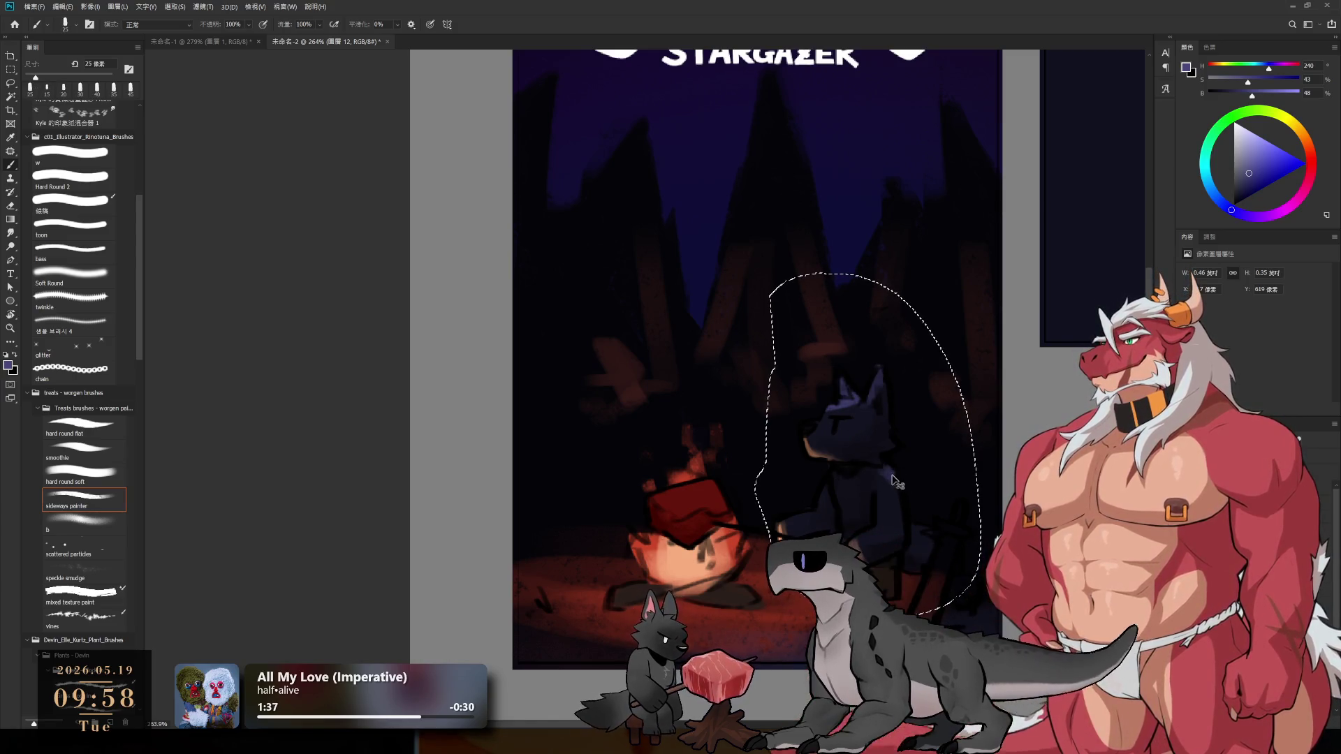
pyautogui.press(']')
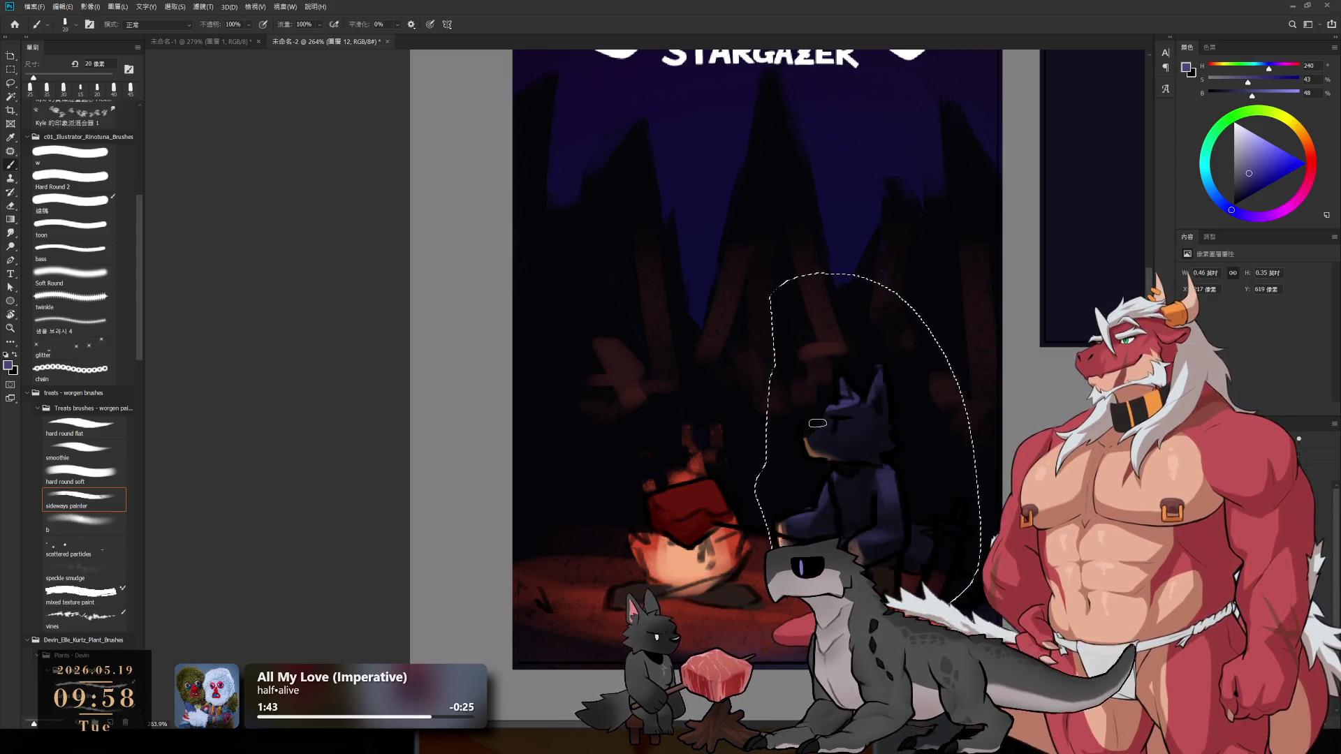
pyautogui.keyDown('alt'); pyautogui.click(835, 427); pyautogui.keyUp('alt')
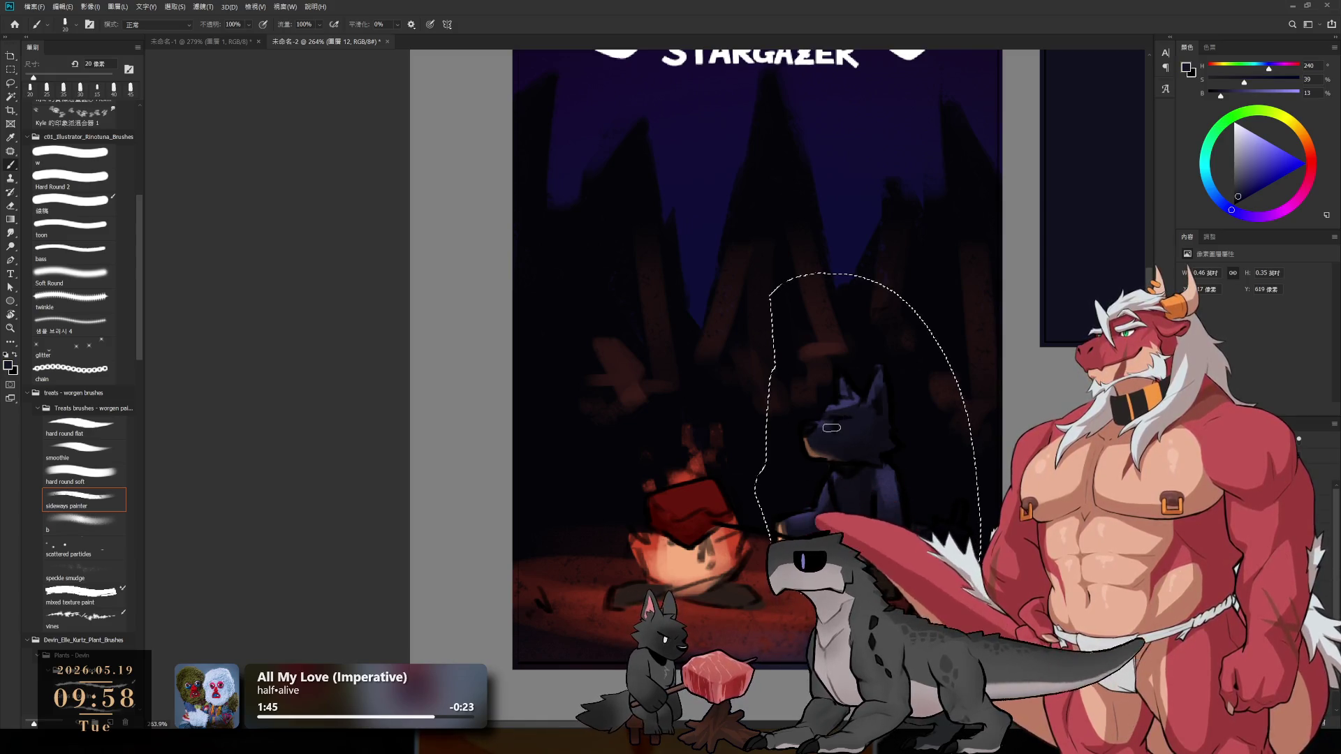
pyautogui.moveTo(846, 482)
pyautogui.mouseDown()
pyautogui.moveTo(784, 449)
pyautogui.moveTo(683, 350)
pyautogui.moveTo(719, 428)
pyautogui.moveTo(696, 375)
pyautogui.moveTo(712, 377)
pyautogui.moveTo(639, 322)
pyautogui.moveTo(682, 421)
pyautogui.moveTo(668, 417)
pyautogui.mouseUp()
pyautogui.press('l')
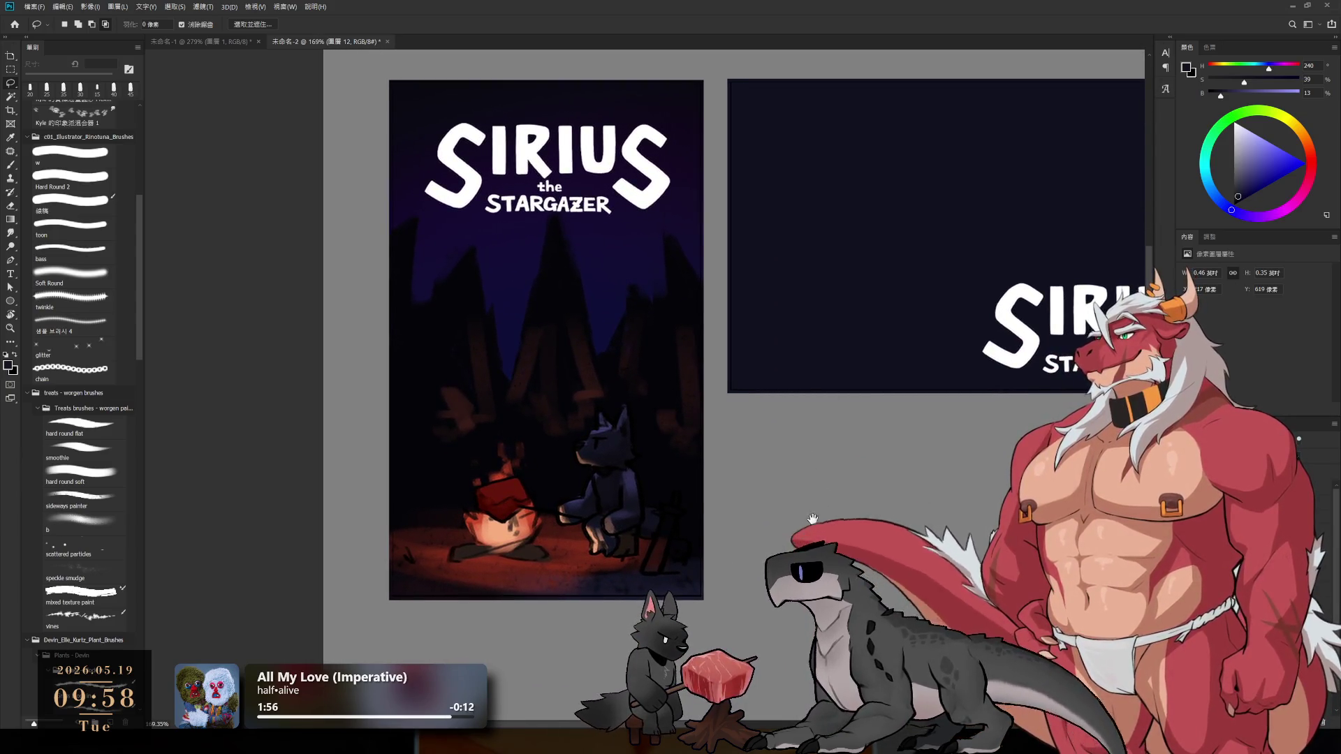
# - Move to a paintable layer and sample white from the banner's logo lettering
pyautogui.moveTo(814, 519); pyautogui.dragTo(806, 526)
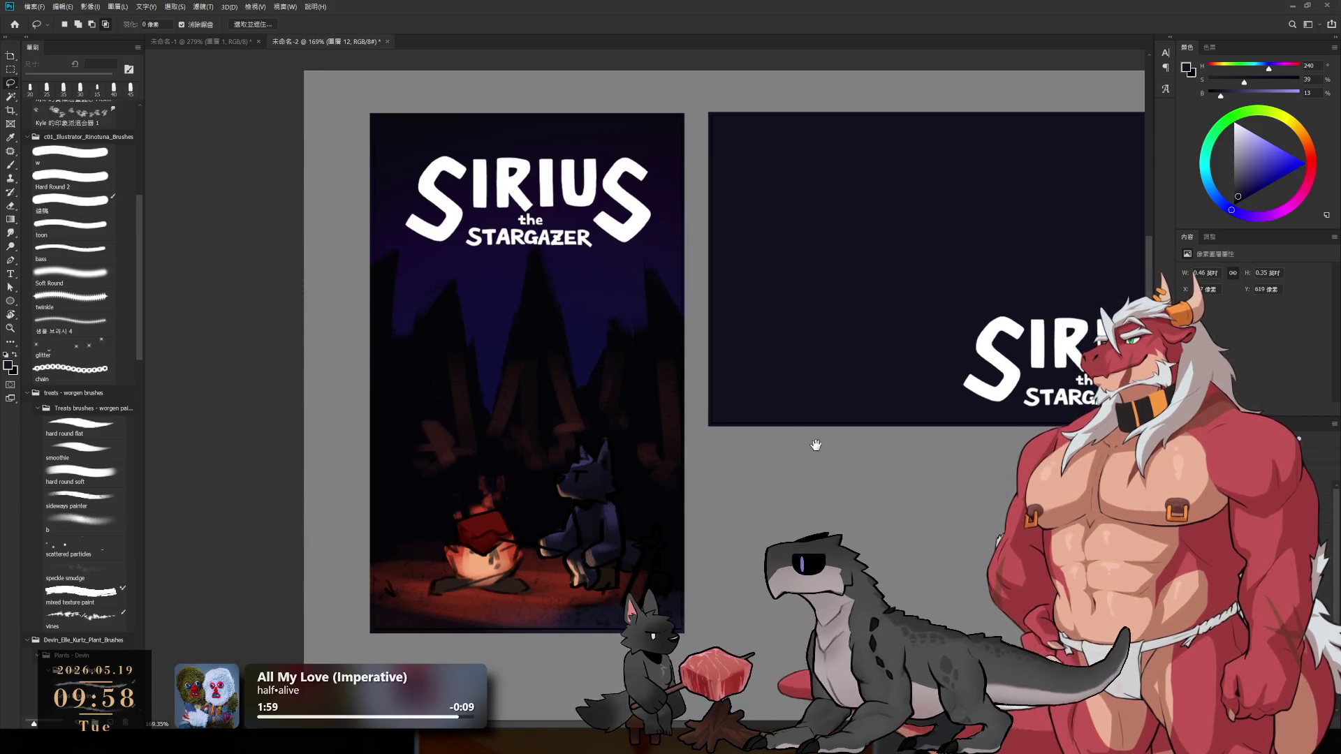
pyautogui.press('b')
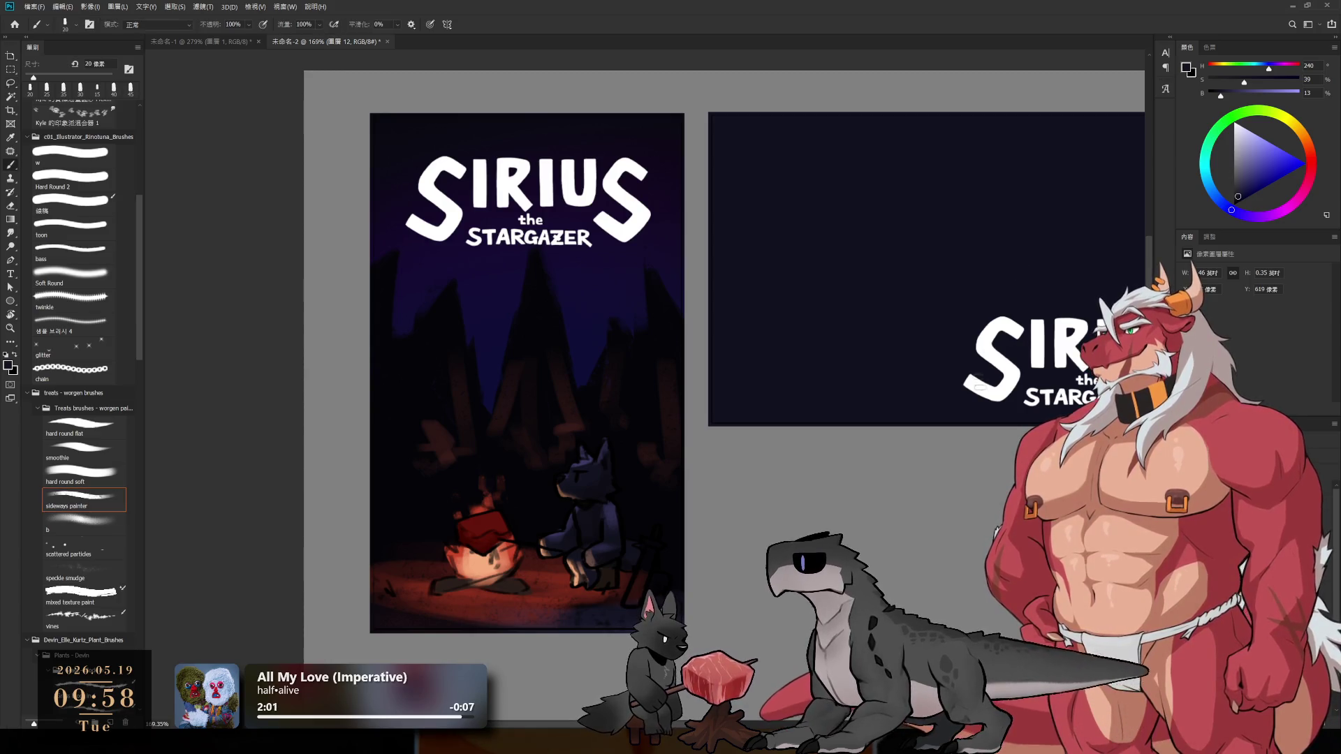
pyautogui.keyDown('ctrl'); pyautogui.click(995, 349); pyautogui.keyUp('ctrl')
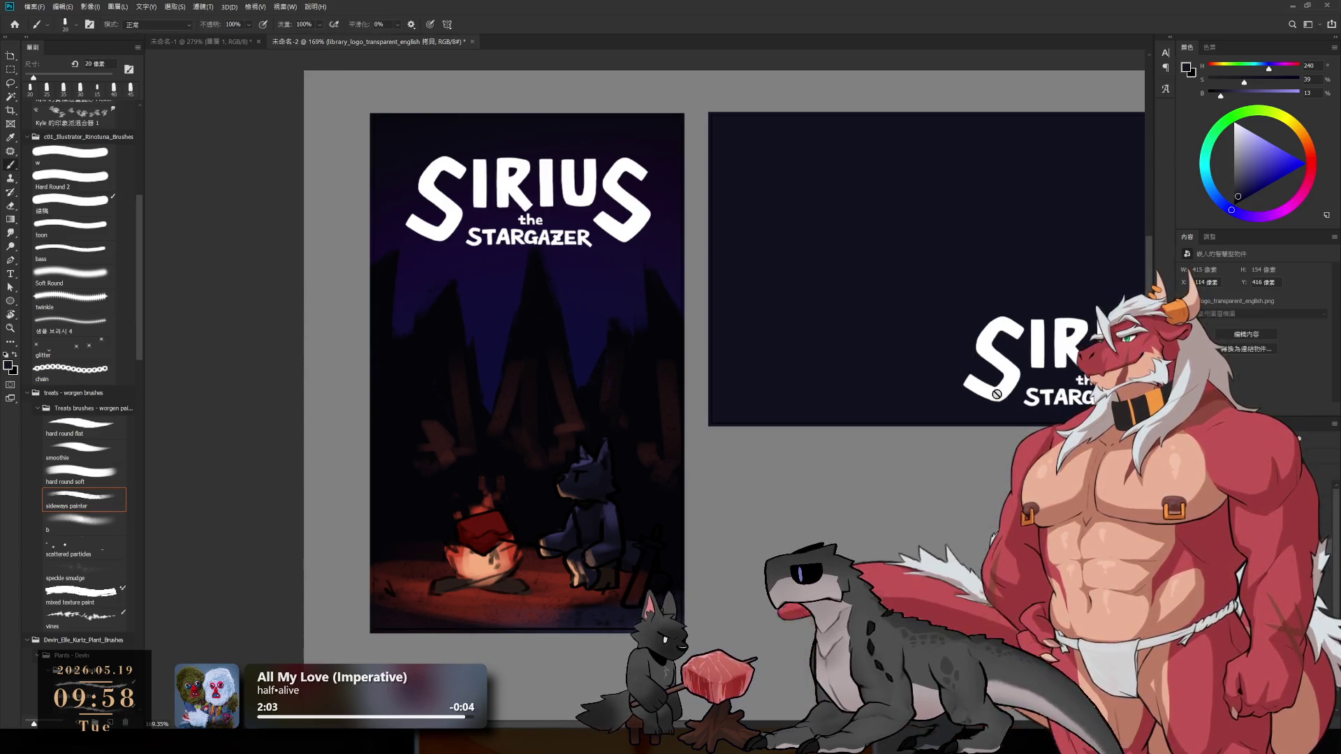
pyautogui.hotkey('alt', '[')
pyautogui.hotkey('alt', '[')
pyautogui.keyDown('alt'); pyautogui.click(996, 345); pyautogui.keyUp('alt')
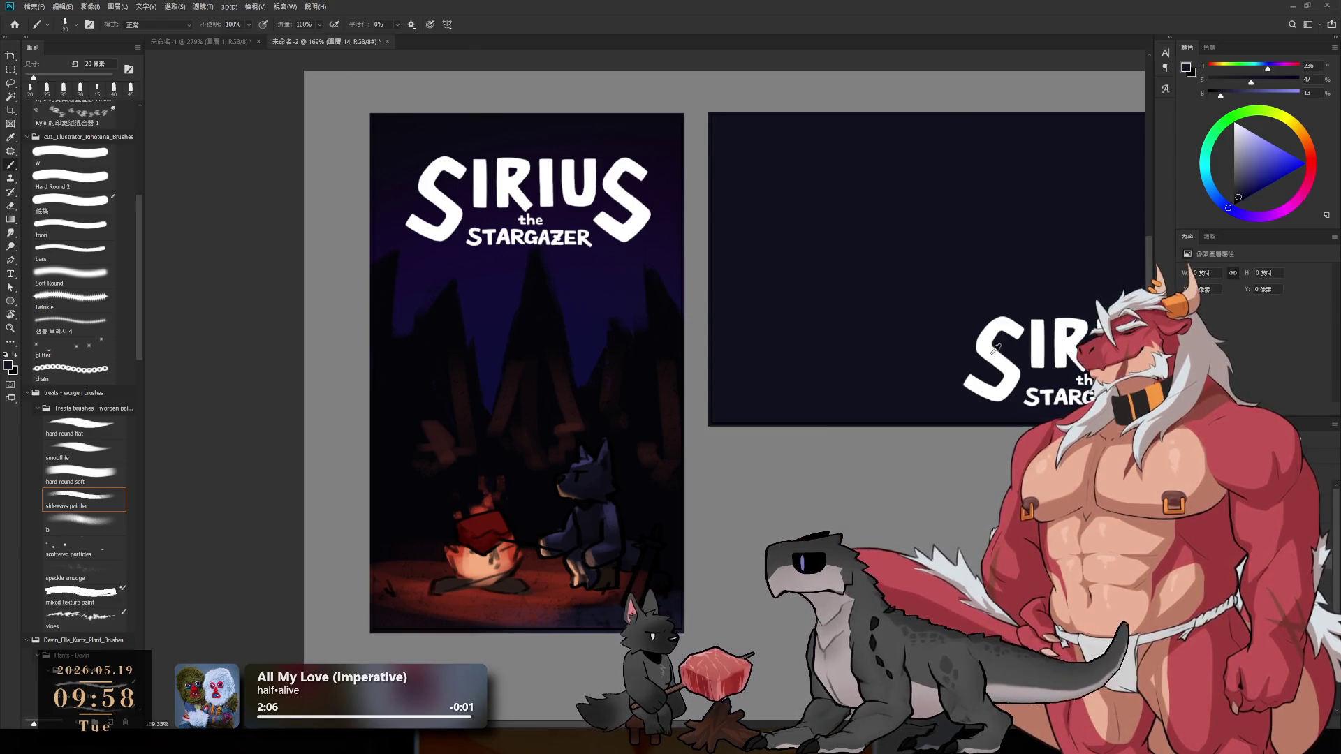
# - Paint a white square outline in the banner's top-left, redrawing the misplaced first strokes
pyautogui.moveTo(734, 137); pyautogui.dragTo(733, 225)
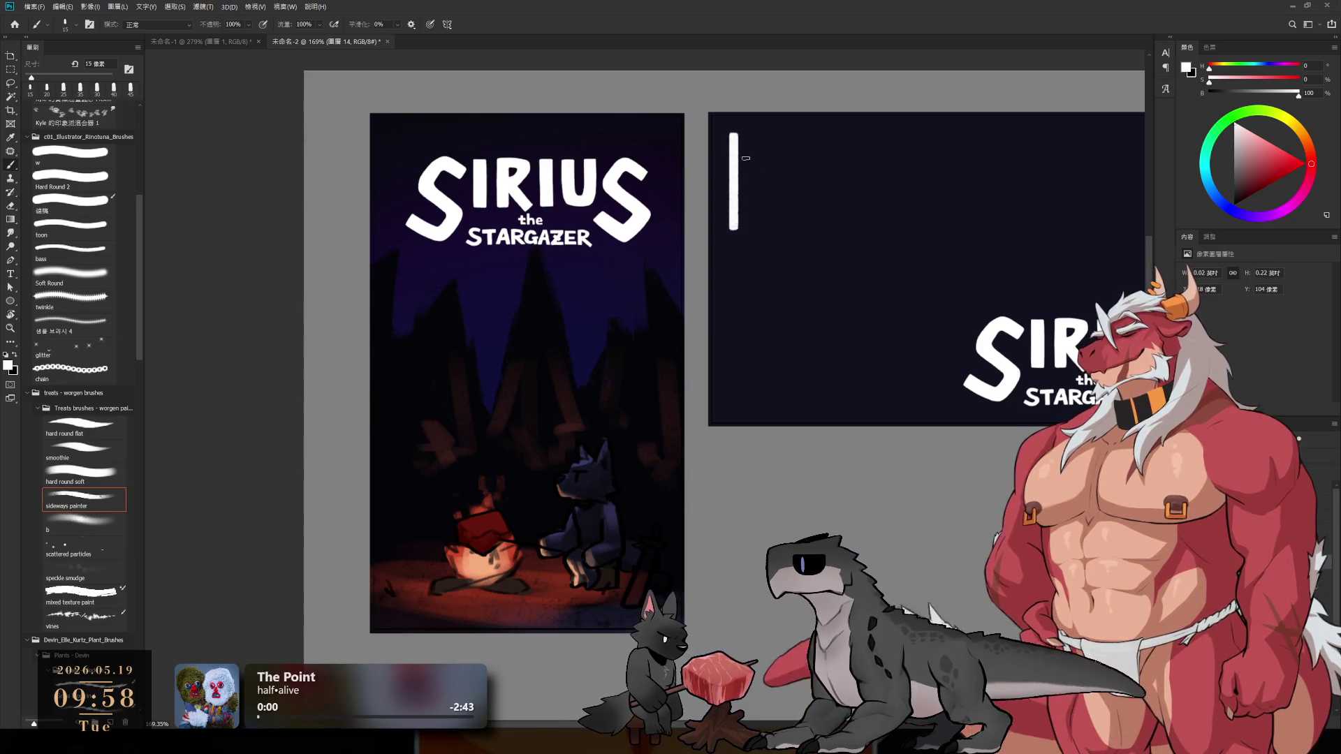
pyautogui.moveTo(765, 134); pyautogui.dragTo(836, 135)
pyautogui.hotkey('ctrl', 'z')
pyautogui.hotkey('ctrl', 'z')
pyautogui.moveTo(753, 142); pyautogui.dragTo(753, 249)
pyautogui.moveTo(754, 144)
pyautogui.mouseDown()
pyautogui.moveTo(869, 144)
pyautogui.moveTo(870, 255)
pyautogui.mouseUp()
pyautogui.moveTo(755, 250); pyautogui.dragTo(866, 251)
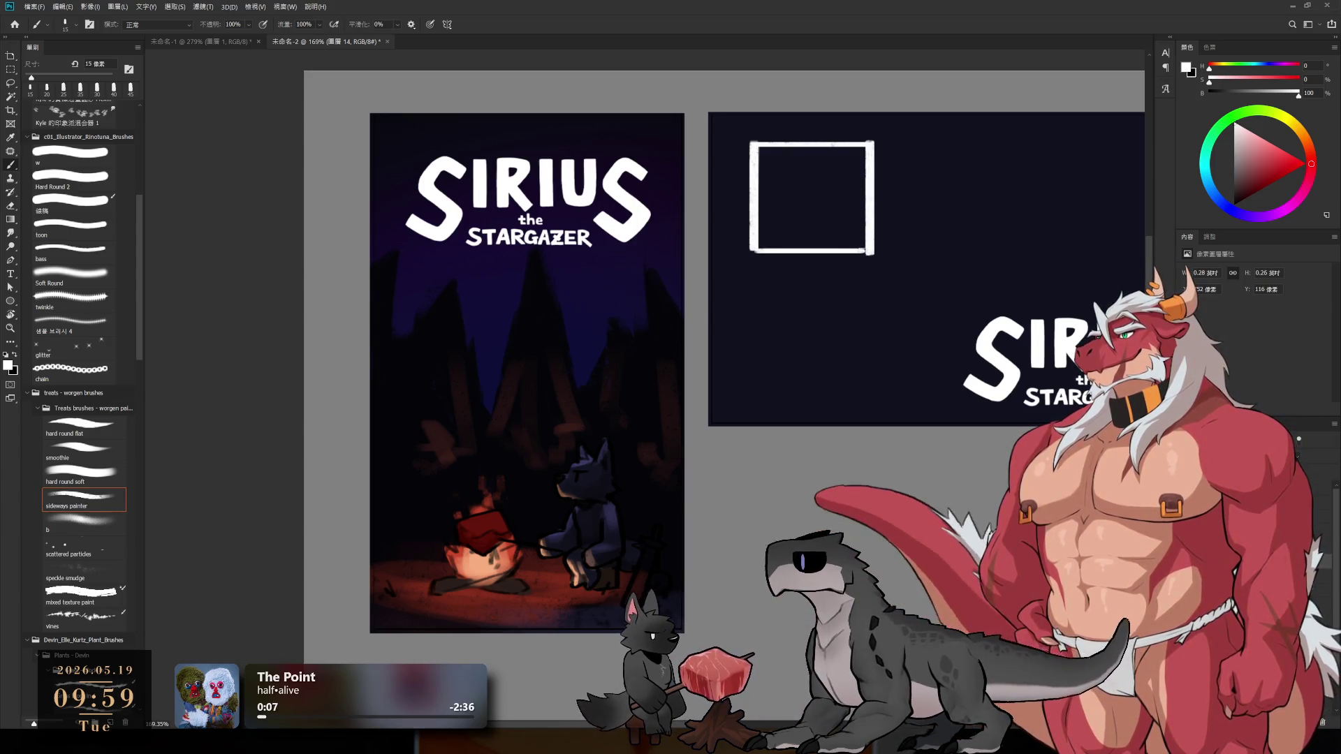
# - Add small inner boxes in the emblem's corners, undoing stray strokes
pyautogui.moveTo(834, 167)
pyautogui.mouseDown()
pyautogui.moveTo(866, 181)
pyautogui.moveTo(834, 251)
pyautogui.moveTo(865, 219)
pyautogui.mouseUp()
pyautogui.hotkey('ctrl', 'z')
pyautogui.hotkey('ctrl', 'z')
pyautogui.hotkey('ctrl', 'z')
pyautogui.hotkey('ctrl', 'z')
pyautogui.moveTo(783, 217); pyautogui.dragTo(790, 218)
pyautogui.moveTo(791, 218)
pyautogui.mouseDown()
pyautogui.moveTo(789, 251)
pyautogui.moveTo(790, 218)
pyautogui.mouseUp()
pyautogui.hotkey('ctrl', 'z')
pyautogui.hotkey('ctrl', 'z')
pyautogui.moveTo(789, 218)
pyautogui.mouseDown()
pyautogui.moveTo(789, 250)
pyautogui.moveTo(770, 230)
pyautogui.mouseUp()
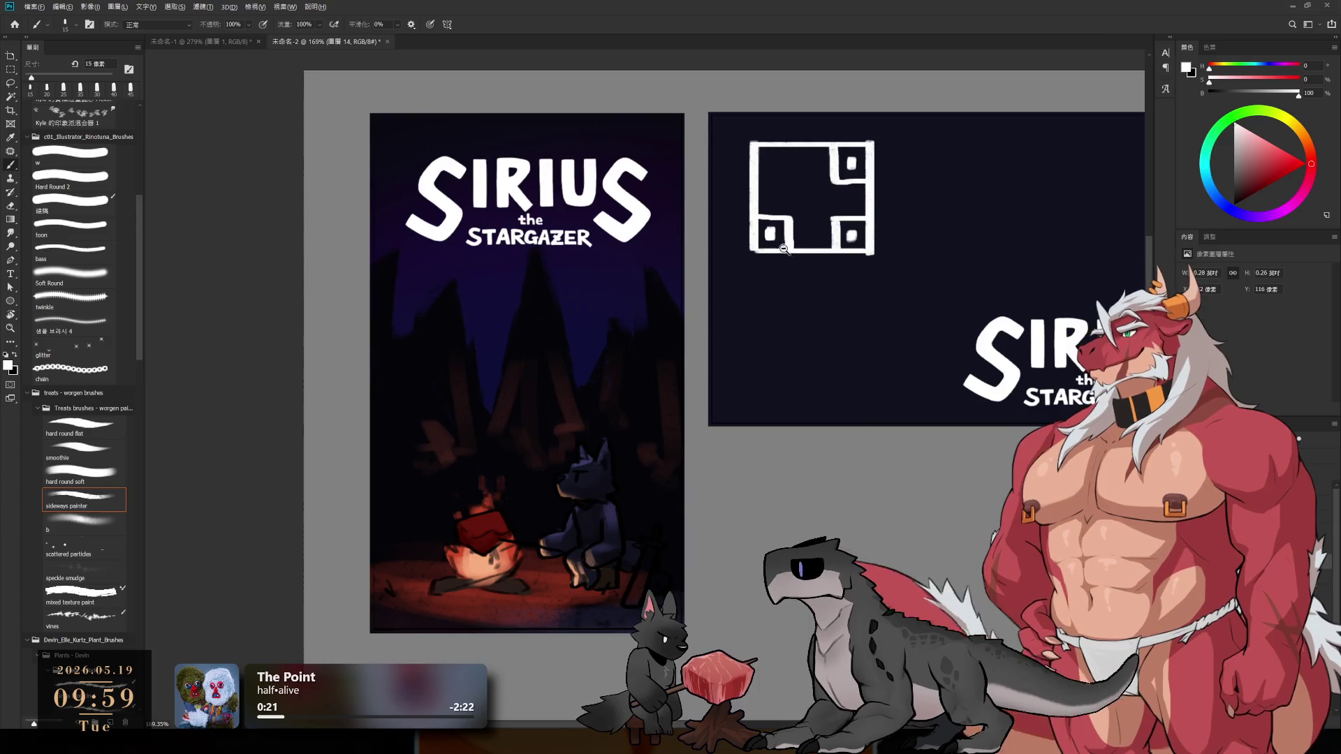
pyautogui.scroll(-5, 784, 249)
pyautogui.scroll(4, 784, 249)
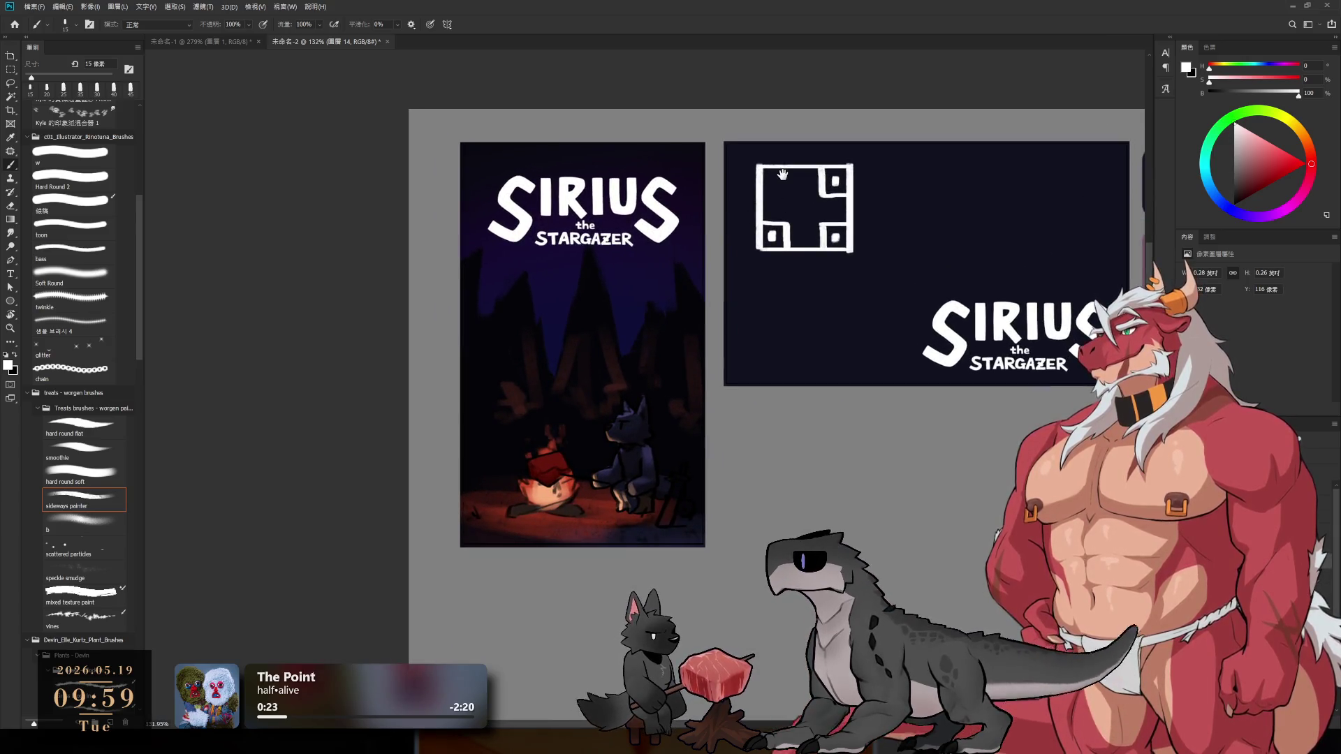
# - On the banner background layer, load a 300 px soft brush and sample a purple-navy for the glow
pyautogui.moveTo(783, 174); pyautogui.dragTo(663, 216)
pyautogui.keyDown('ctrl'); pyautogui.click(821, 333); pyautogui.keyUp('ctrl')
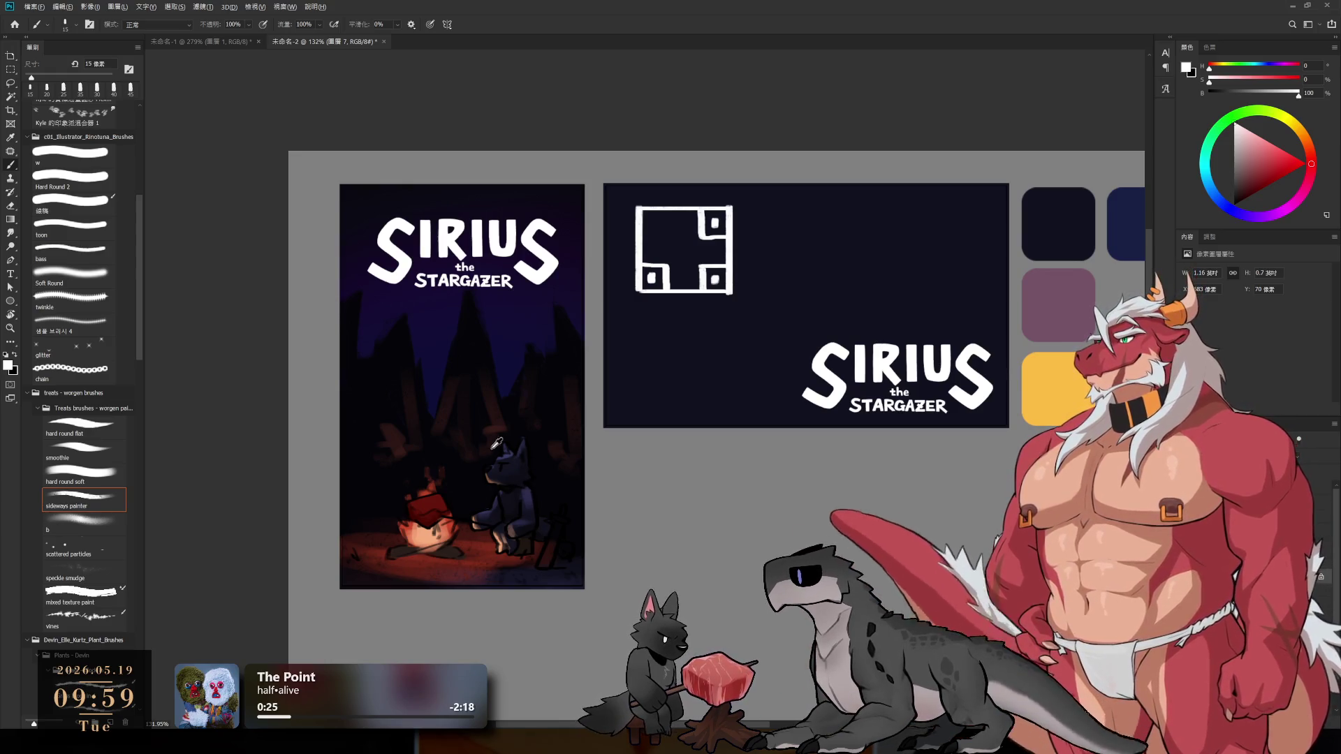
pyautogui.keyDown('alt'); pyautogui.click(559, 396); pyautogui.keyUp('alt')
pyautogui.click(80, 525)
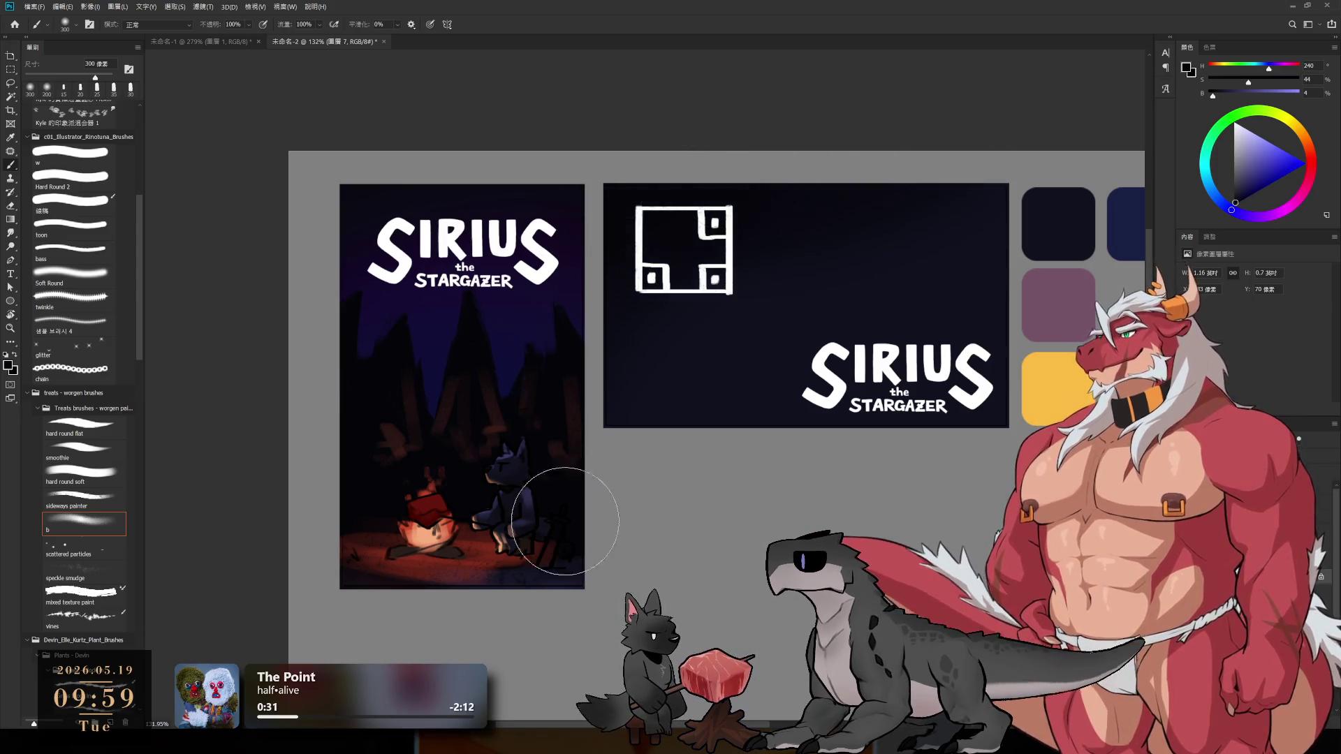
pyautogui.press(']')
pyautogui.keyDown('alt'); pyautogui.click(793, 195); pyautogui.keyUp('alt')
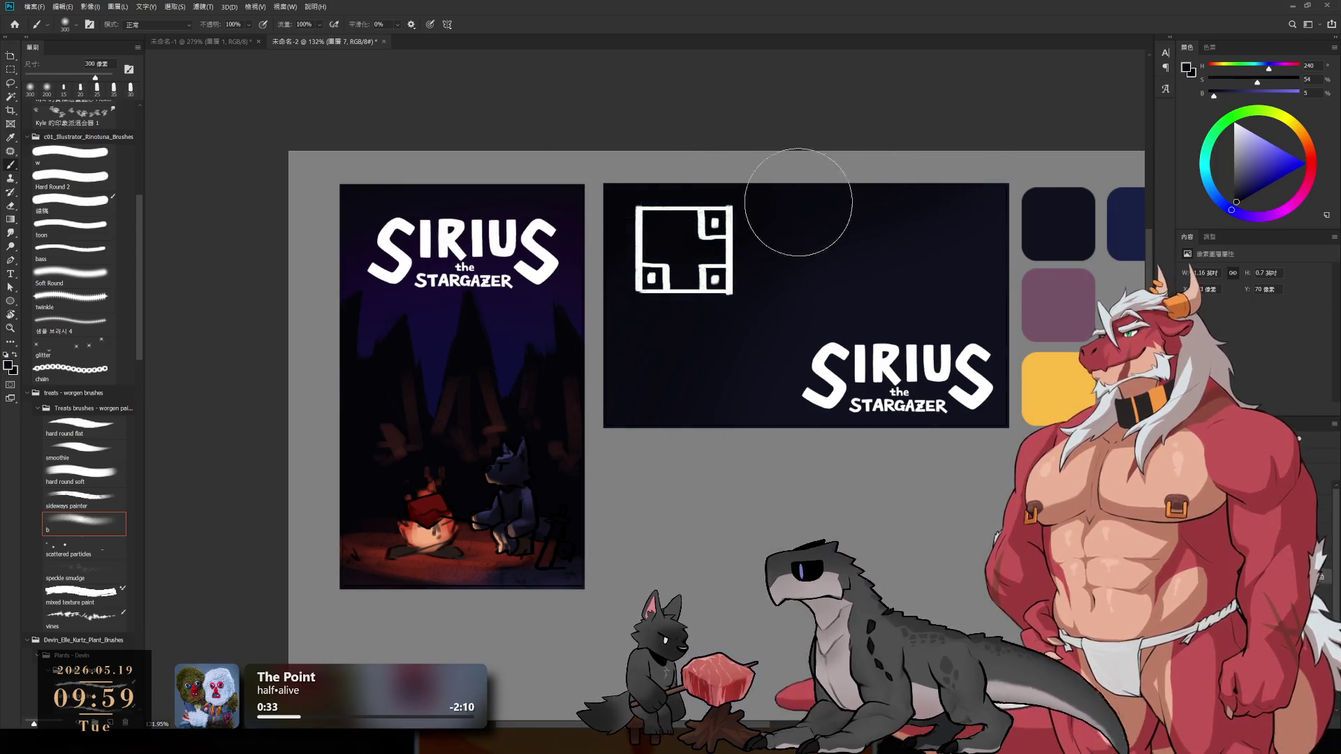
pyautogui.keyDown('alt'); pyautogui.click(579, 253); pyautogui.keyUp('alt')
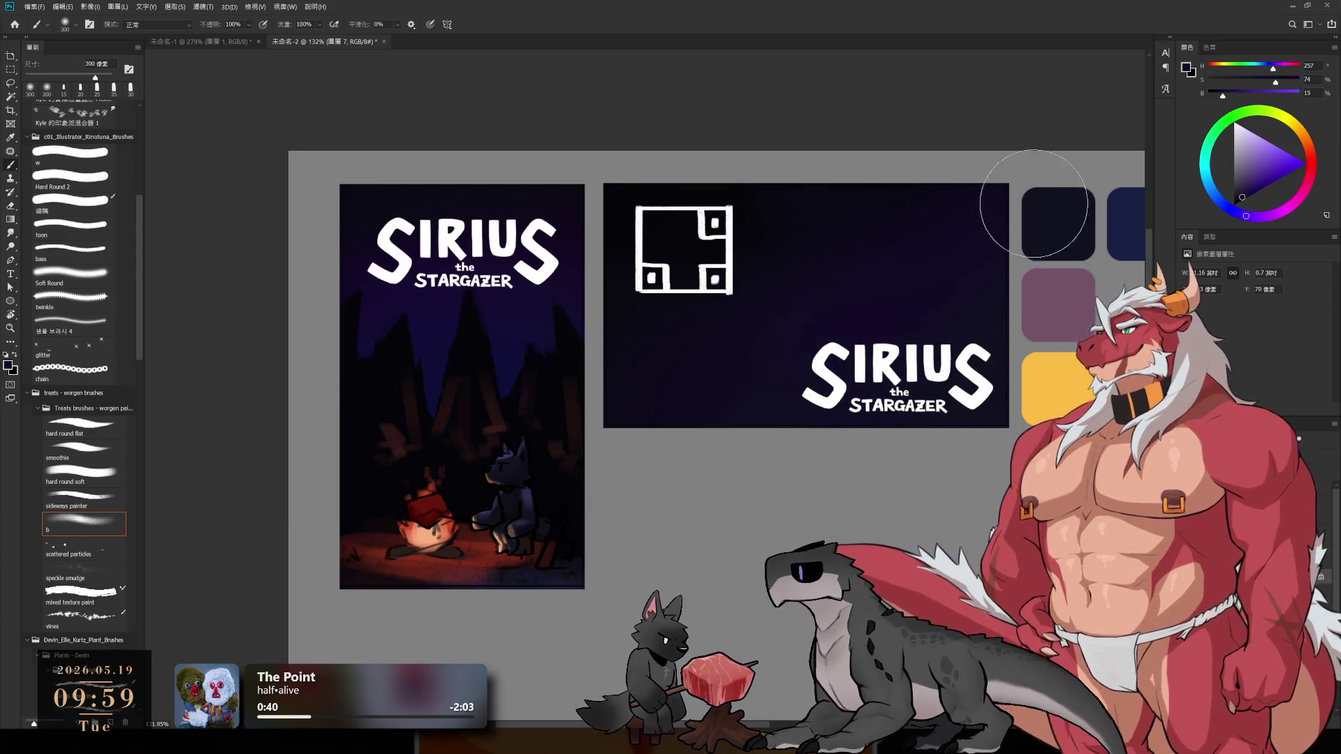
pyautogui.scroll(-5, 823, 441)
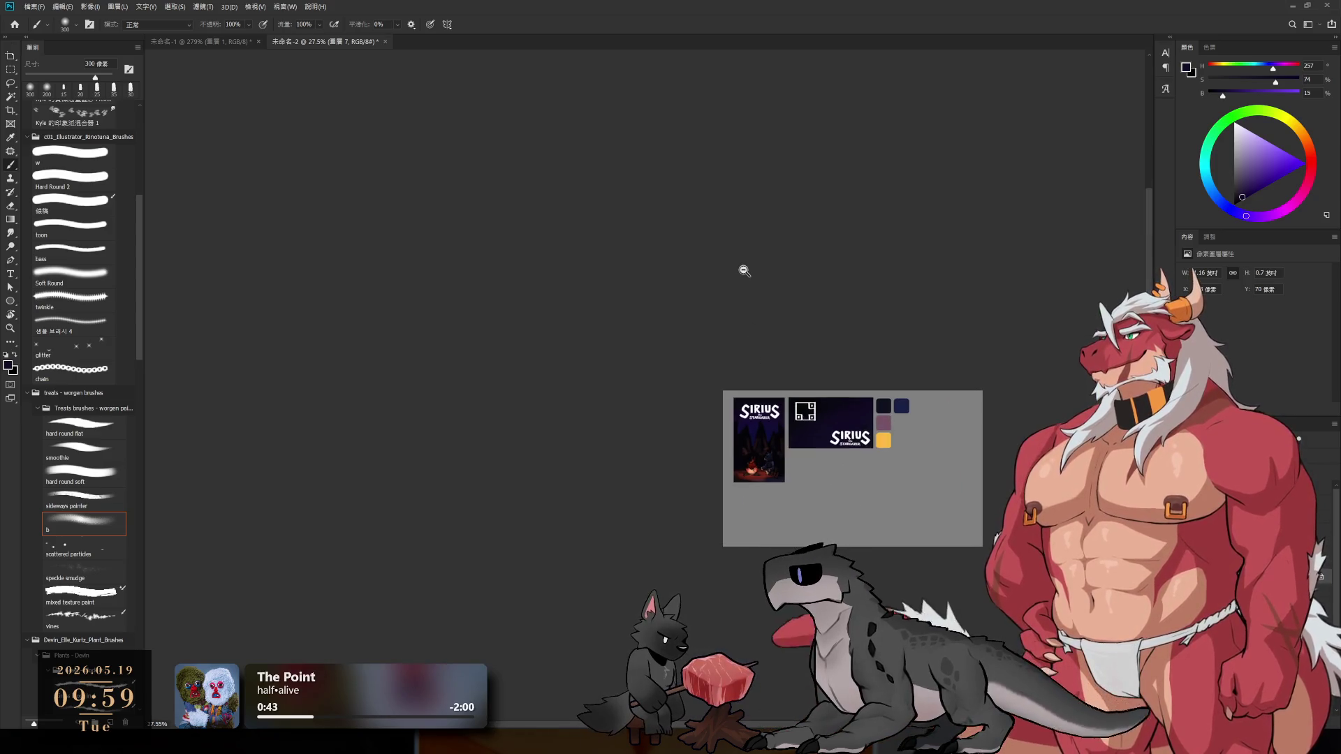
pyautogui.scroll(3, 833, 441)
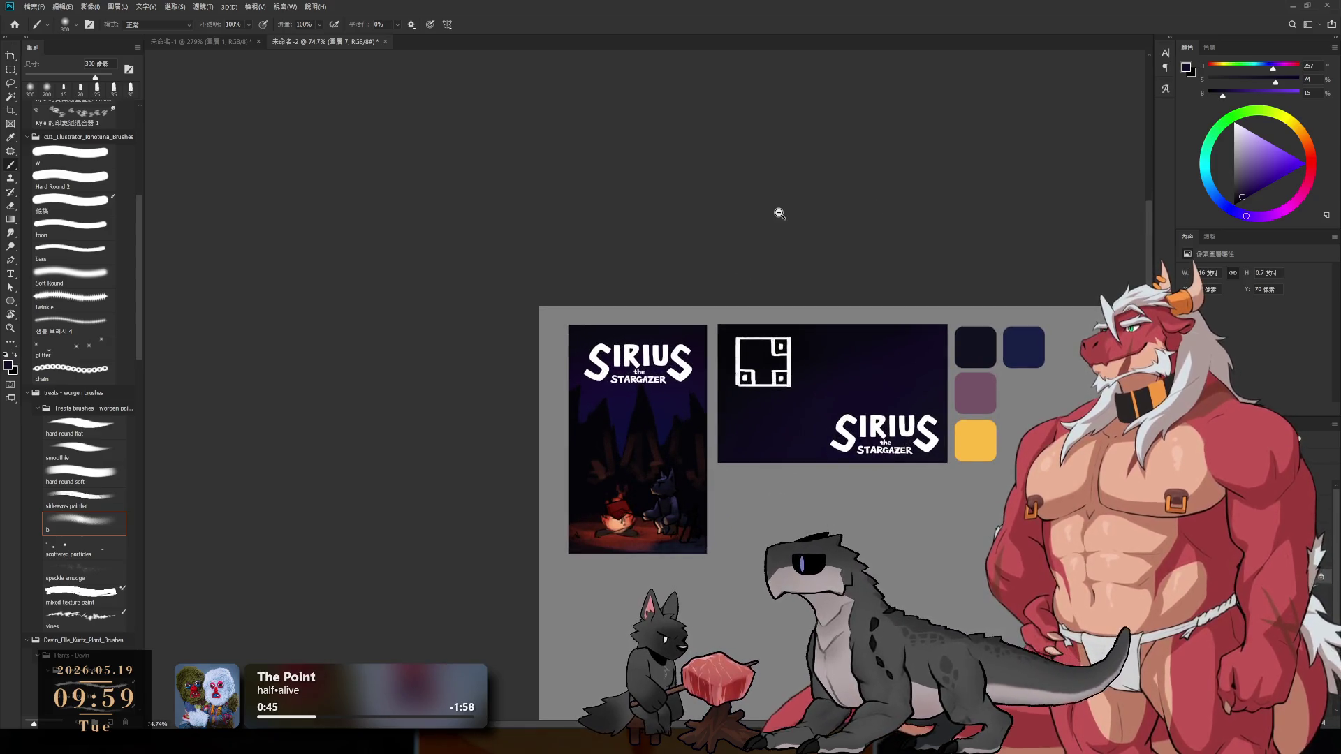
pyautogui.scroll(3, 726, 357)
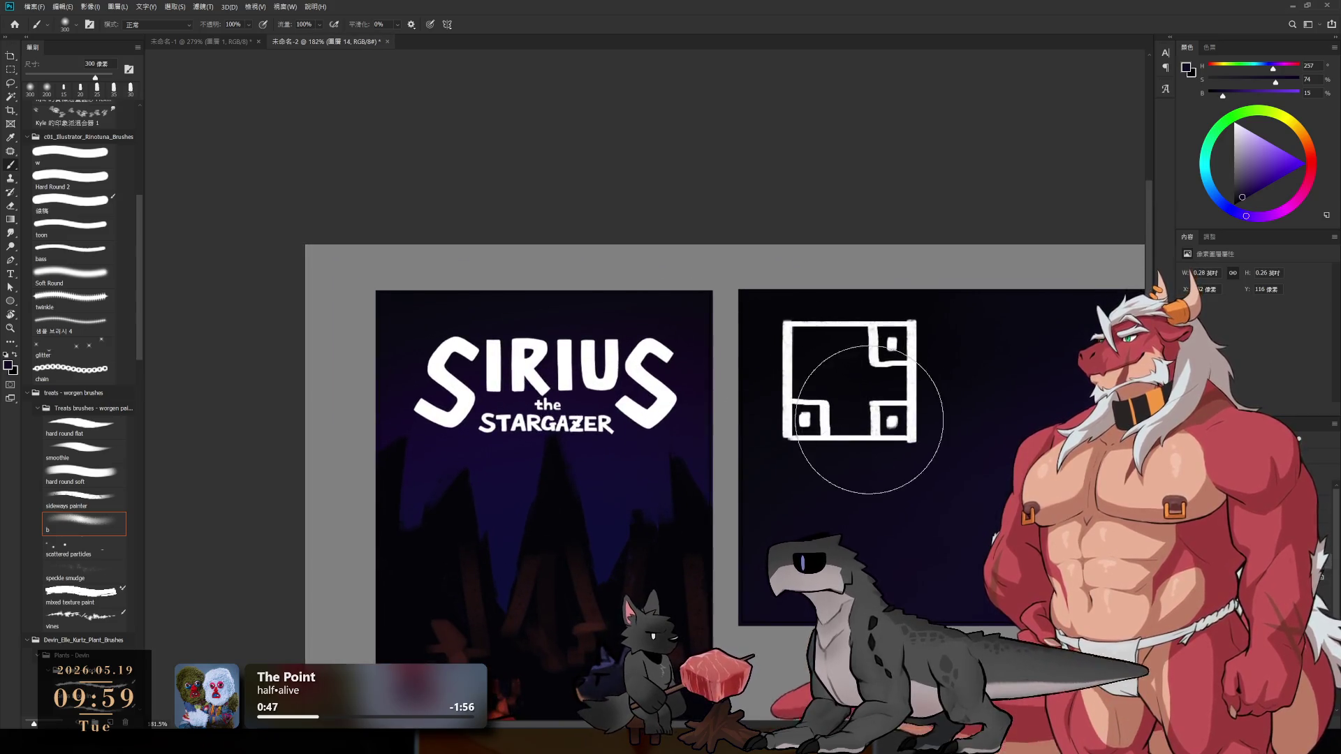
# - Load the painterly brush at 10 px in white and try marks below the emblem, undoing the ring attempts
pyautogui.click(73, 504)
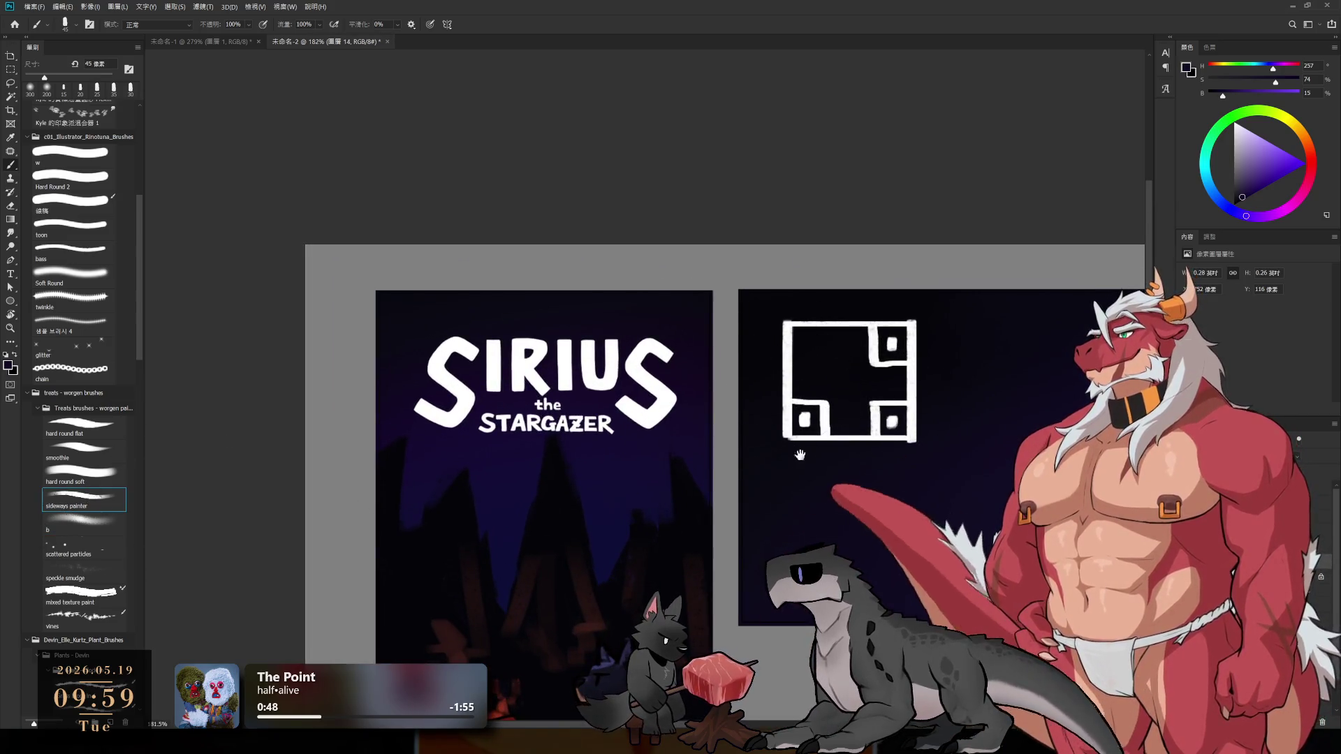
pyautogui.scroll(3, 795, 454)
pyautogui.press('[')
pyautogui.press('[')
pyautogui.press('[')
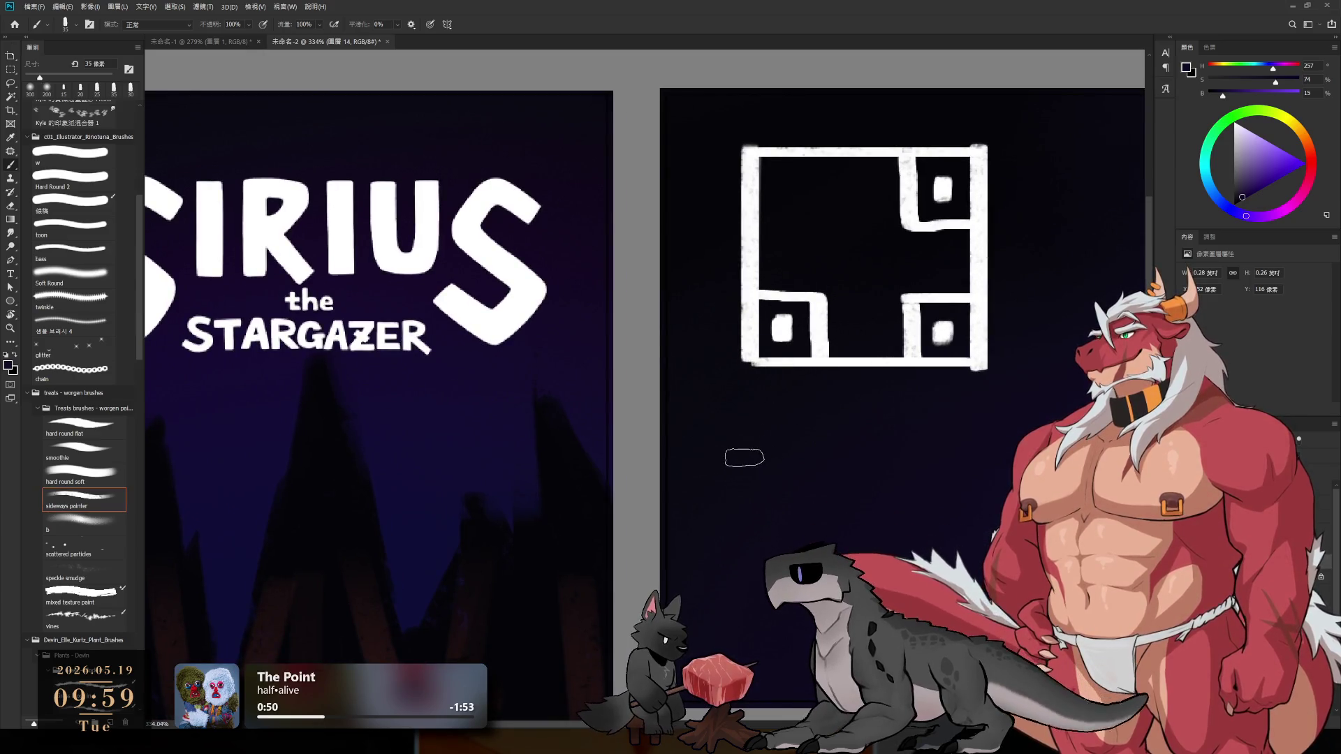
pyautogui.moveTo(762, 470); pyautogui.dragTo(726, 411)
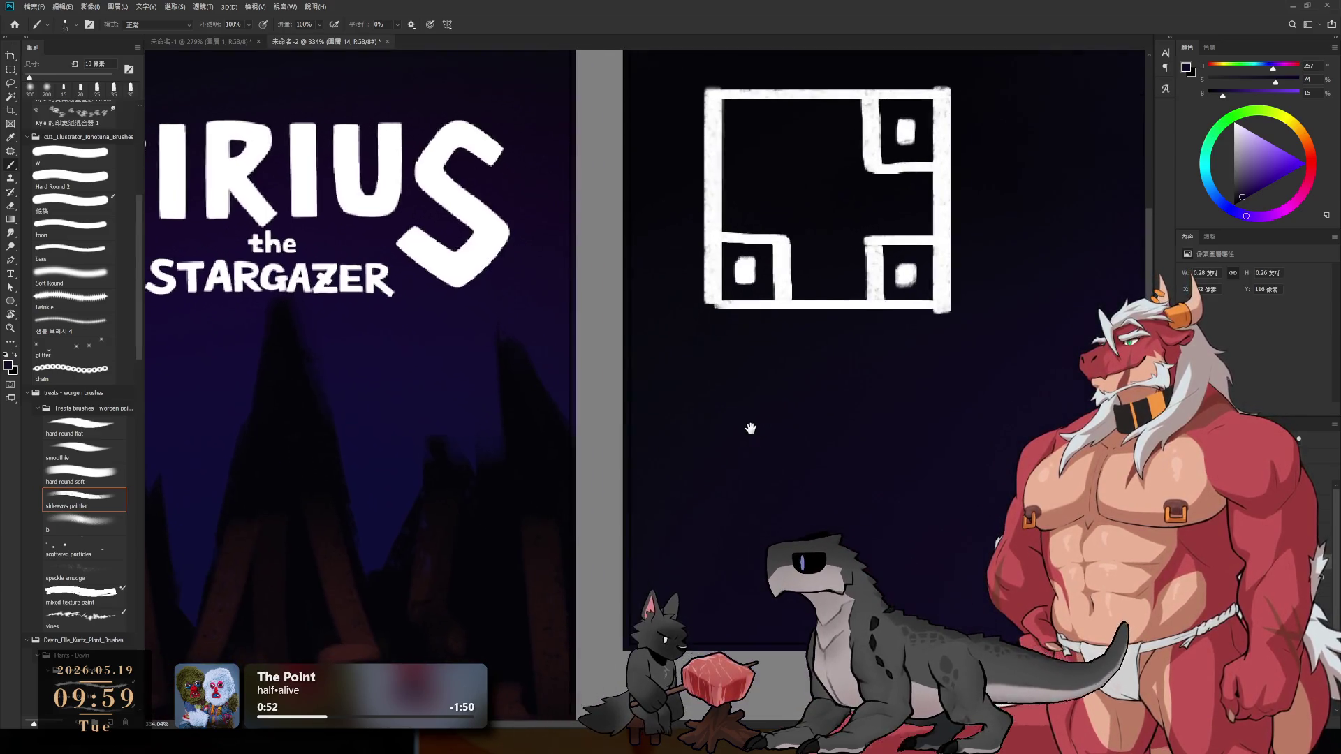
pyautogui.press(']')
pyautogui.press('[')
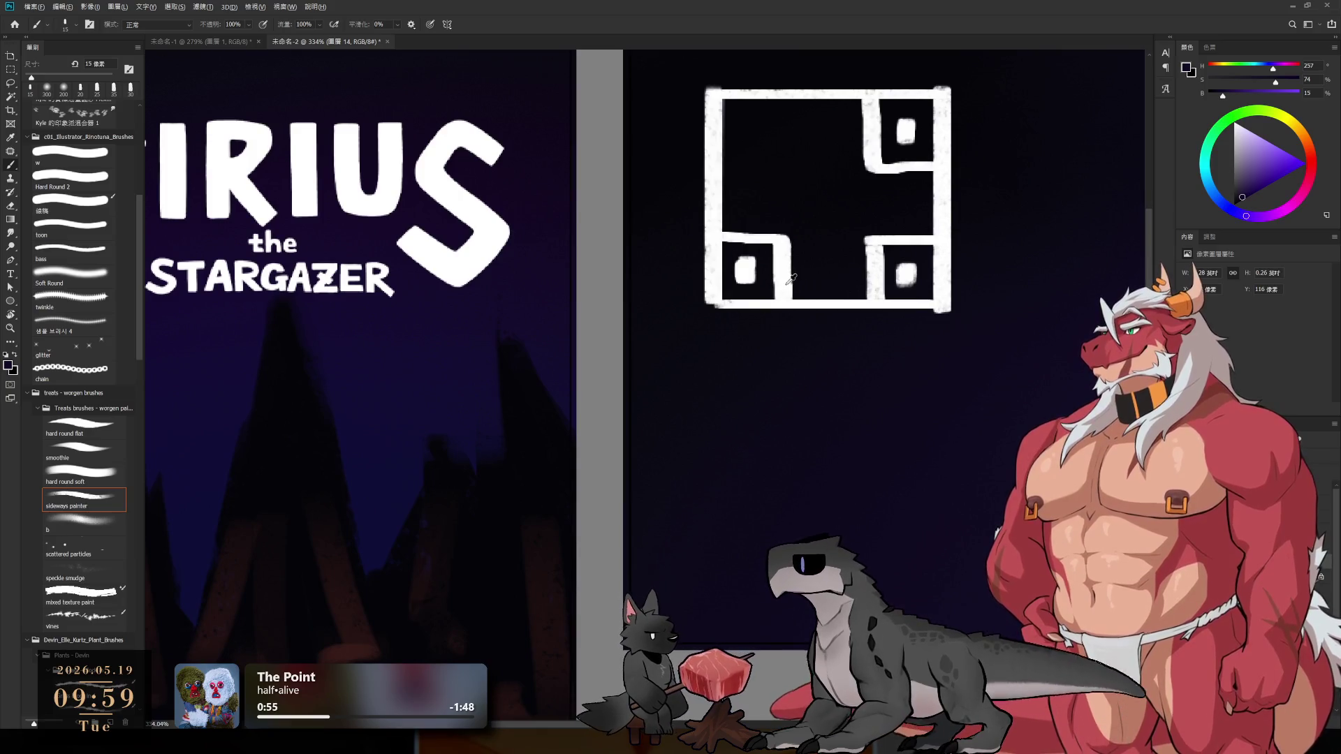
pyautogui.press('x')
pyautogui.moveTo(689, 387); pyautogui.dragTo(720, 399)
pyautogui.press('[')
pyautogui.hotkey('ctrl', 'z')
pyautogui.moveTo(769, 351)
pyautogui.mouseDown()
pyautogui.moveTo(746, 380)
pyautogui.moveTo(763, 357)
pyautogui.moveTo(767, 384)
pyautogui.mouseUp()
pyautogui.hotkey('ctrl', 'z')
# - Erase the bone shape's two round ends into hollow rings, then fill the top one solid white
pyautogui.press('e')
pyautogui.press('[')
pyautogui.press('[')
pyautogui.press('[')
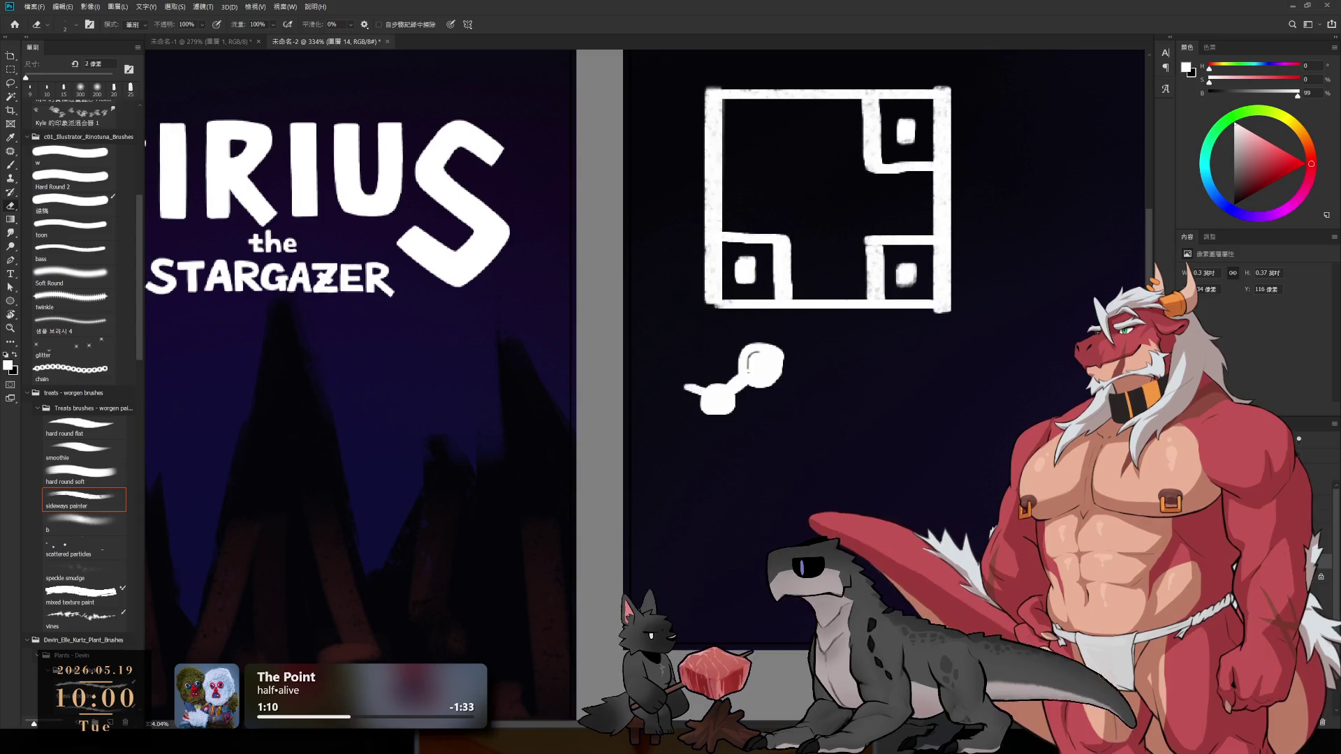
pyautogui.moveTo(755, 357)
pyautogui.mouseDown()
pyautogui.moveTo(770, 378)
pyautogui.moveTo(750, 360)
pyautogui.moveTo(763, 353)
pyautogui.mouseUp()
pyautogui.moveTo(714, 403); pyautogui.dragTo(712, 396)
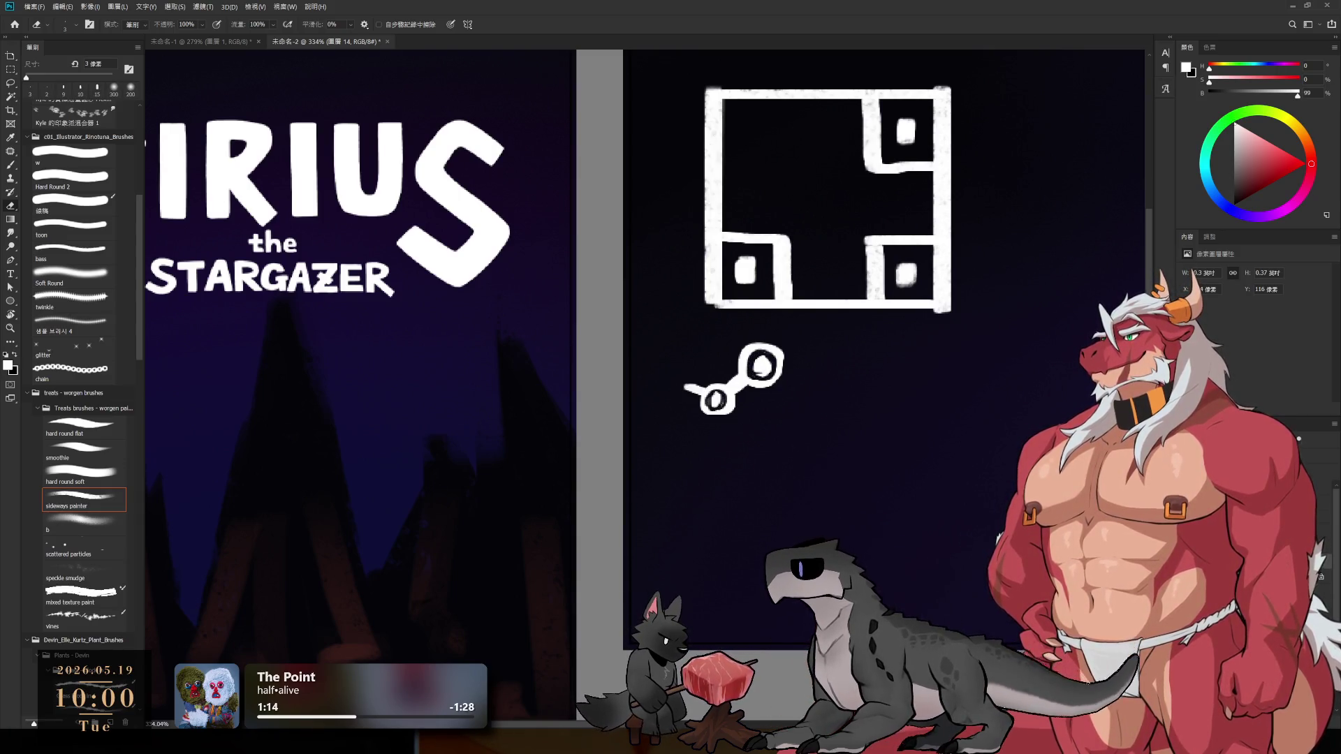
pyautogui.press('b')
pyautogui.moveTo(871, 383)
pyautogui.mouseDown()
pyautogui.moveTo(755, 428)
pyautogui.moveTo(822, 438)
pyautogui.mouseUp()
pyautogui.scroll(2, 730, 399)
pyautogui.press('e')
pyautogui.press('b')
pyautogui.moveTo(741, 395)
pyautogui.mouseDown()
pyautogui.moveTo(762, 398)
pyautogui.moveTo(755, 419)
pyautogui.mouseUp()
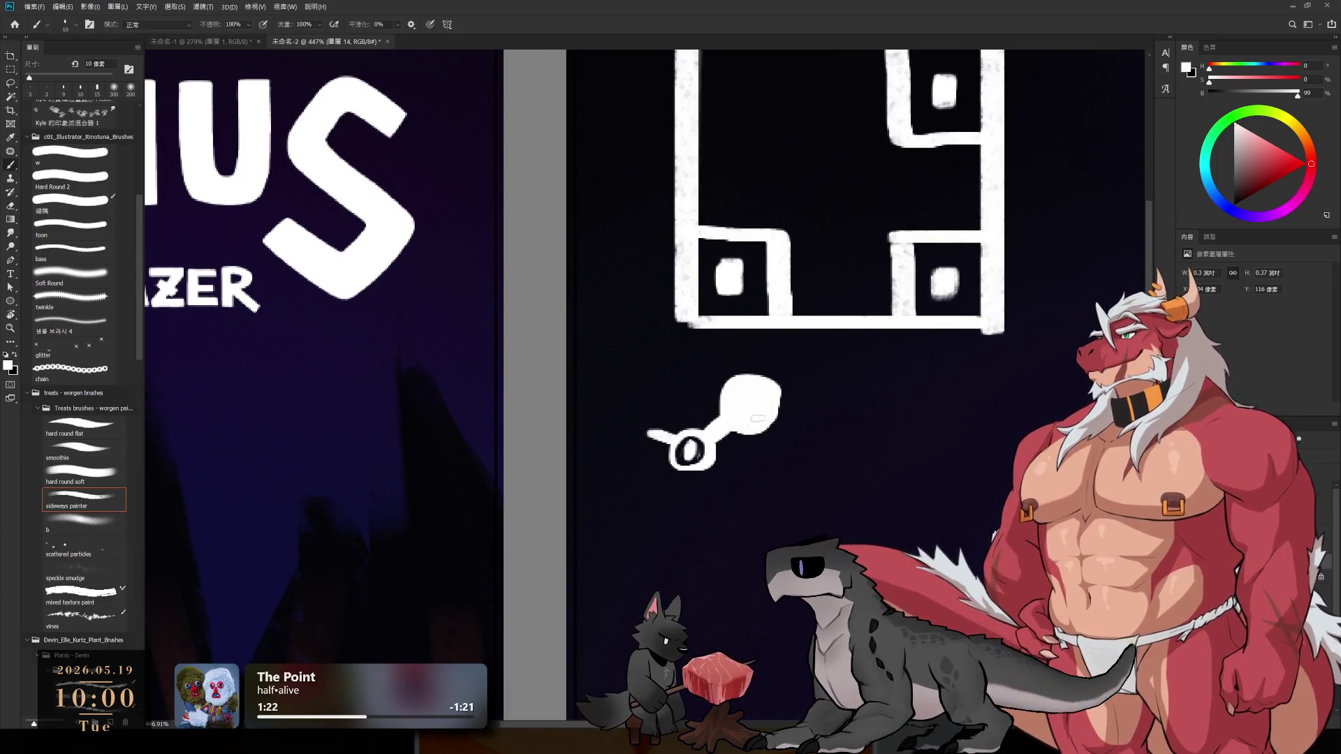
# - Nudge the lassoed white blob down, cut a clean ring into it and fill the O's right edge at 7 px
pyautogui.press('l')
pyautogui.moveTo(741, 381)
pyautogui.mouseDown()
pyautogui.moveTo(775, 444)
pyautogui.moveTo(753, 398)
pyautogui.mouseUp()
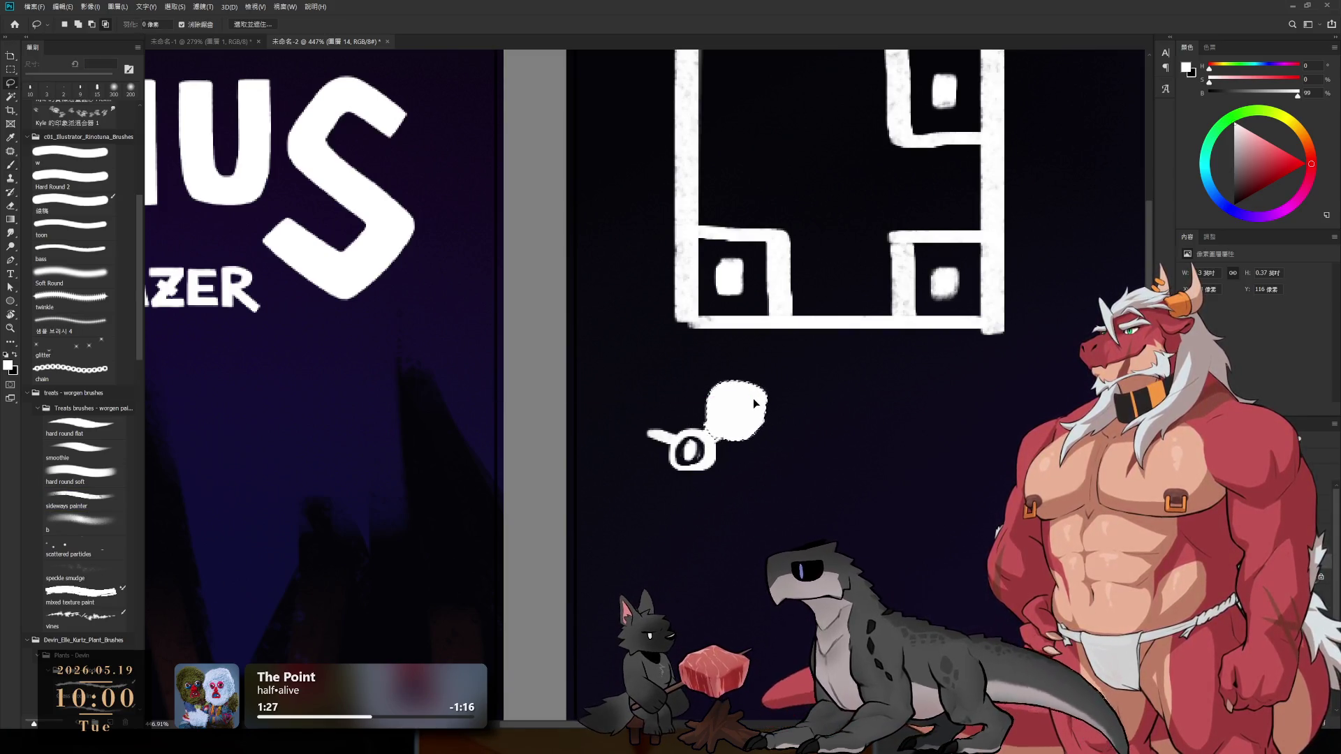
pyautogui.hotkey('ctrl', 'd')
pyautogui.press('e')
pyautogui.press('b')
pyautogui.press('e')
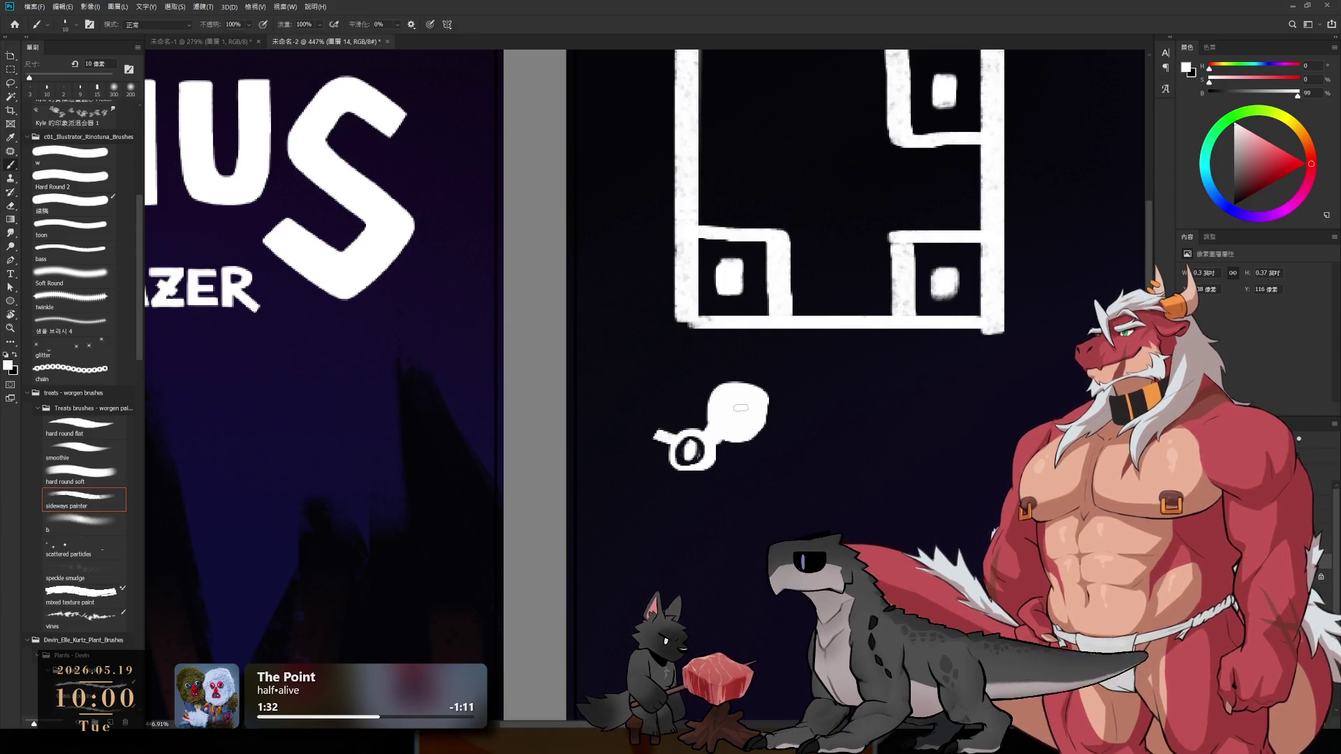
pyautogui.moveTo(744, 398)
pyautogui.mouseDown()
pyautogui.moveTo(737, 422)
pyautogui.moveTo(759, 423)
pyautogui.mouseUp()
pyautogui.hotkey('ctrl', 'z')
pyautogui.hotkey('ctrl', 'z')
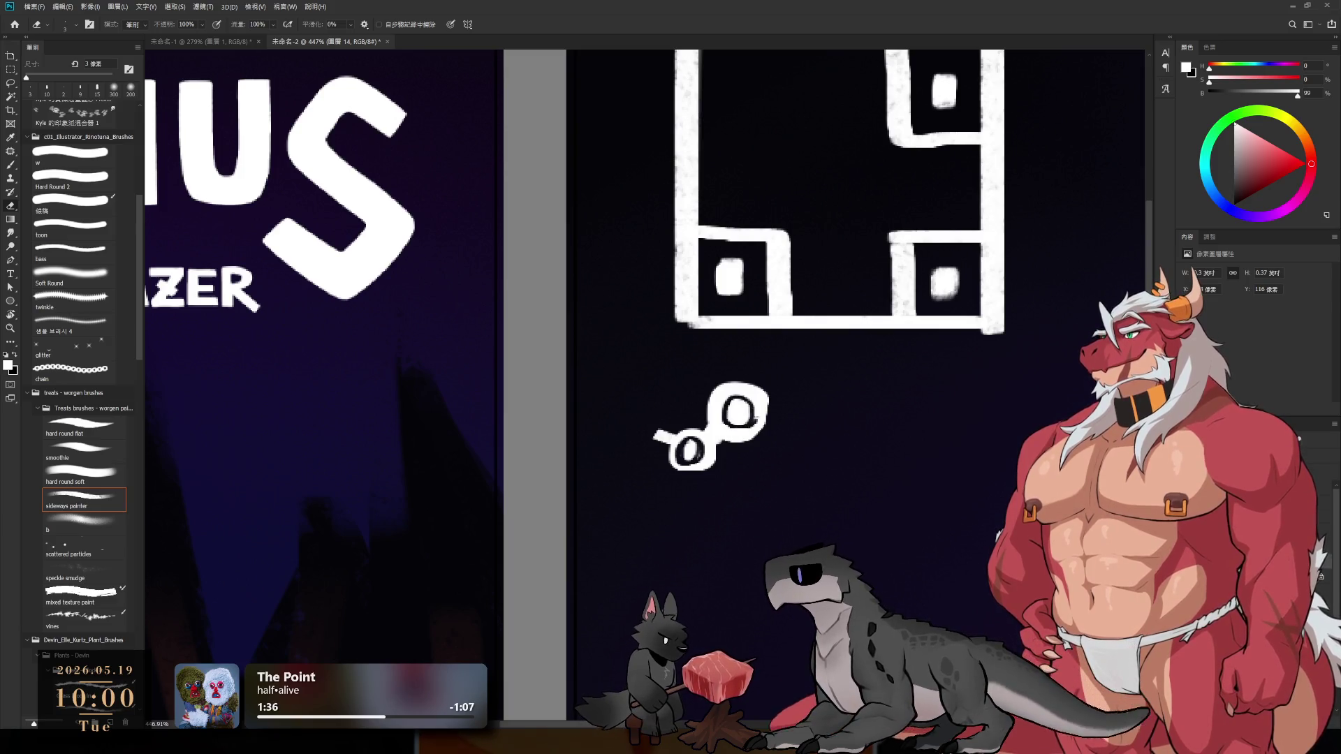
pyautogui.press('b')
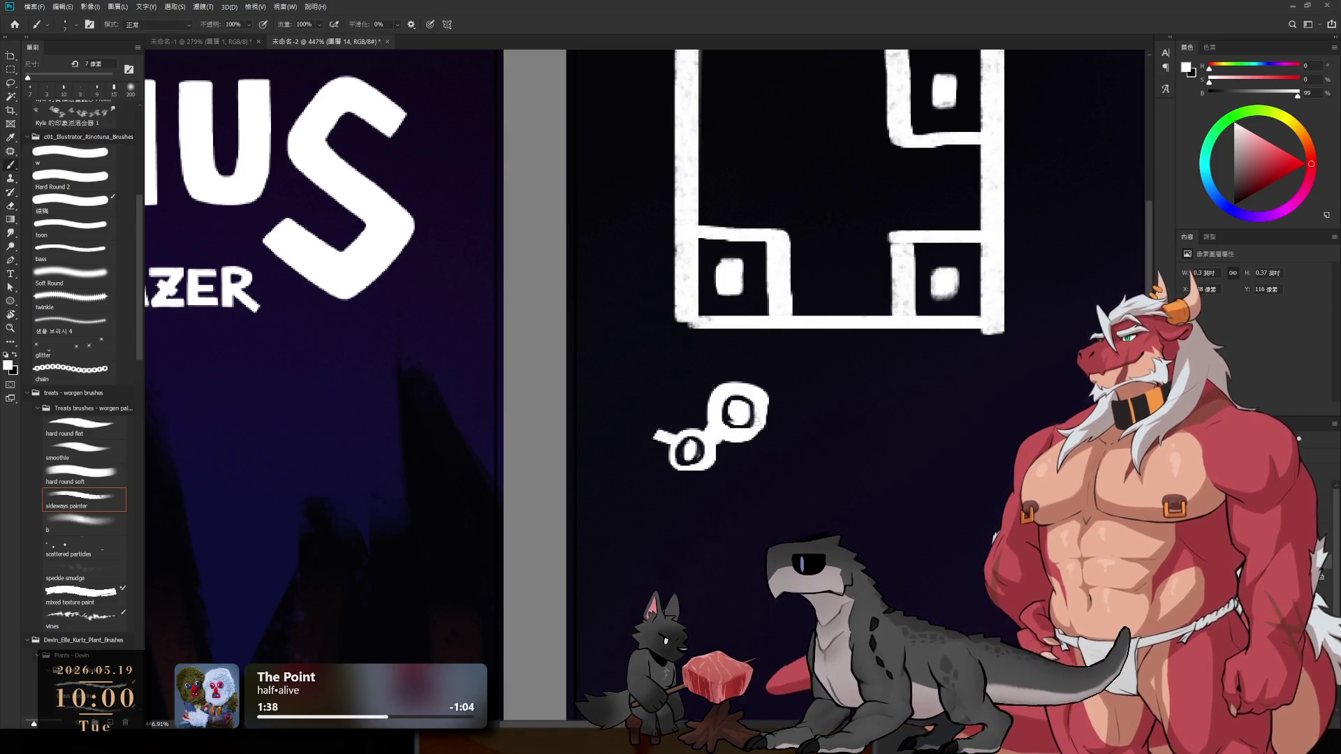
pyautogui.moveTo(764, 421)
pyautogui.mouseDown()
pyautogui.moveTo(760, 409)
pyautogui.moveTo(766, 423)
pyautogui.mouseUp()
pyautogui.press('e')
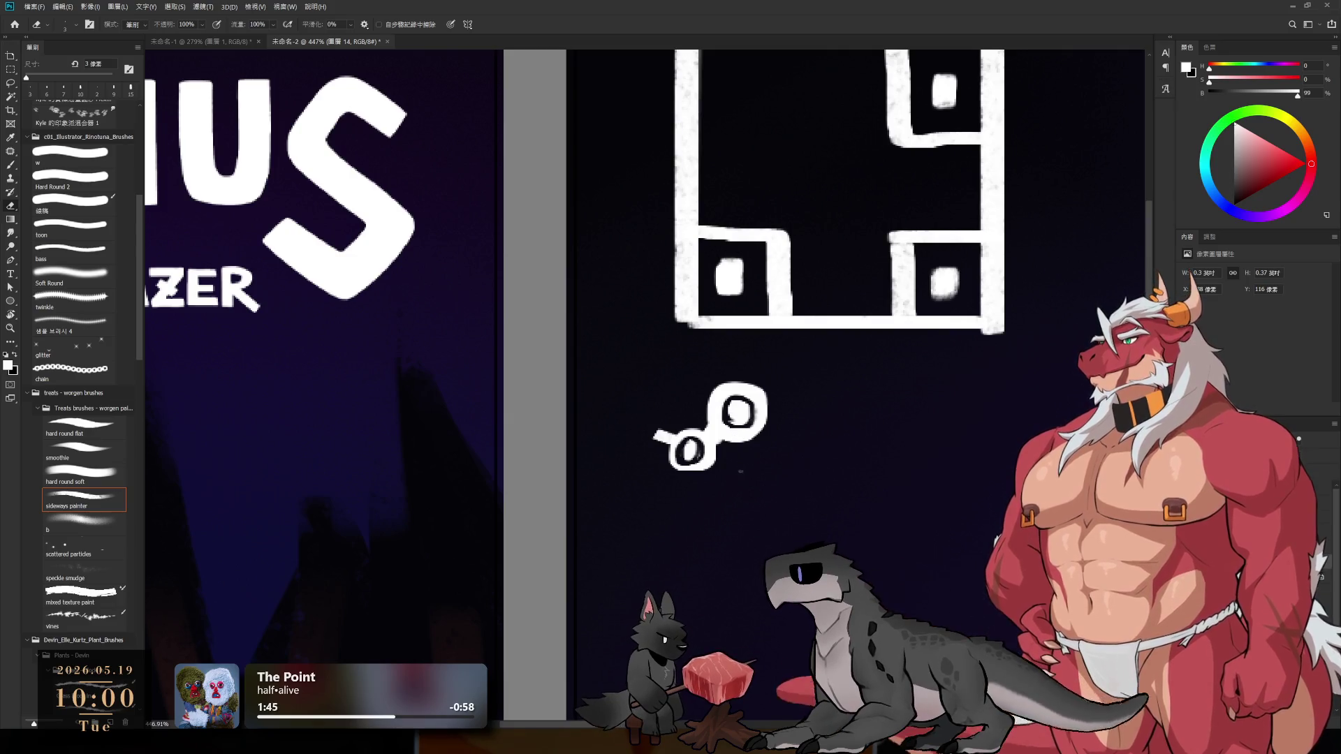
# - Paint a white Discord controller shape right of the Steam mark and erase its two eyes
pyautogui.press('b')
pyautogui.moveTo(817, 405); pyautogui.dragTo(738, 429)
pyautogui.press(']')
pyautogui.moveTo(733, 416)
pyautogui.mouseDown()
pyautogui.moveTo(730, 470)
pyautogui.moveTo(781, 460)
pyautogui.mouseUp()
pyautogui.moveTo(734, 419)
pyautogui.mouseDown()
pyautogui.moveTo(786, 421)
pyautogui.moveTo(800, 475)
pyautogui.moveTo(739, 428)
pyautogui.moveTo(782, 447)
pyautogui.mouseUp()
pyautogui.press('e')
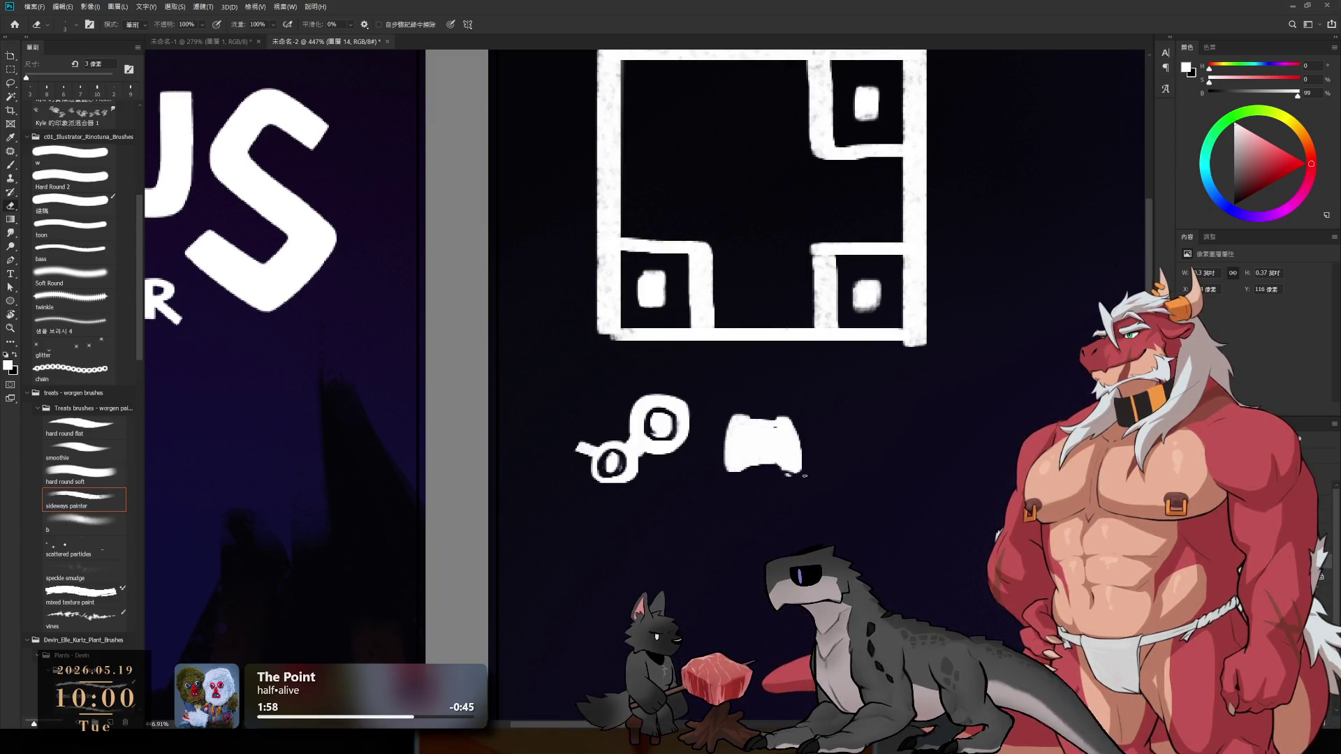
pyautogui.press(']')
pyautogui.click(748, 448)
pyautogui.click(775, 449)
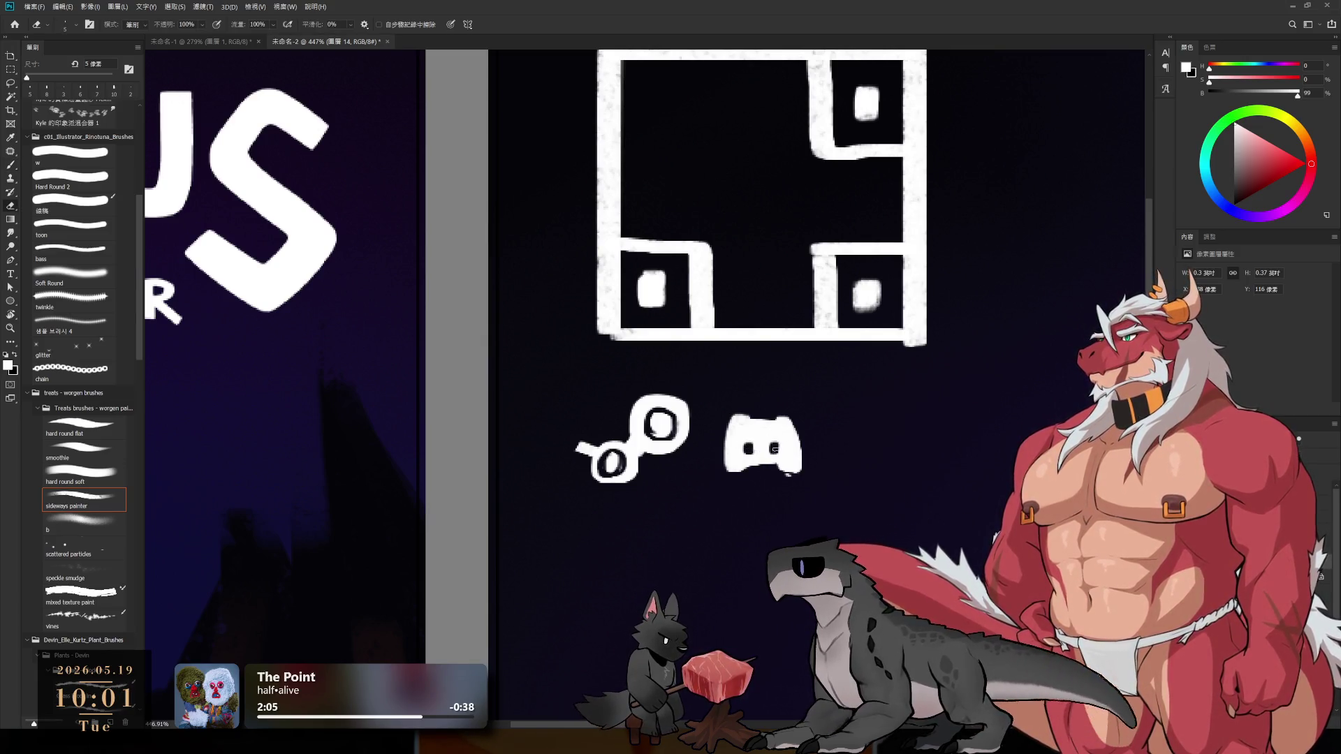
# - Paint the two diagonals of an X logo beside the Discord icon with an 8 px brush
pyautogui.press('b')
pyautogui.moveTo(853, 463); pyautogui.dragTo(718, 460)
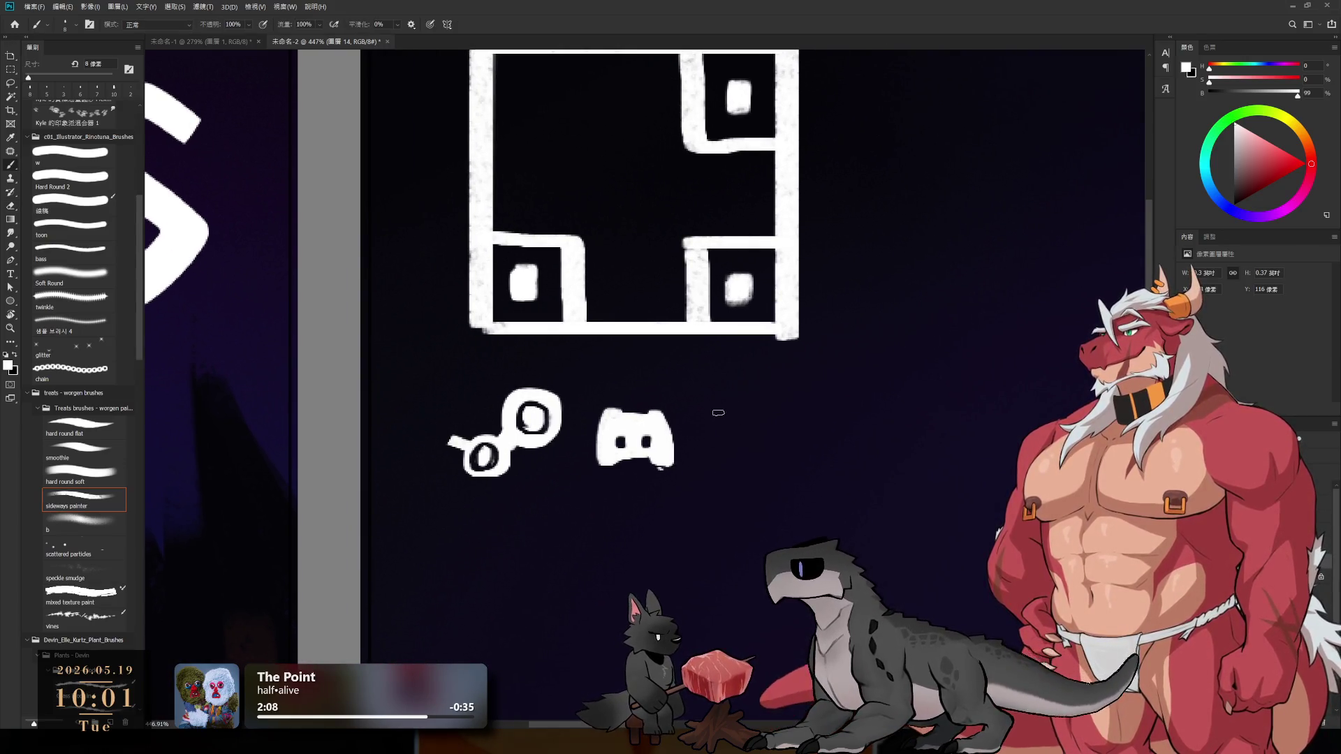
pyautogui.moveTo(717, 411); pyautogui.dragTo(768, 456)
pyautogui.moveTo(768, 404); pyautogui.dragTo(724, 464)
# - Refine the X logo with a thin 3 px parallel stroke and top and bottom bars
pyautogui.hotkey('ctrl', 'z')
pyautogui.press('[')
pyautogui.press('[')
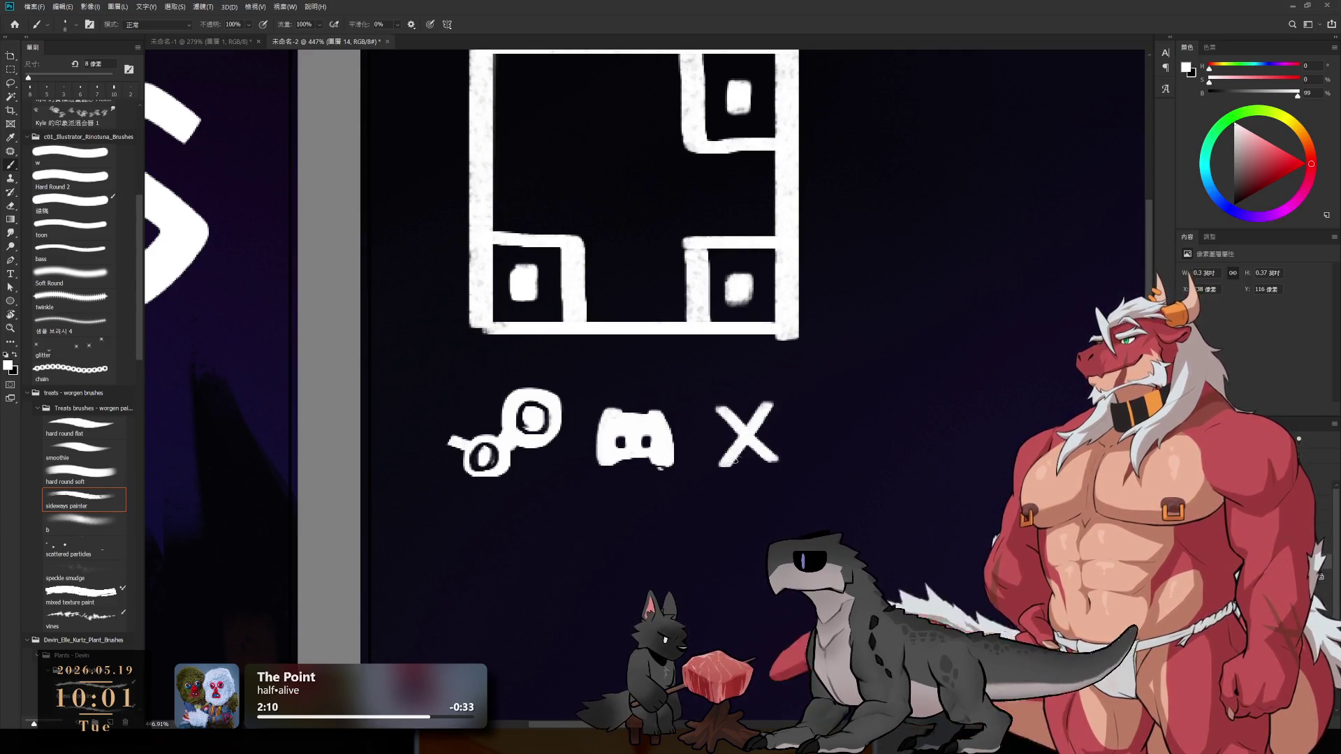
pyautogui.press('[')
pyautogui.press('[')
pyautogui.press('[')
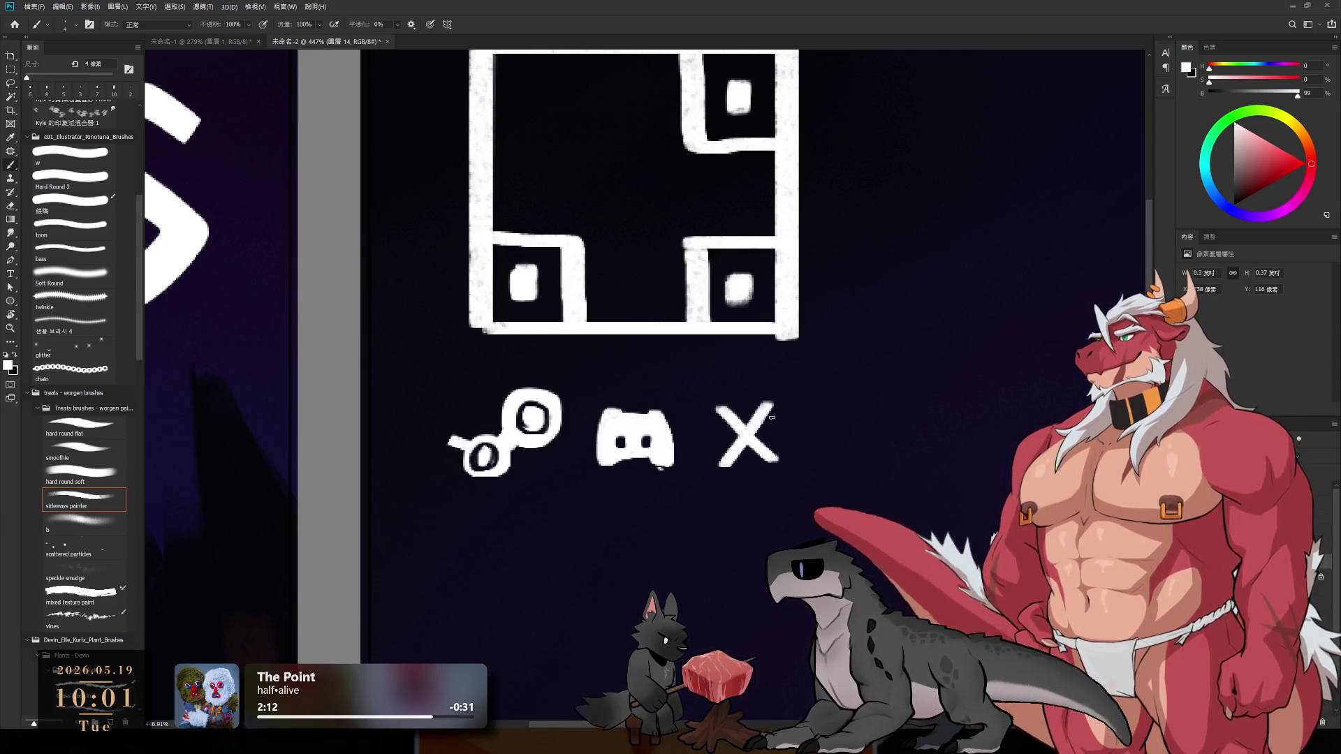
pyautogui.moveTo(779, 405); pyautogui.dragTo(734, 463)
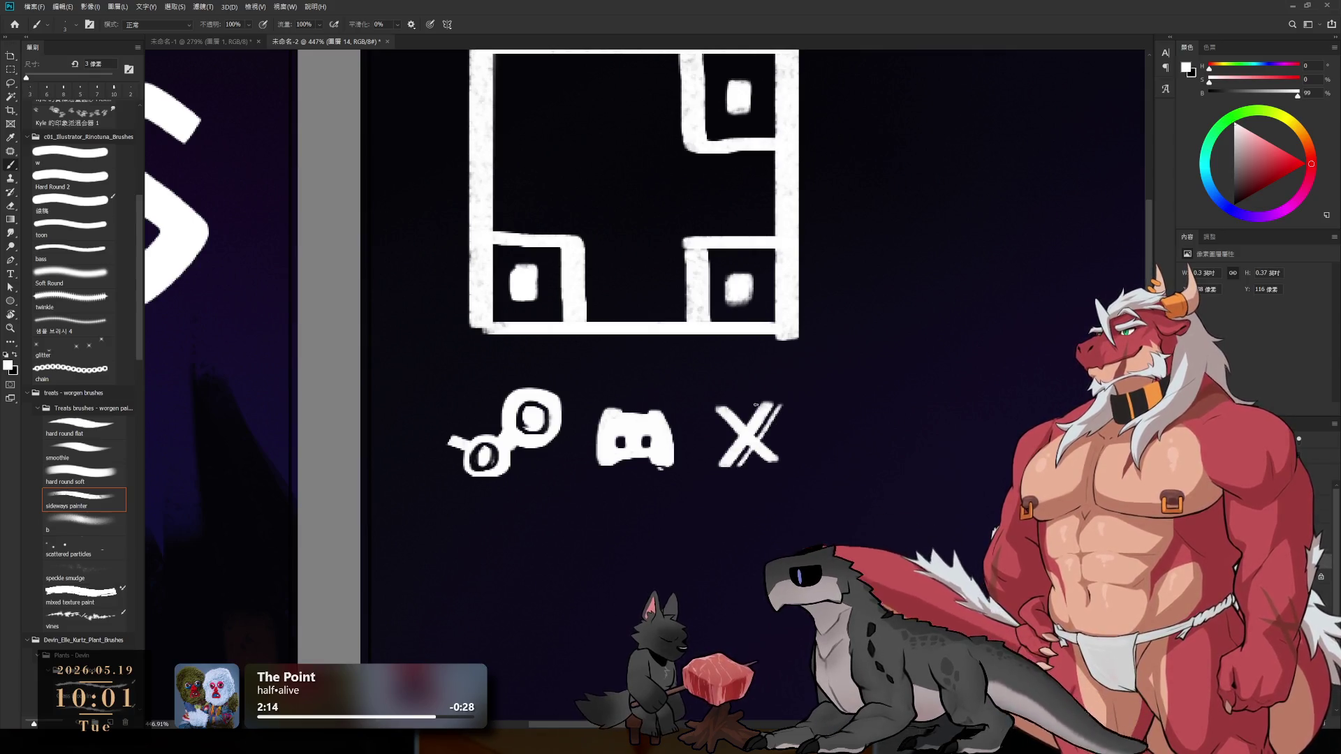
pyautogui.moveTo(752, 403)
pyautogui.mouseDown()
pyautogui.moveTo(785, 403)
pyautogui.moveTo(723, 406)
pyautogui.moveTo(791, 403)
pyautogui.mouseUp()
pyautogui.hotkey('ctrl', 'z')
pyautogui.press(']')
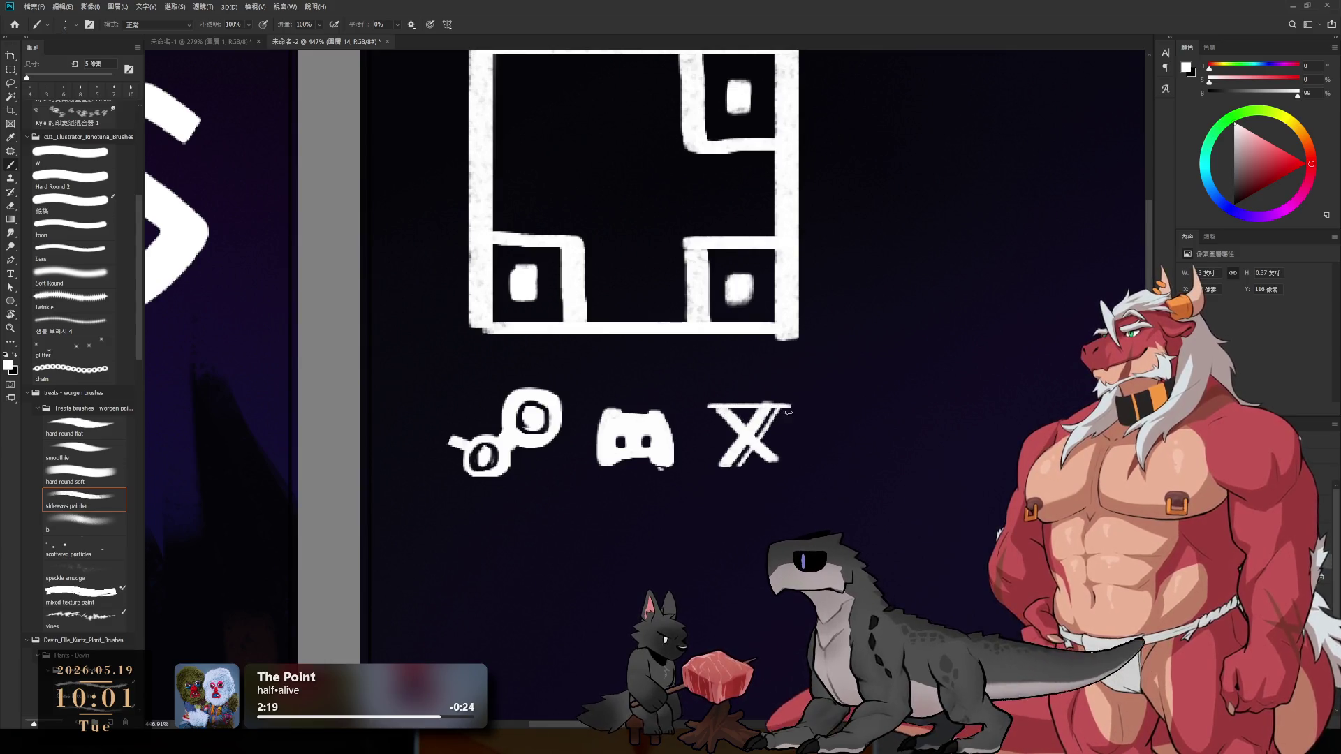
pyautogui.moveTo(716, 466); pyautogui.dragTo(788, 464)
pyautogui.press('e')
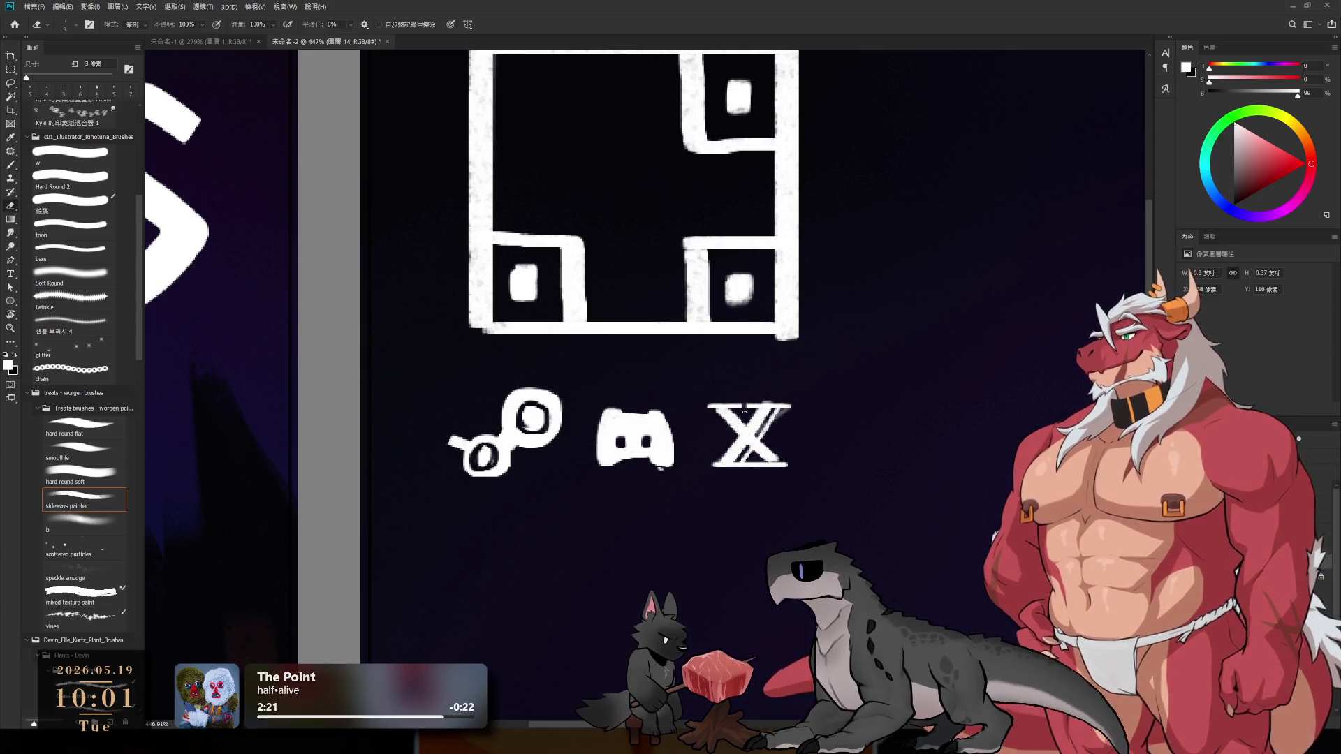
pyautogui.press(']')
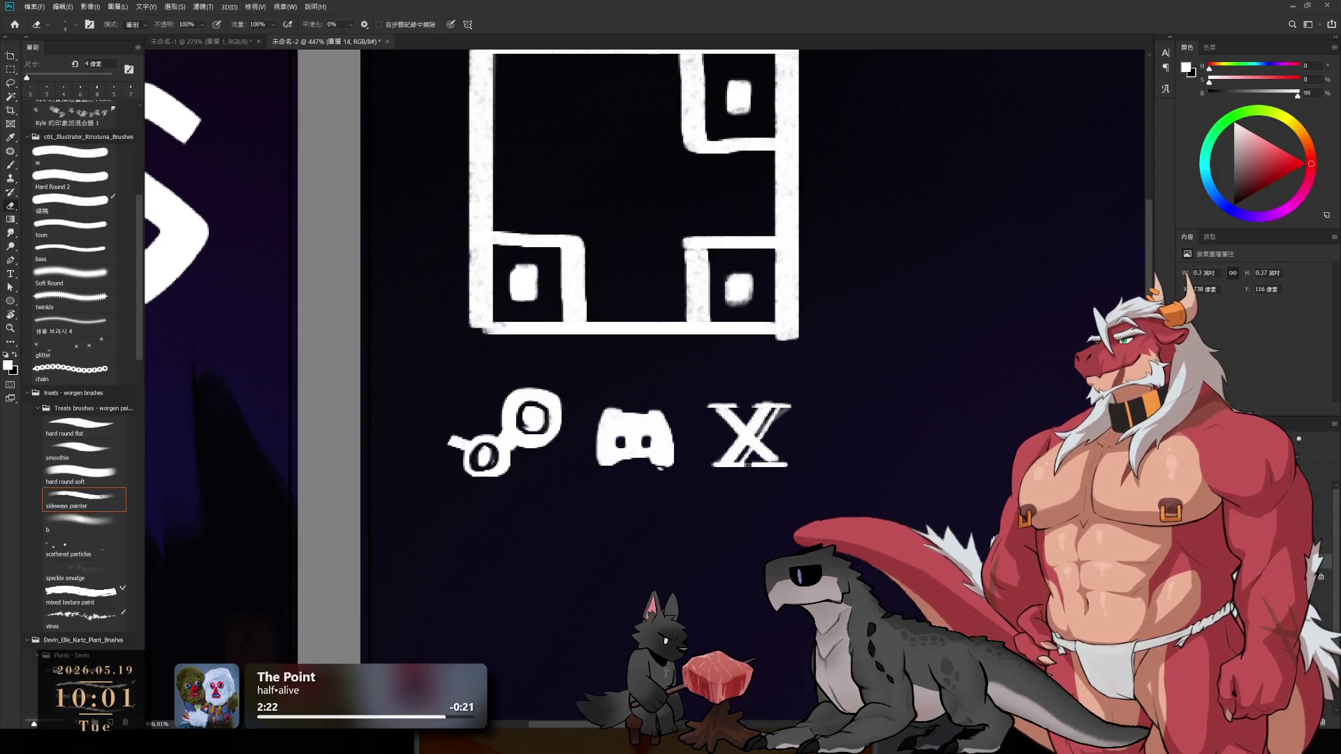
pyautogui.keyDown('alt'); pyautogui.scroll(-5, 754, 473); pyautogui.keyUp('alt')
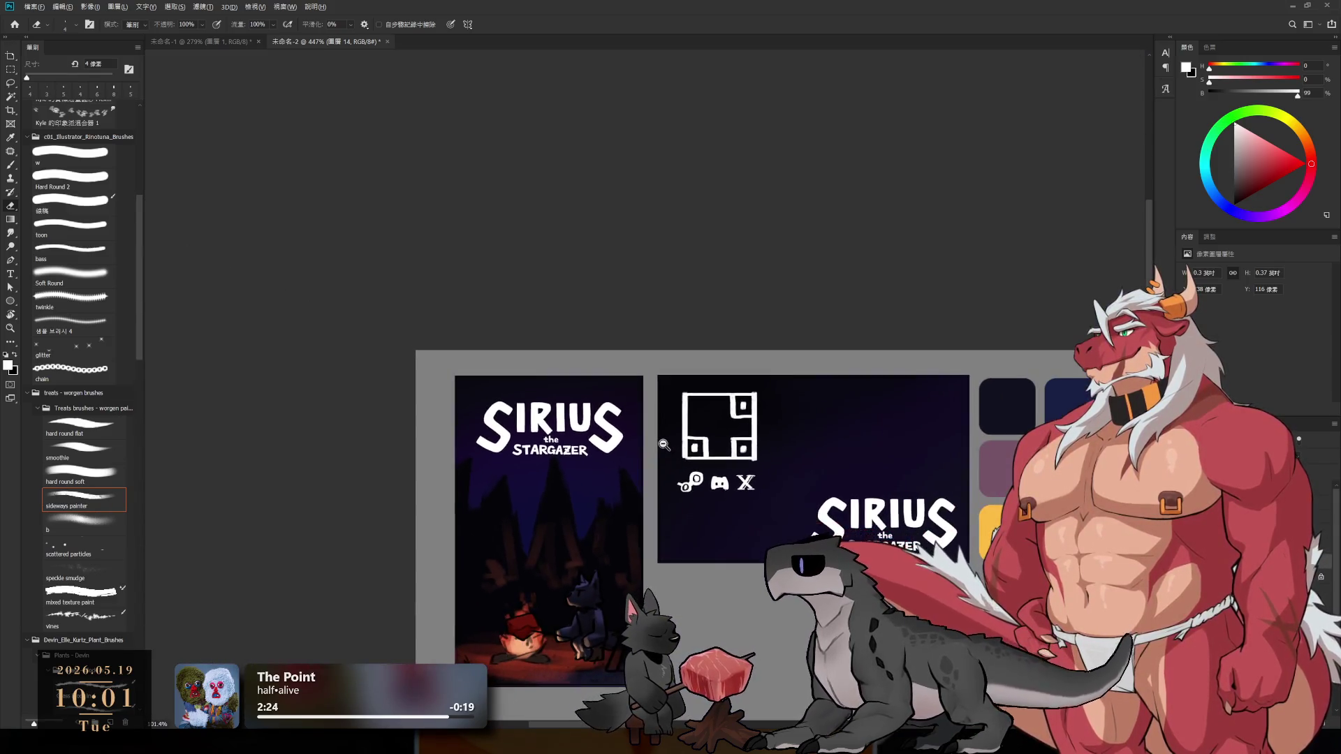
# - Lasso the social icon row, then scale it down and raise it under the emblem
pyautogui.keyDown('alt'); pyautogui.scroll(-5, 681, 453); pyautogui.keyUp('alt')
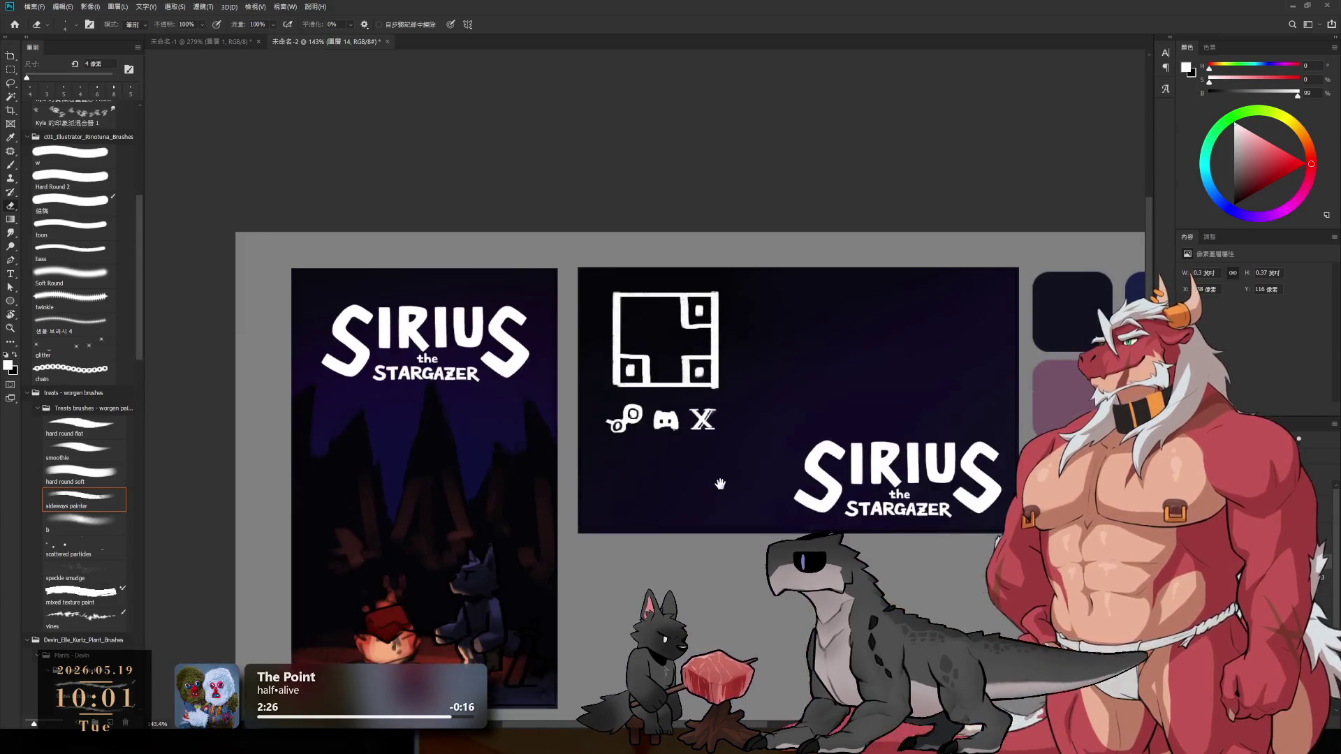
pyautogui.press('l')
pyautogui.moveTo(663, 395)
pyautogui.mouseDown()
pyautogui.moveTo(580, 461)
pyautogui.moveTo(768, 420)
pyautogui.moveTo(686, 482)
pyautogui.moveTo(676, 431)
pyautogui.mouseUp()
pyautogui.hotkey('ctrl', 't')
pyautogui.press('Return')
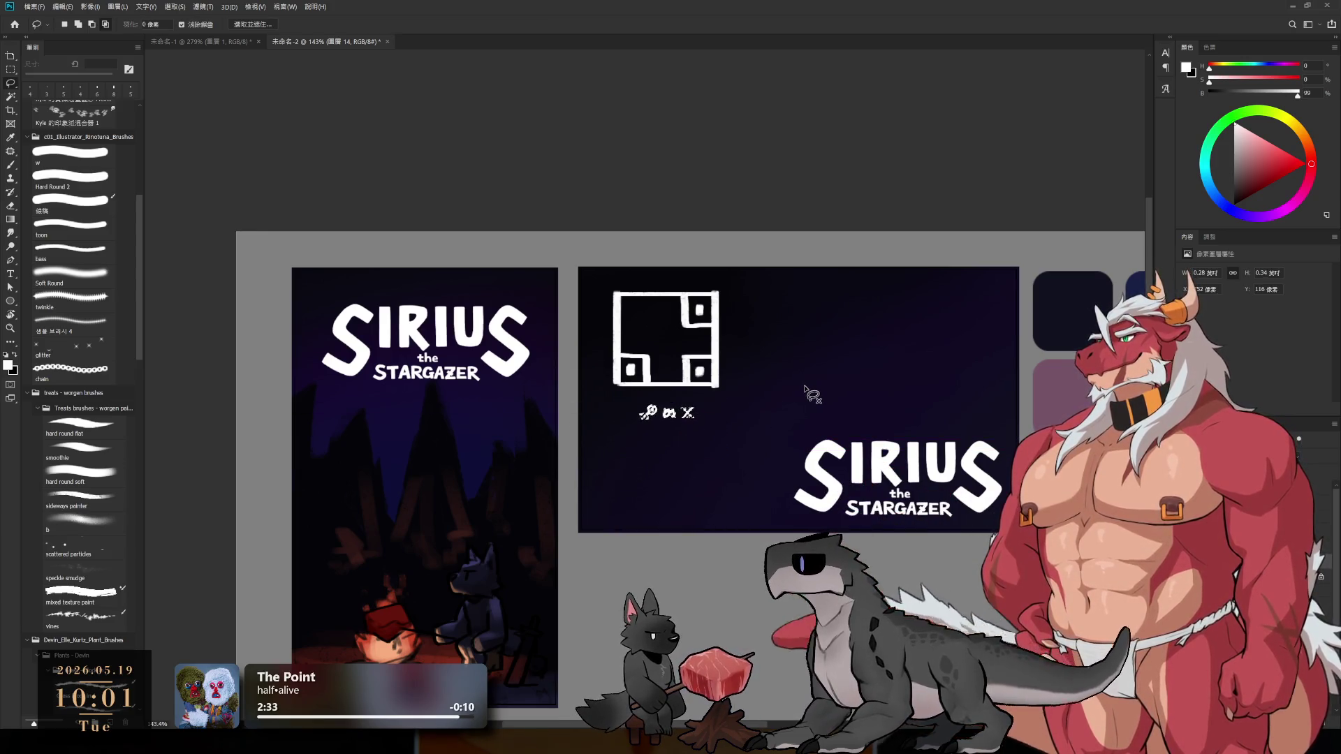
# - Save the layout as 名片.psd
pyautogui.scroll(-2, 810, 391)
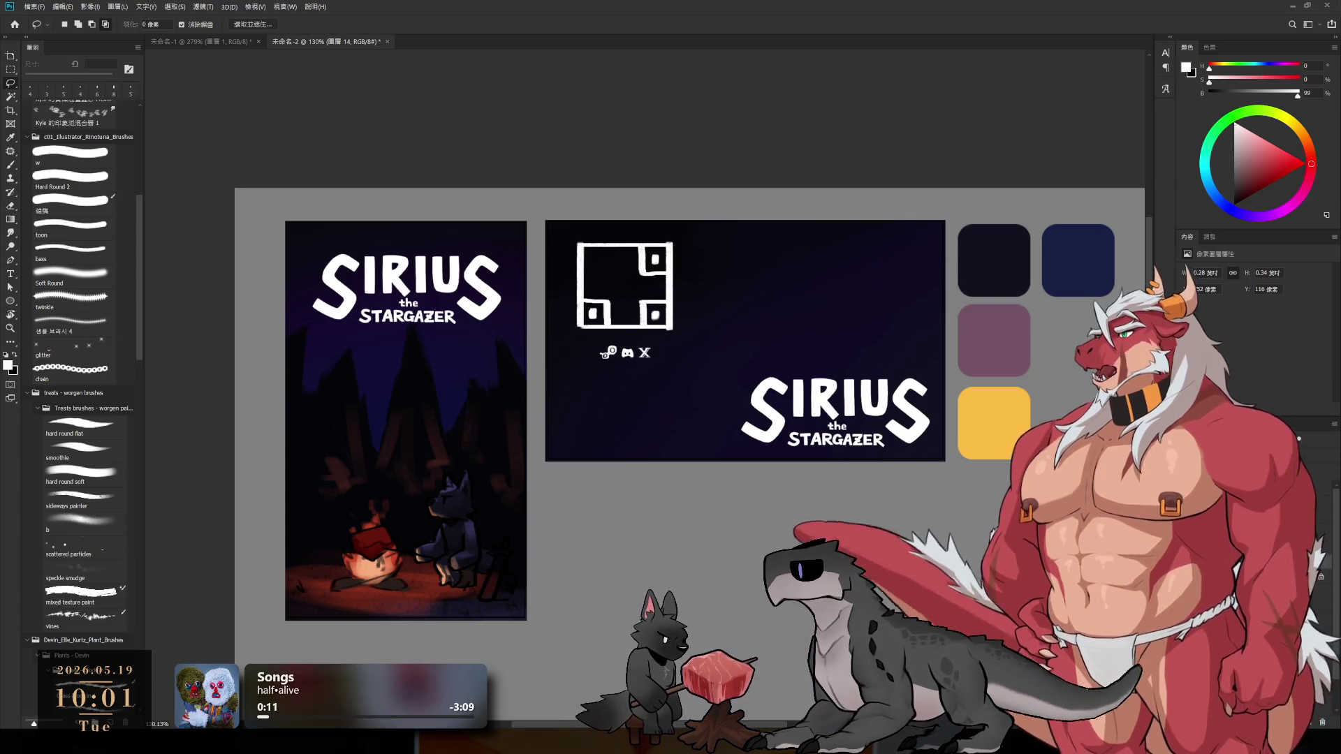
pyautogui.hotkey('alt', 'Tab')
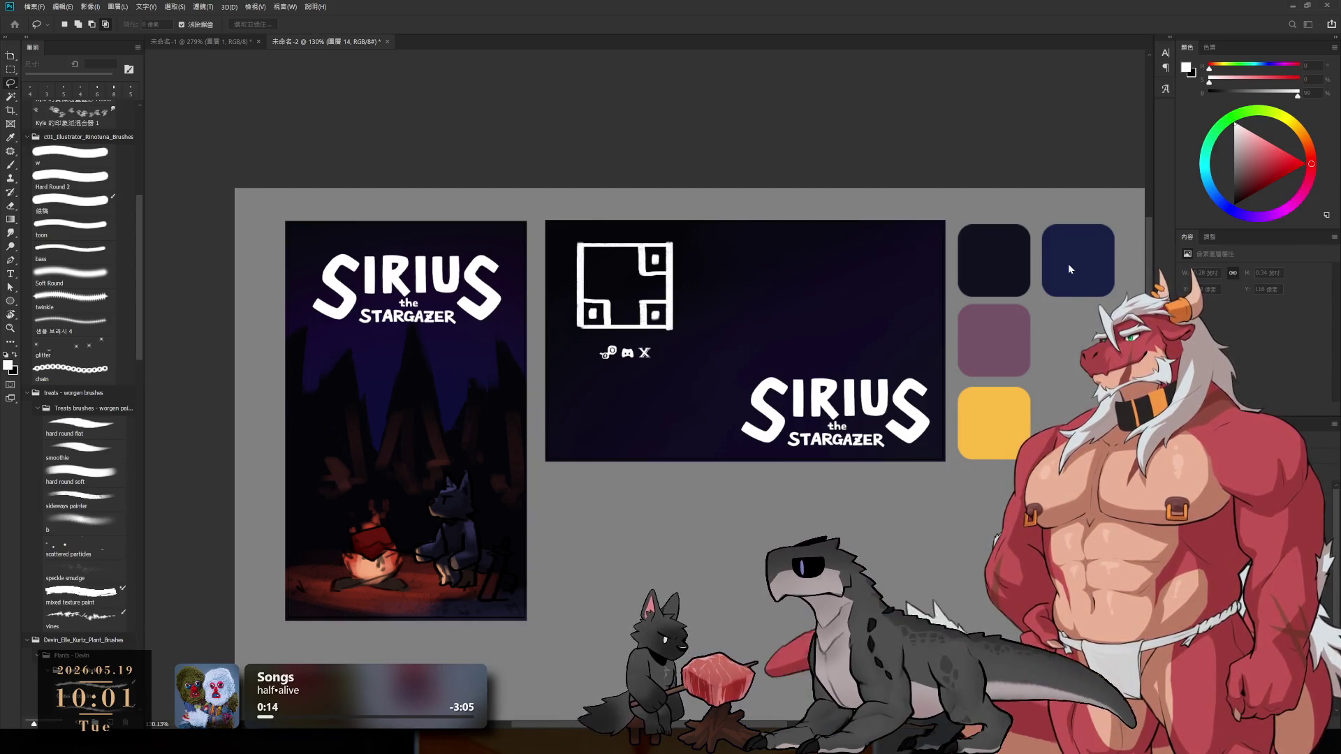
pyautogui.press('Return')
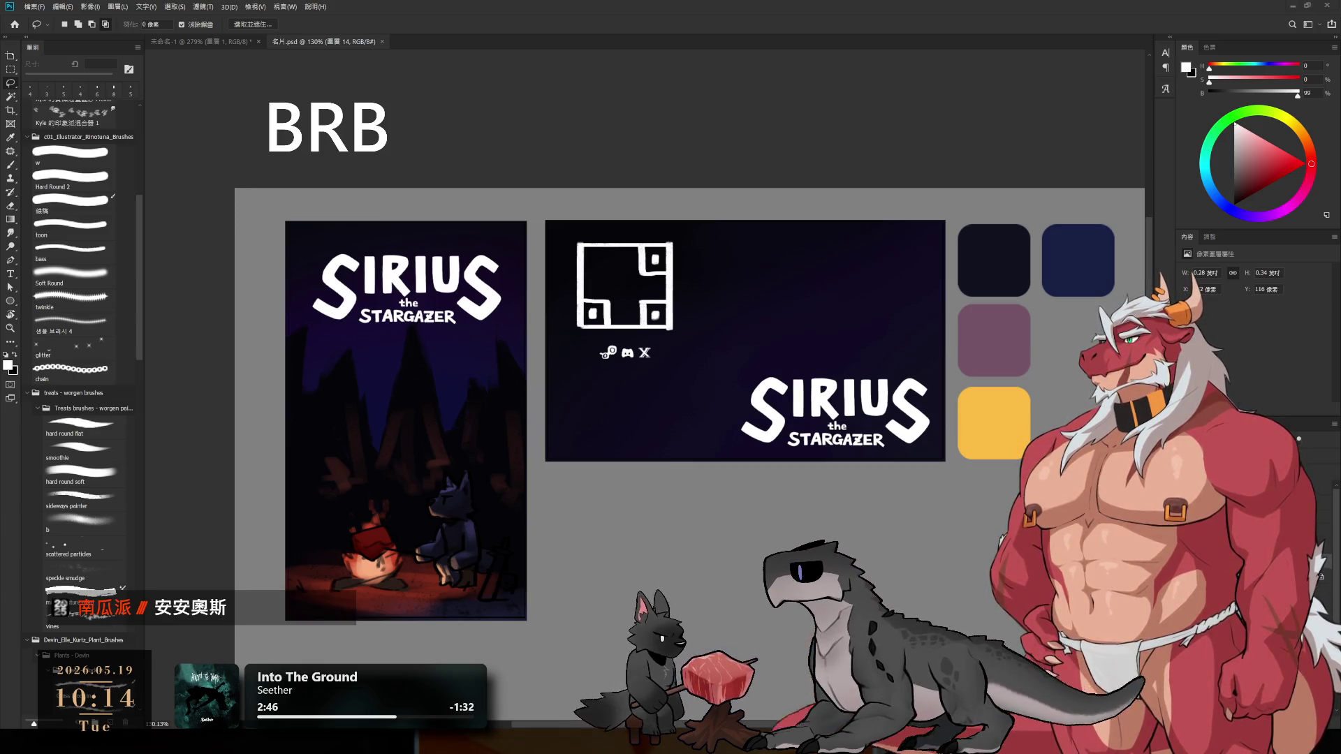
pyautogui.scroll(-1, 601, 280)
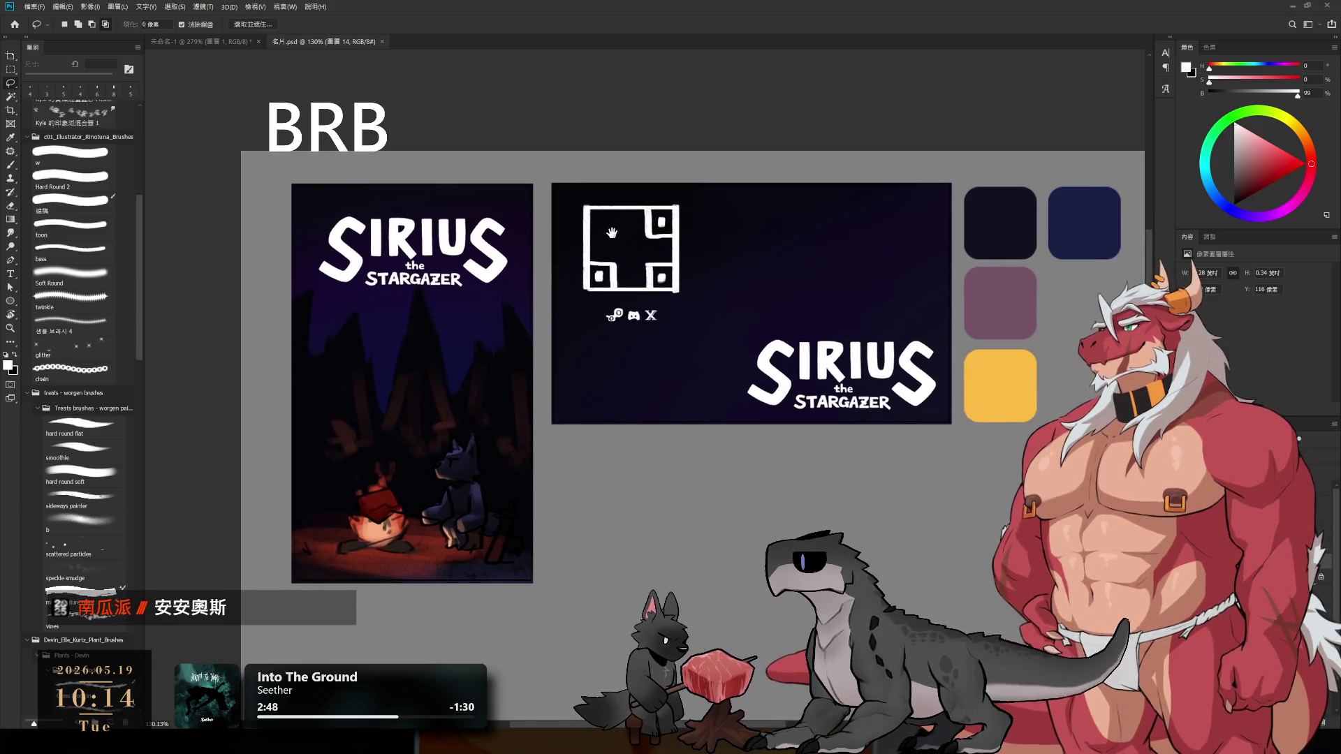
# - Zoom and pan across the cover and banner to look them over
pyautogui.scroll(1, 600, 280)
pyautogui.moveTo(614, 253); pyautogui.dragTo(612, 234)
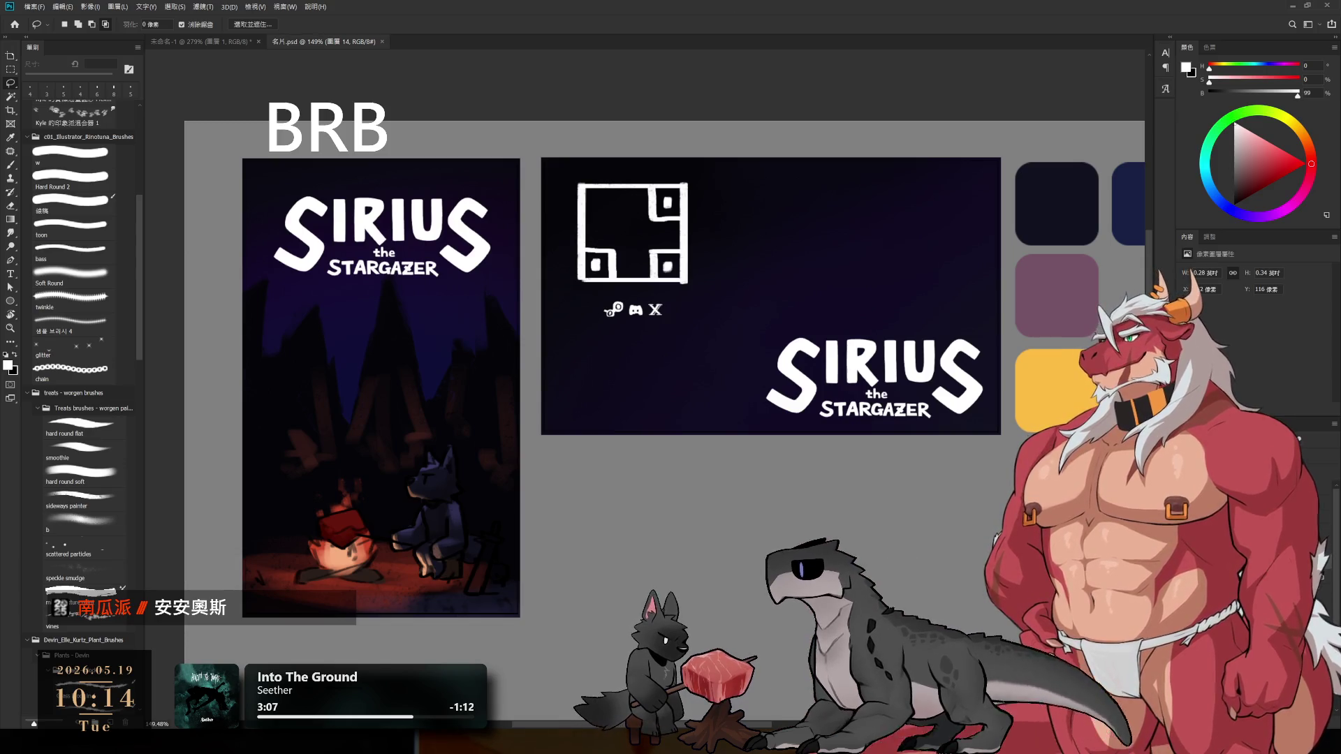
pyautogui.scroll(-3, 852, 303)
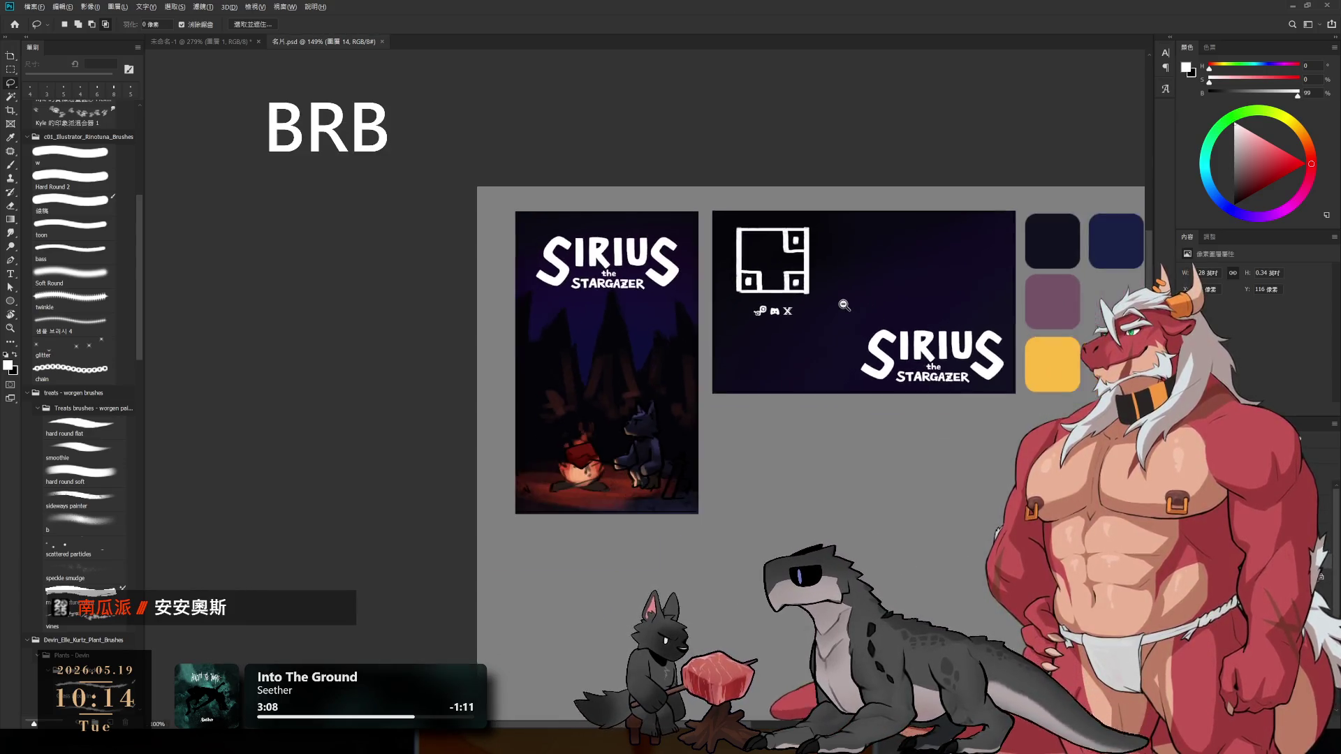
pyautogui.scroll(2, 852, 303)
pyautogui.scroll(-1, 852, 304)
pyautogui.scroll(1, 800, 332)
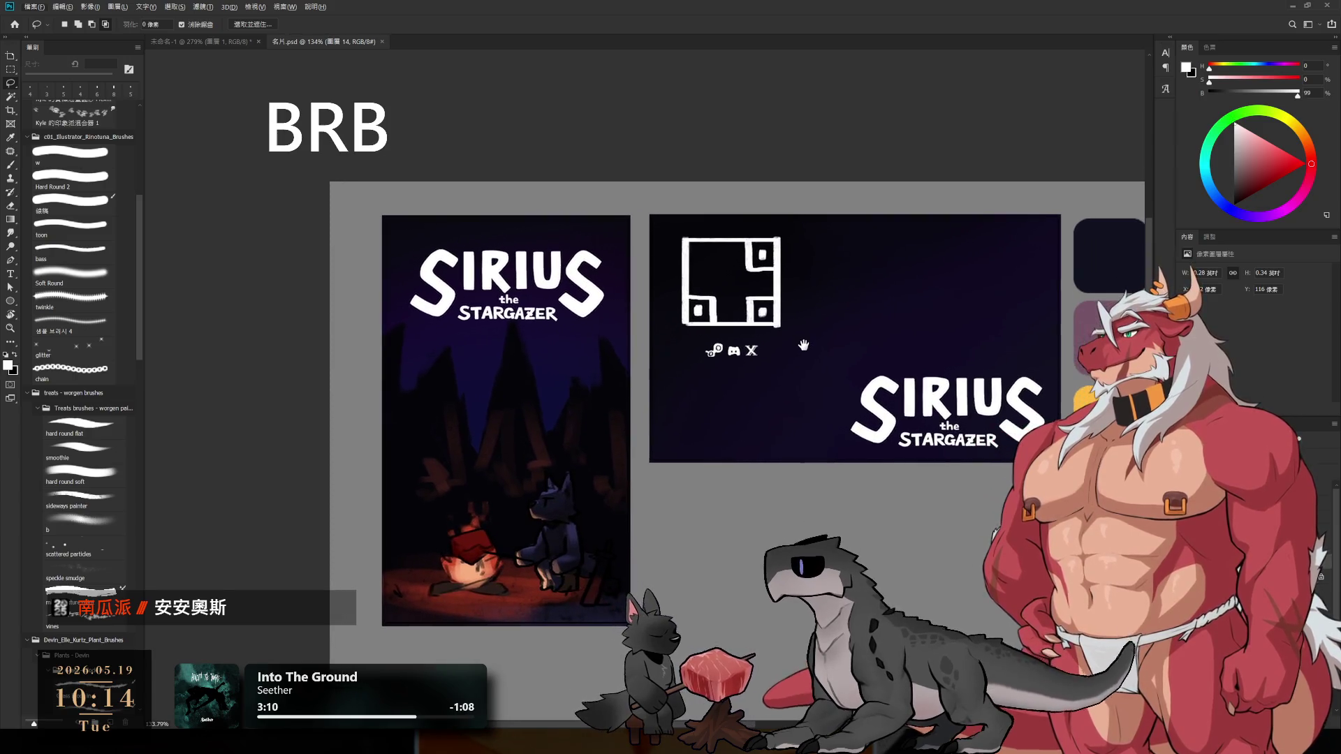
# - Undo a thin white test stroke, then switch to layer 圖層 12 with a light grey brush colour
pyautogui.press('b')
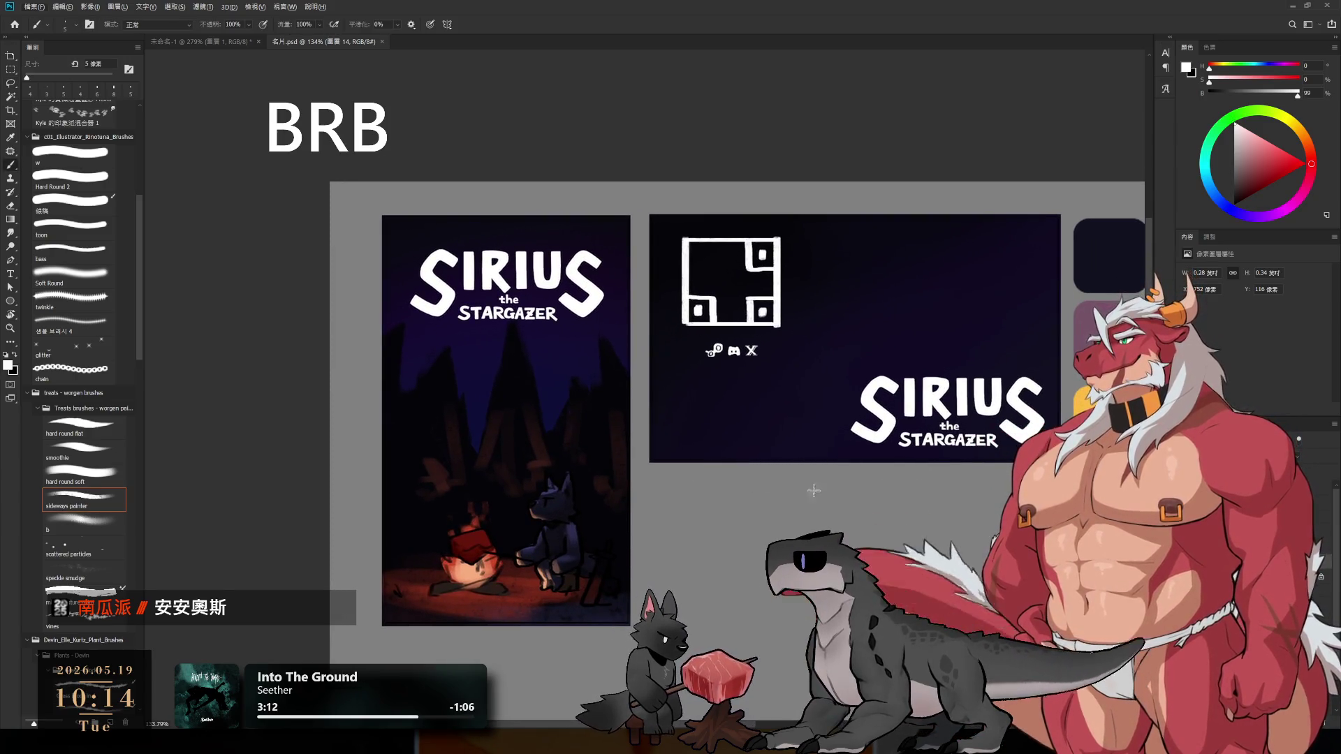
pyautogui.moveTo(581, 509)
pyautogui.mouseDown()
pyautogui.moveTo(644, 461)
pyautogui.moveTo(598, 476)
pyautogui.mouseUp()
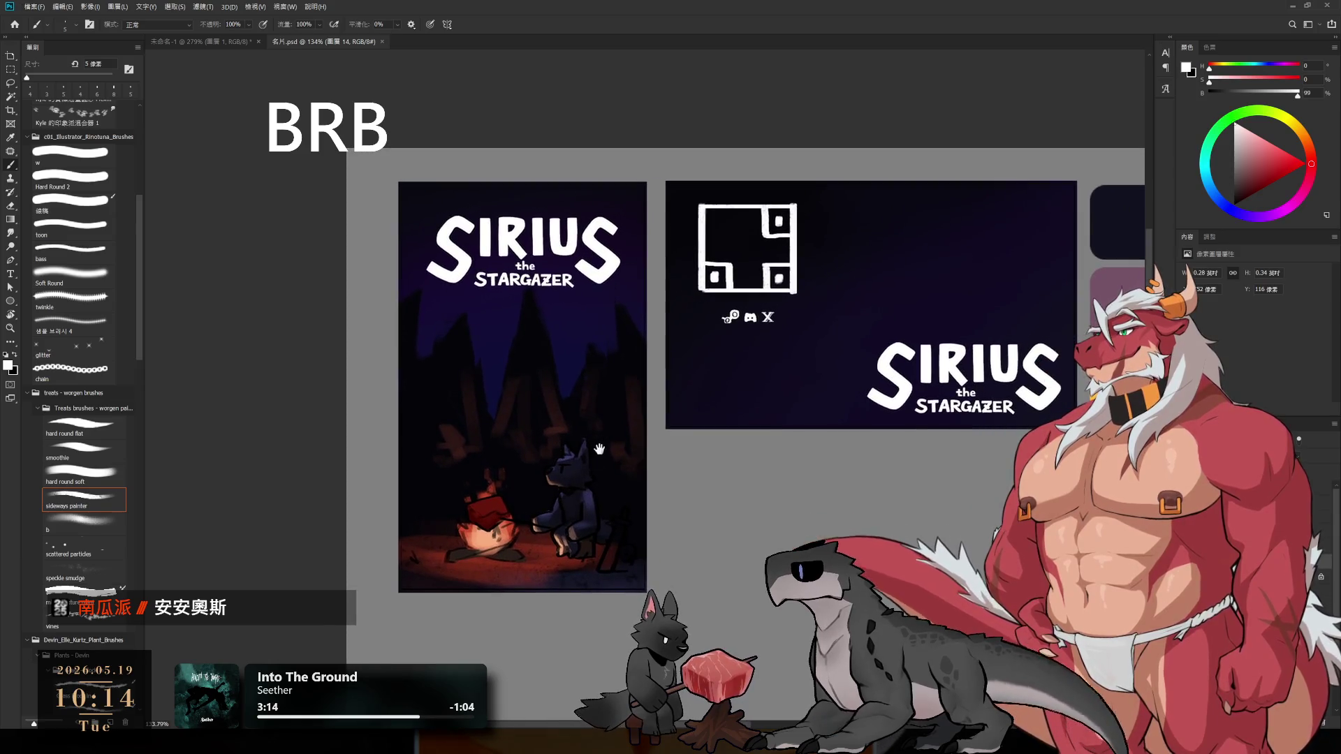
pyautogui.moveTo(526, 436); pyautogui.dragTo(511, 565)
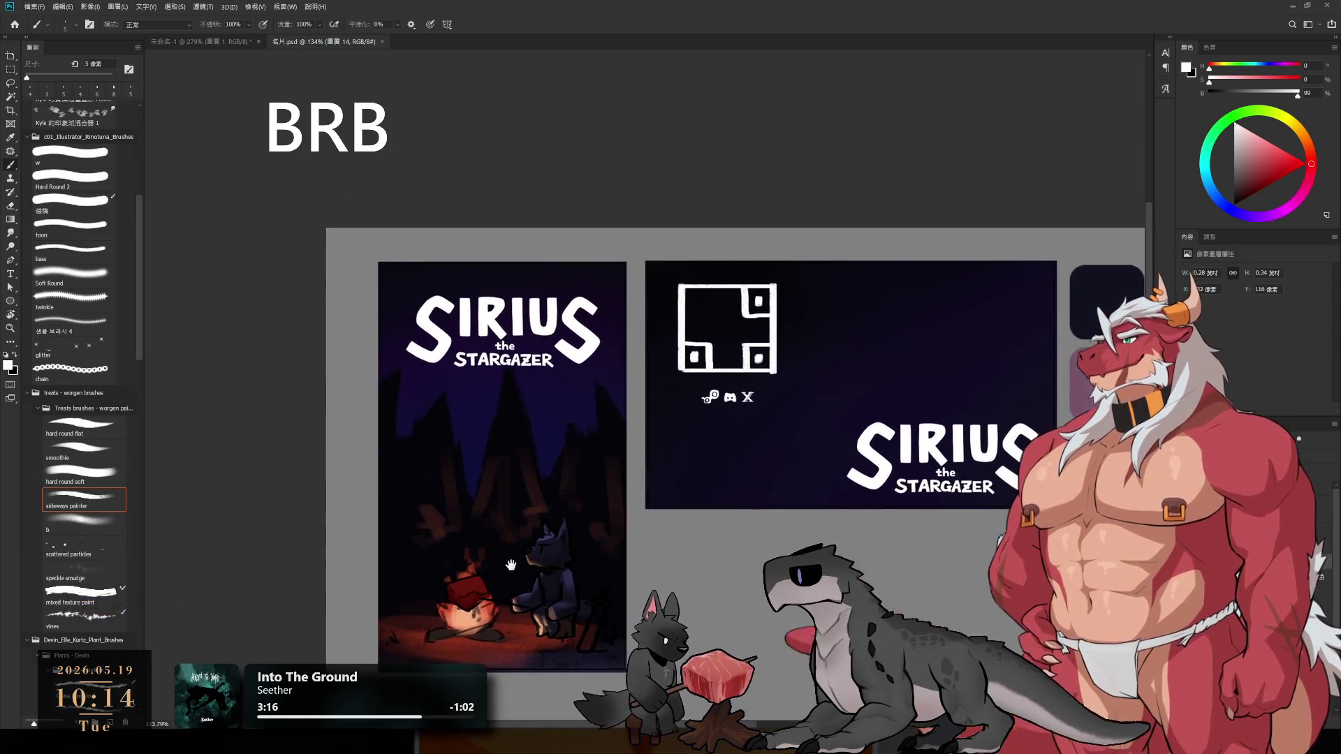
pyautogui.press(']')
pyautogui.moveTo(480, 302); pyautogui.dragTo(496, 502)
pyautogui.hotkey('ctrl', 'z')
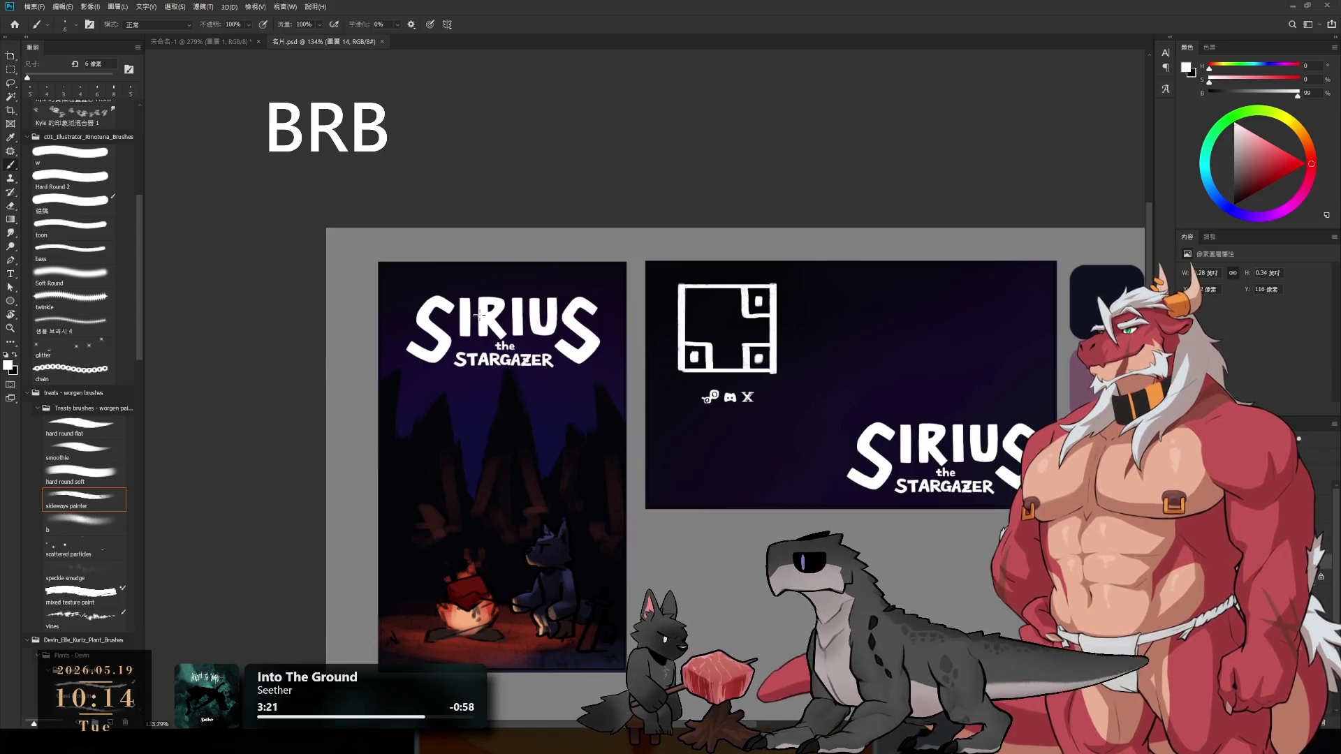
pyautogui.press(']')
pyautogui.press(']')
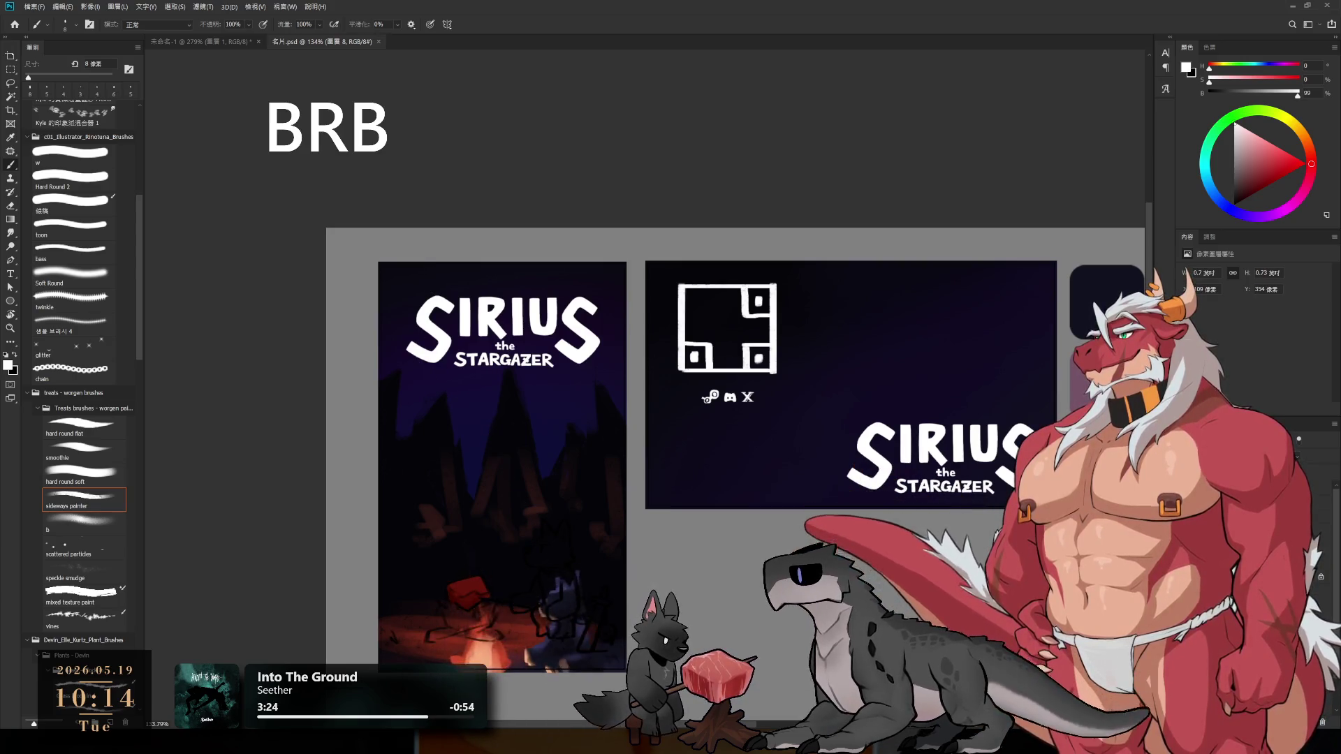
pyautogui.keyDown('ctrl'); pyautogui.click(461, 428); pyautogui.keyUp('ctrl')
pyautogui.press(']')
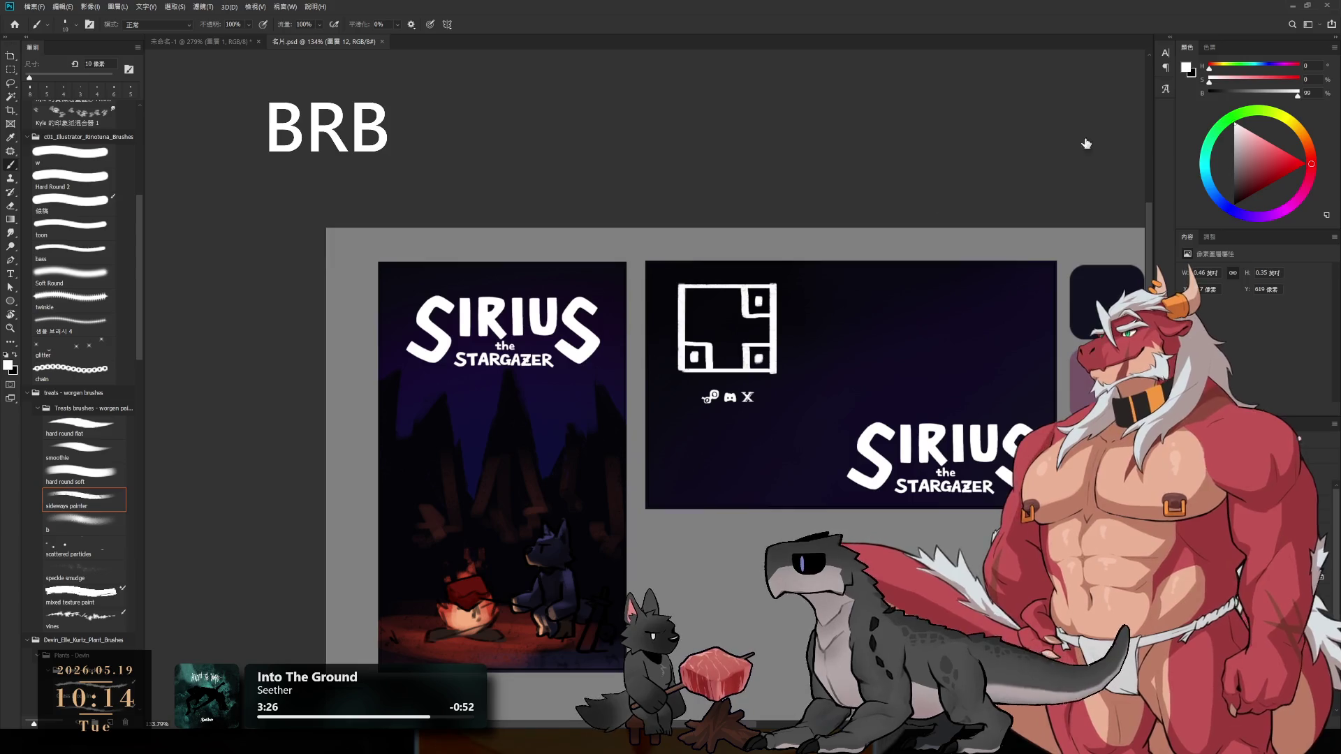
pyautogui.click(1278, 102)
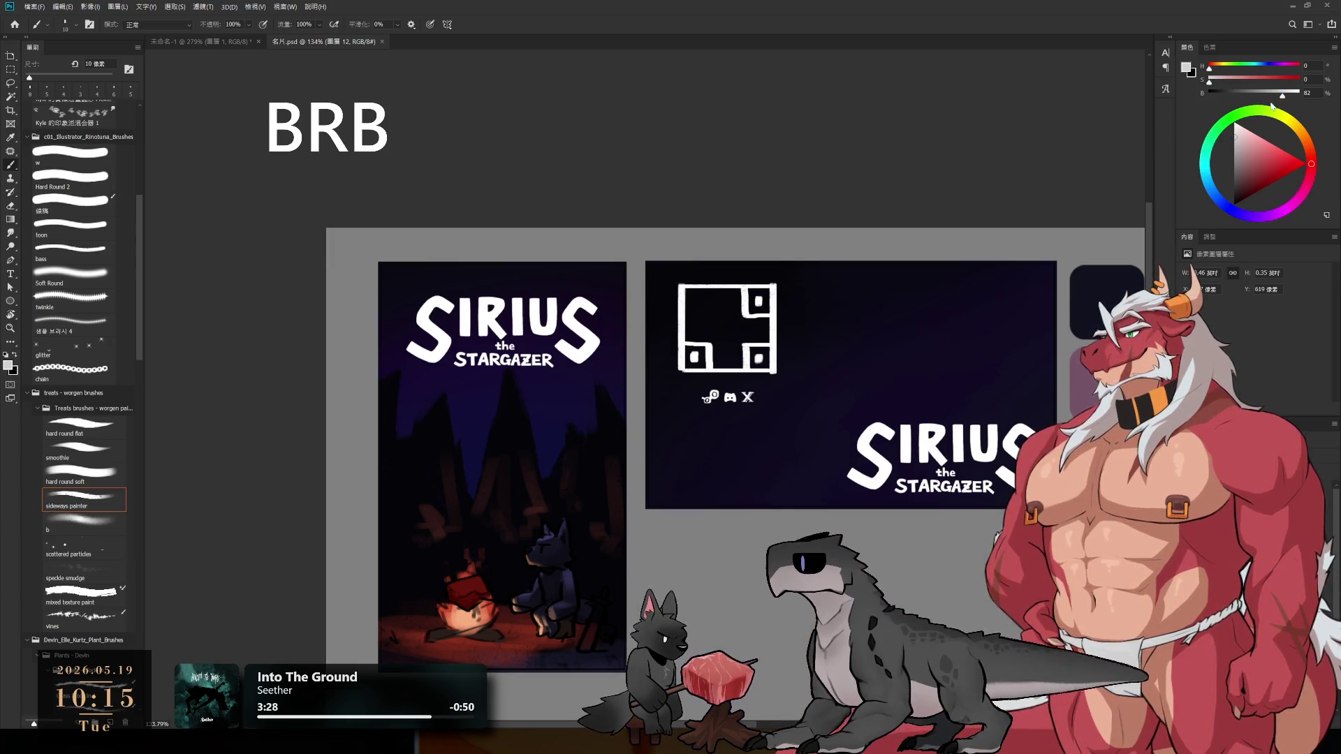
# - Paint a pale smoke arc along the cover's left side and above the campfire with a 30 px brush
pyautogui.moveTo(1040, 148); pyautogui.dragTo(1106, 104)
pyautogui.press(']')
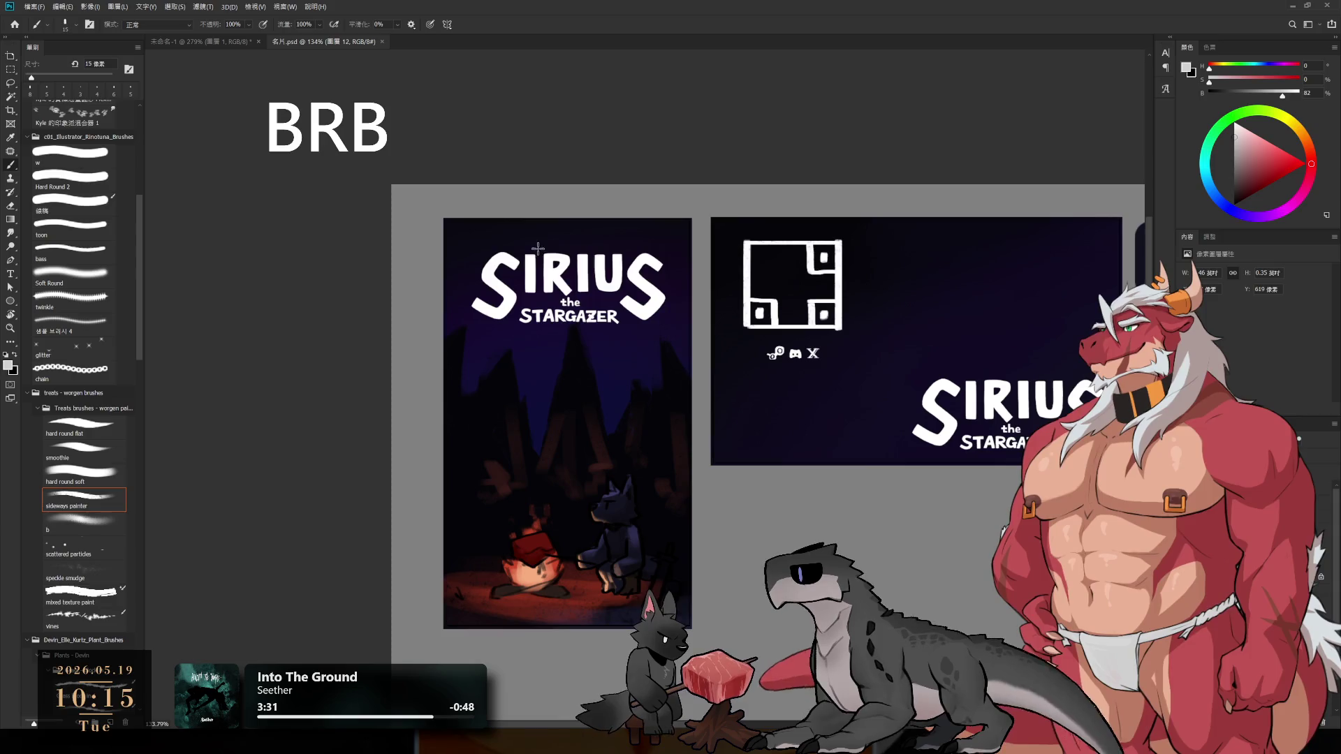
pyautogui.press(']')
pyautogui.press(']')
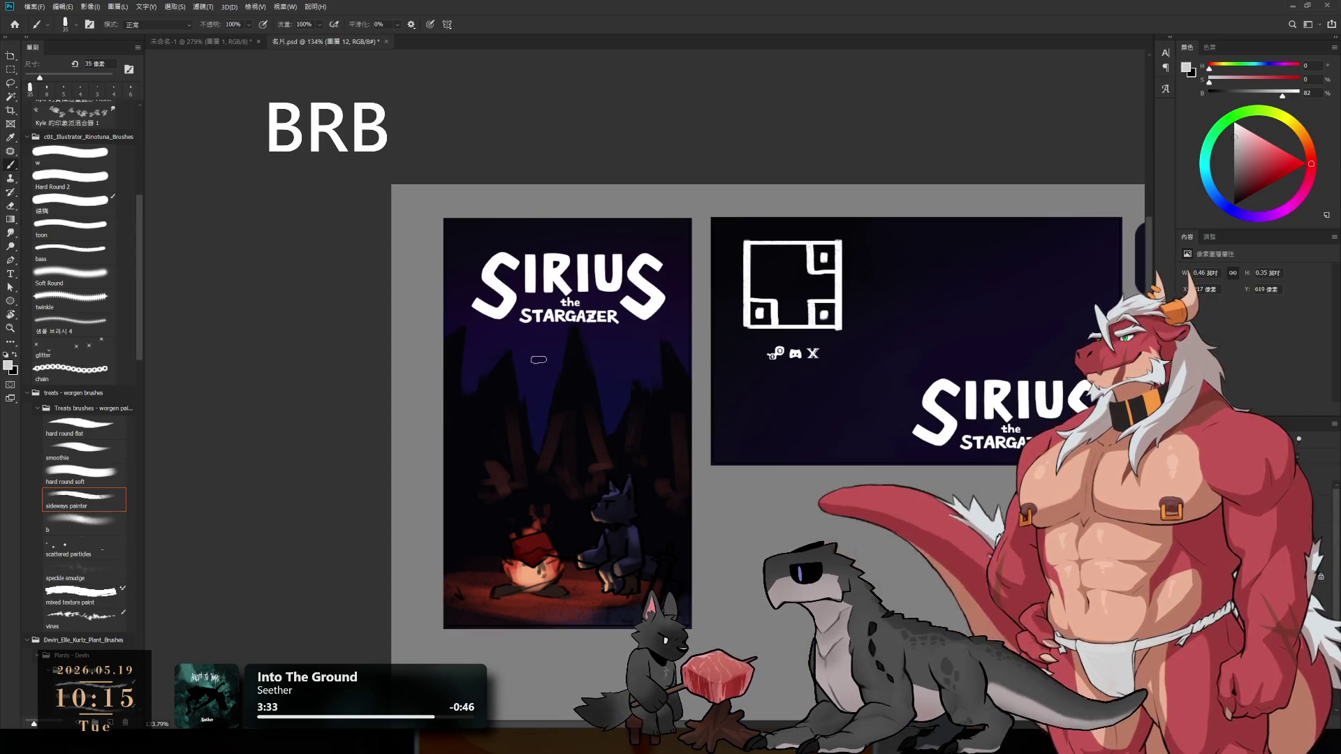
pyautogui.moveTo(597, 513)
pyautogui.mouseDown()
pyautogui.moveTo(601, 527)
pyautogui.moveTo(541, 531)
pyautogui.mouseUp()
pyautogui.moveTo(521, 565); pyautogui.dragTo(531, 590)
pyautogui.hotkey('ctrl', 'z')
pyautogui.hotkey('ctrl', 'z')
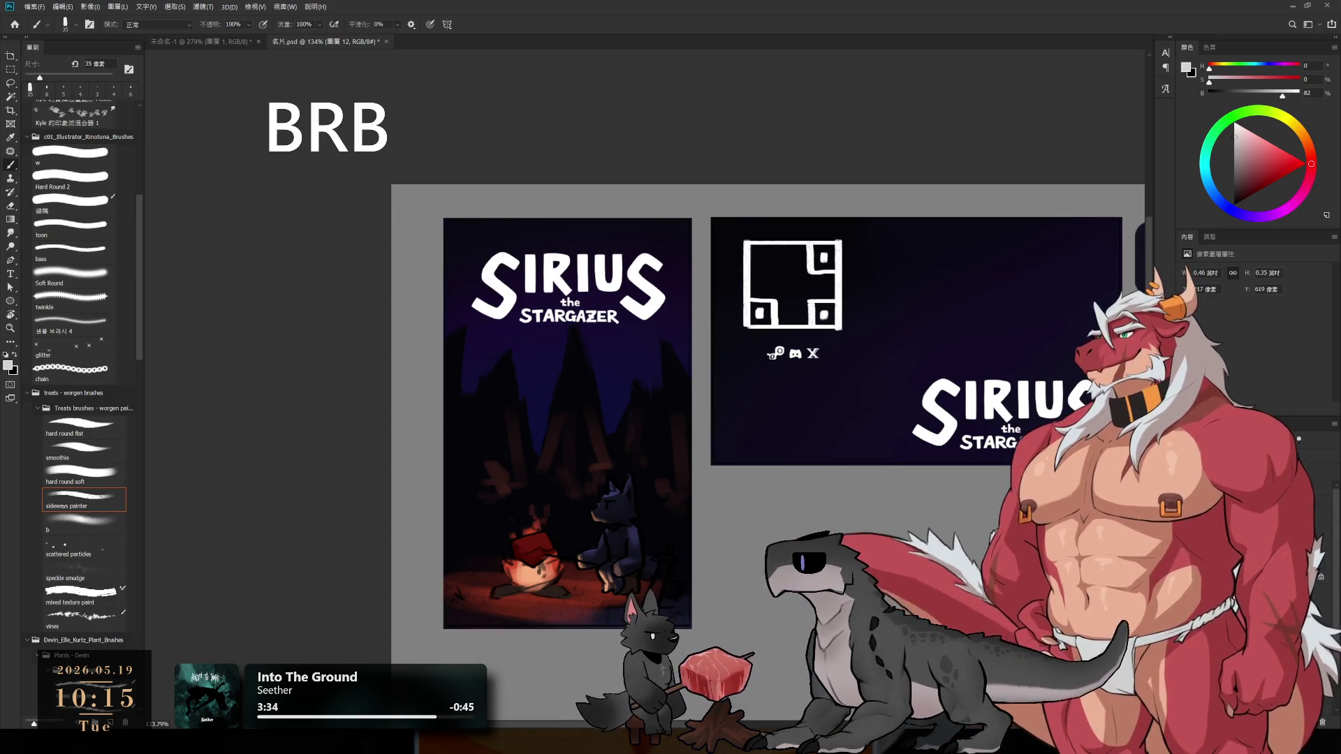
pyautogui.hotkey('ctrl', 'z')
pyautogui.moveTo(545, 220)
pyautogui.mouseDown()
pyautogui.moveTo(503, 370)
pyautogui.moveTo(604, 461)
pyautogui.mouseUp()
pyautogui.hotkey('ctrl', 'z')
pyautogui.moveTo(510, 222); pyautogui.dragTo(507, 372)
pyautogui.moveTo(568, 411); pyautogui.dragTo(517, 517)
# - Paint and soften smoke wisps rising from the campfire toward the cover's top-left with a 30 px brush
pyautogui.press('e')
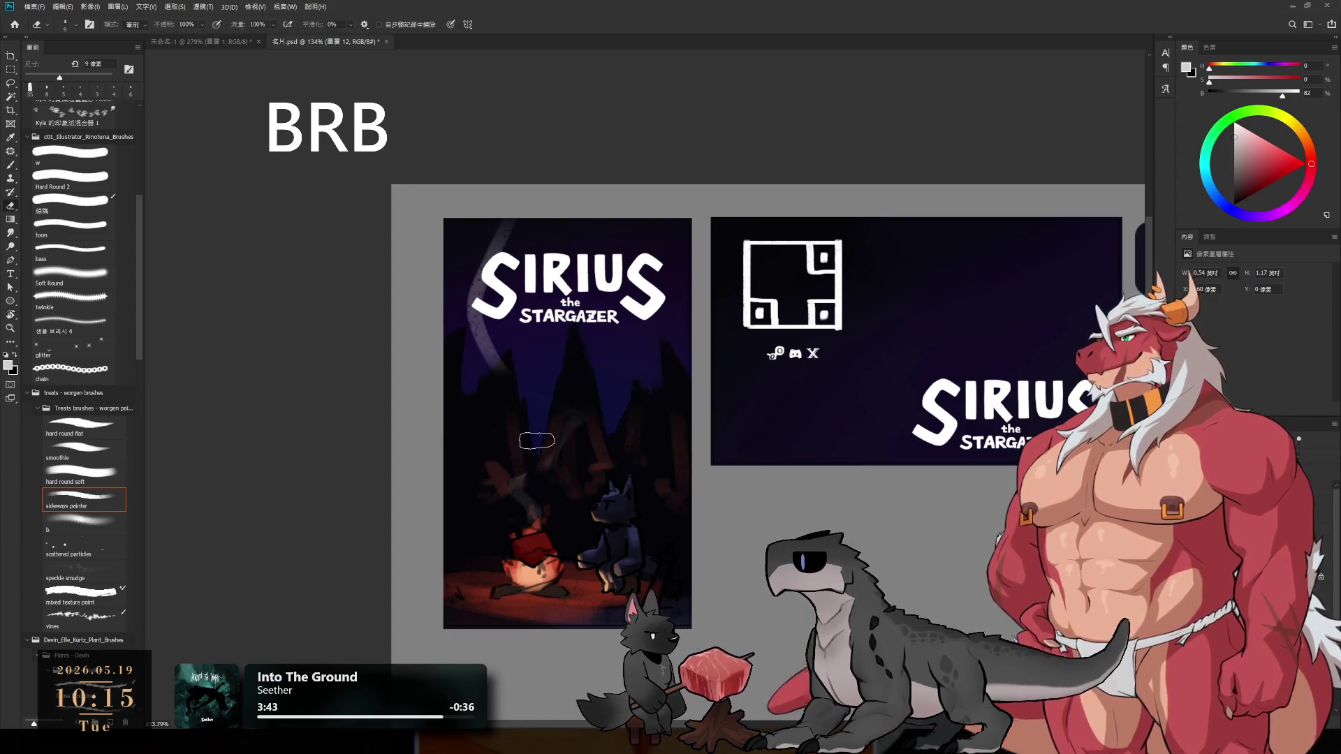
pyautogui.press('b')
pyautogui.press('e')
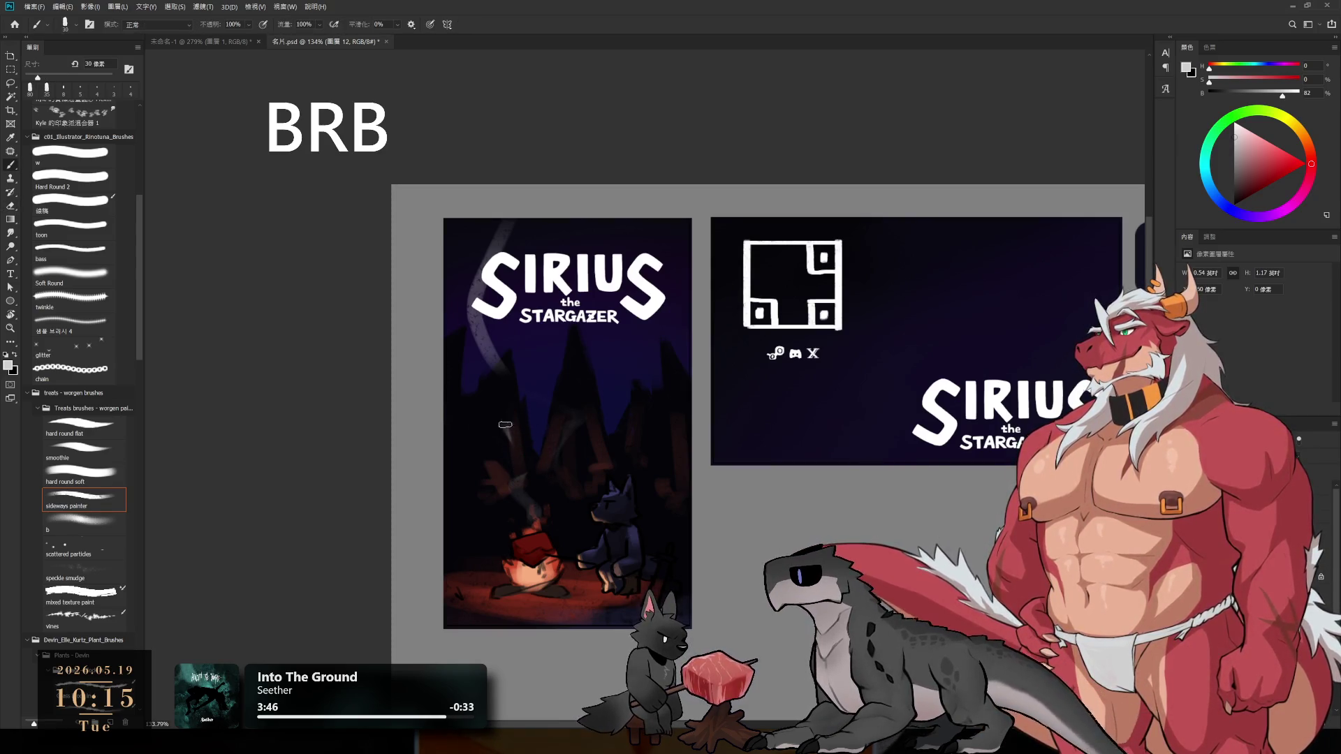
pyautogui.press('[')
pyautogui.press('[')
pyautogui.press('[')
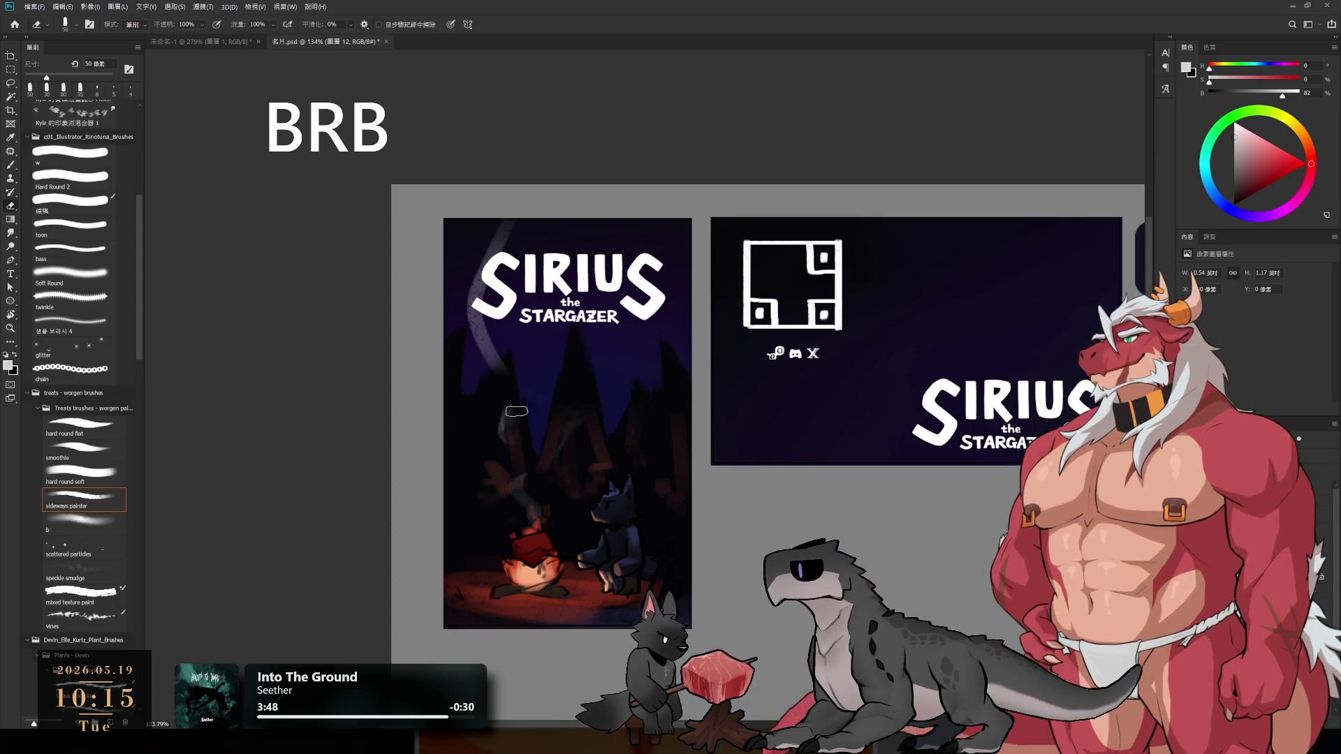
pyautogui.press('b')
pyautogui.press('[')
pyautogui.moveTo(512, 484)
pyautogui.mouseDown()
pyautogui.moveTo(552, 524)
pyautogui.moveTo(520, 545)
pyautogui.mouseUp()
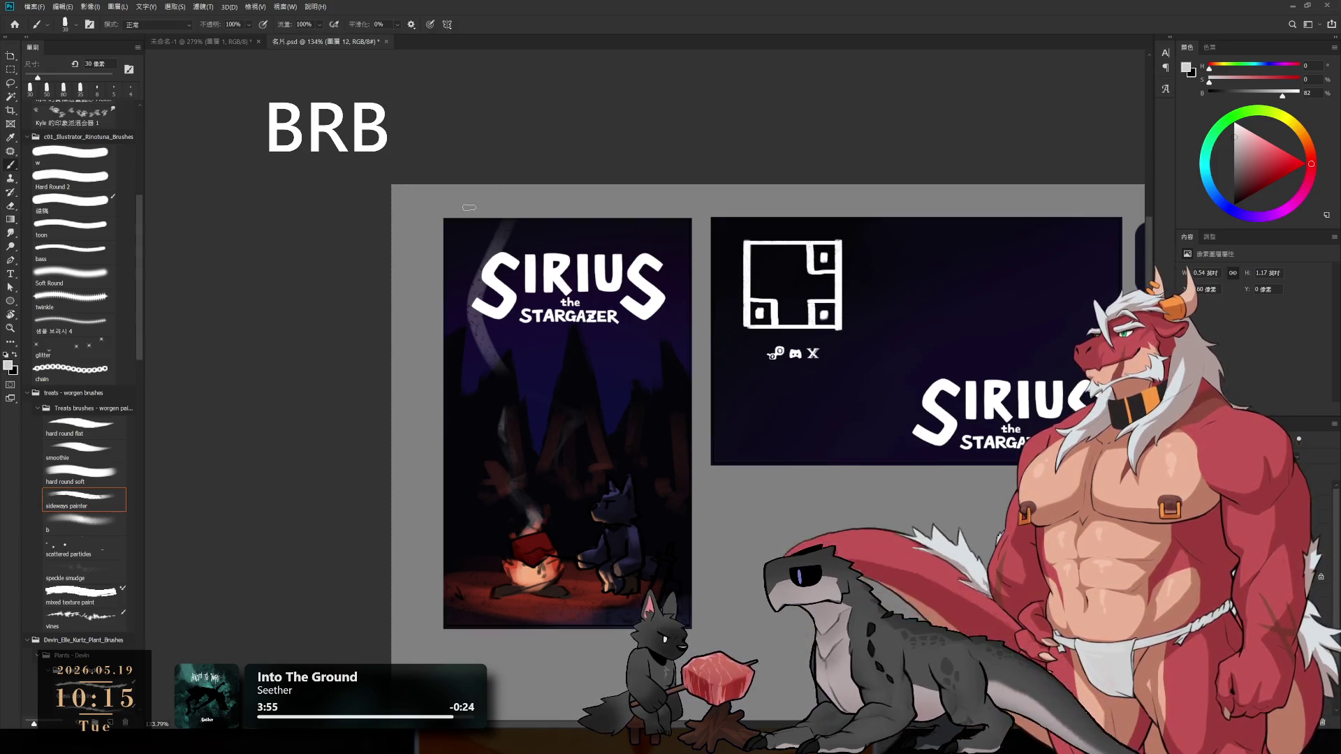
pyautogui.moveTo(474, 210)
pyautogui.mouseDown()
pyautogui.moveTo(481, 277)
pyautogui.moveTo(492, 231)
pyautogui.mouseUp()
pyautogui.press('e')
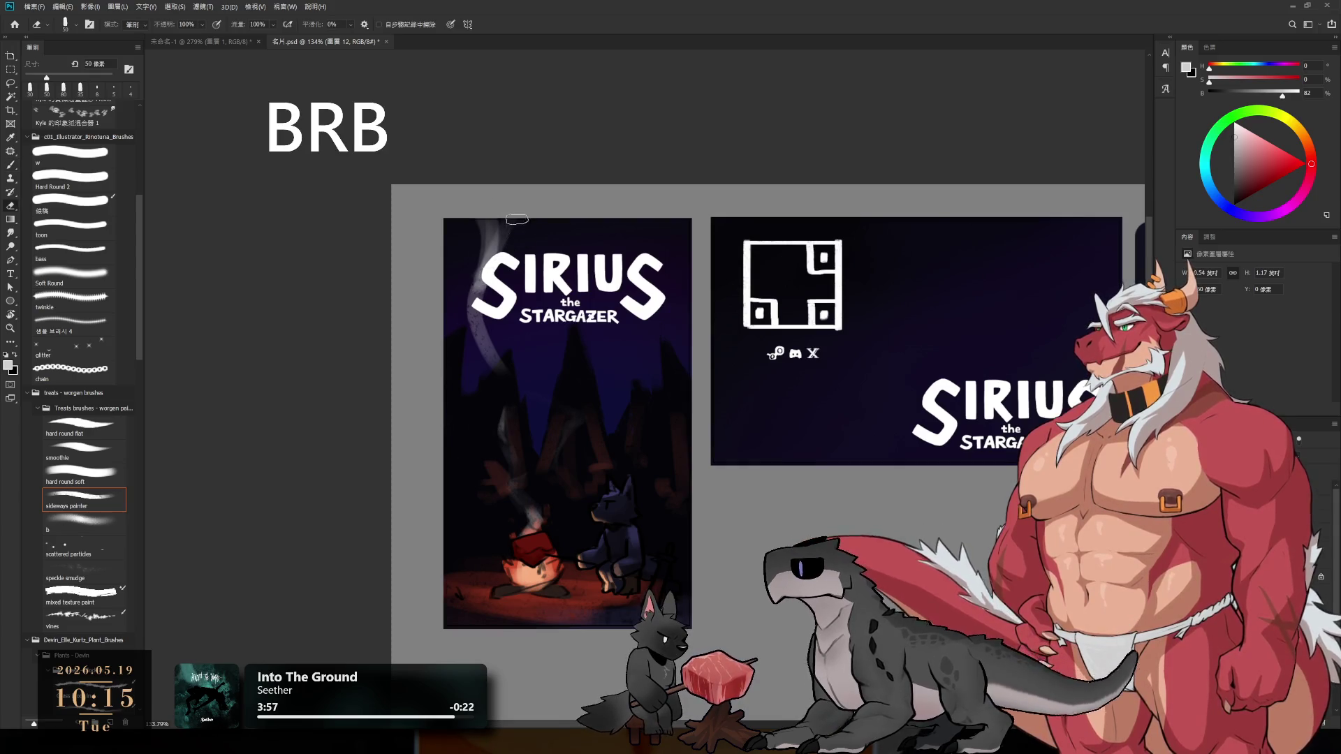
pyautogui.press('b')
pyautogui.moveTo(499, 257)
pyautogui.mouseDown()
pyautogui.moveTo(491, 357)
pyautogui.moveTo(524, 401)
pyautogui.mouseUp()
# - Zoom in on the cover and create a new empty layer for the moon
pyautogui.press('e')
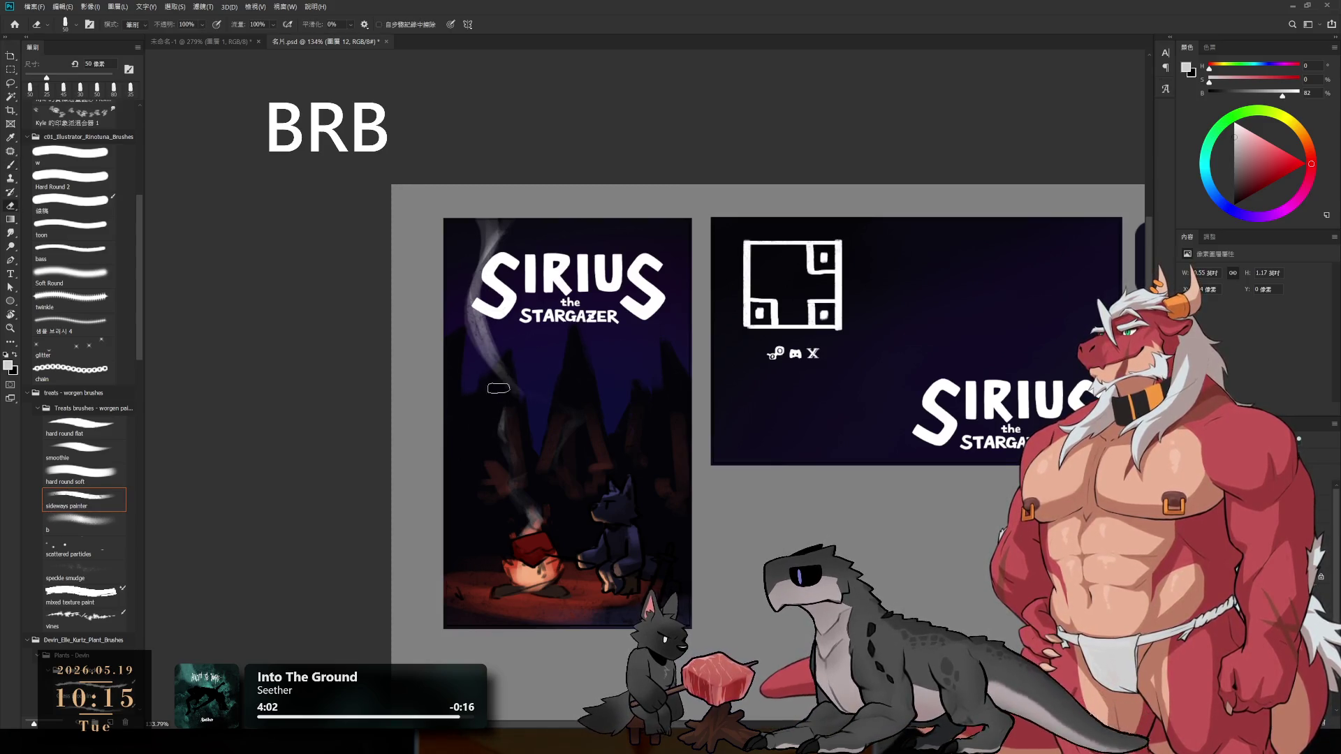
pyautogui.press('b')
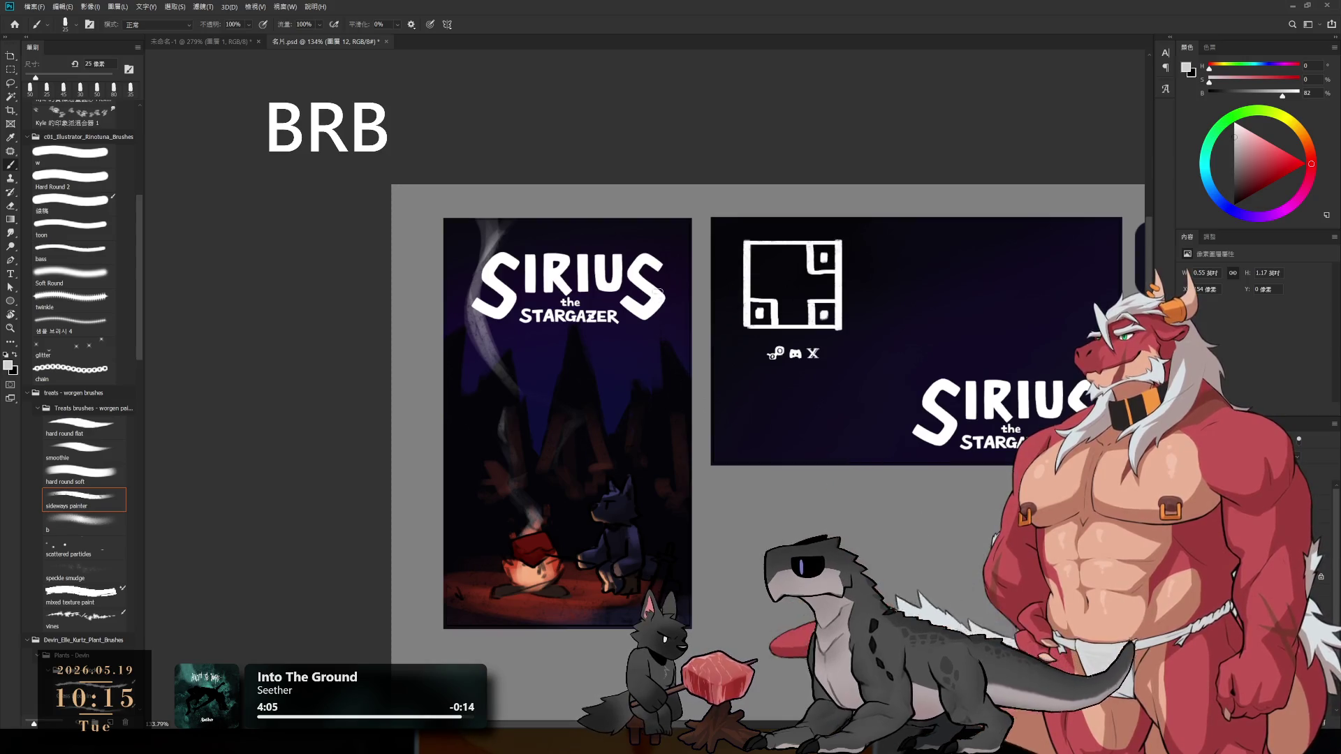
pyautogui.moveTo(663, 402); pyautogui.dragTo(709, 307)
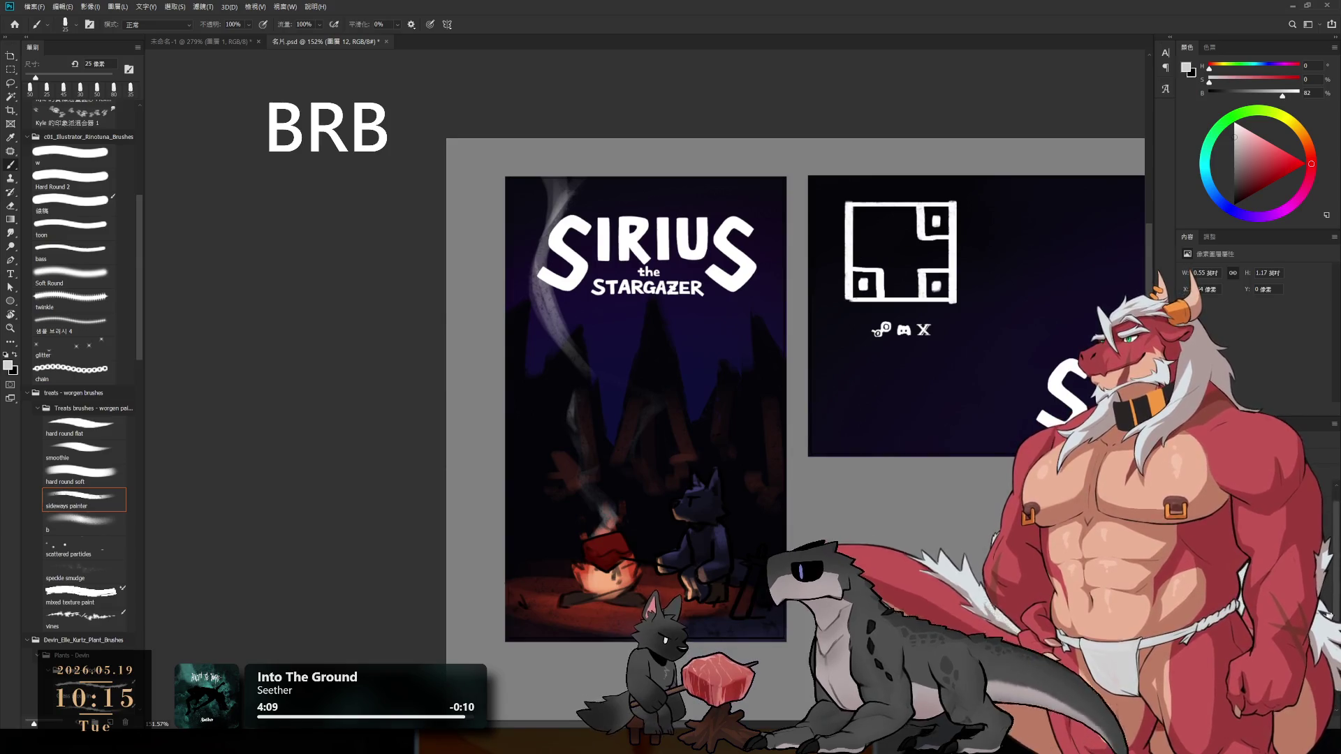
pyautogui.hotkey('ctrl', 'shift', 'alt', 'n')
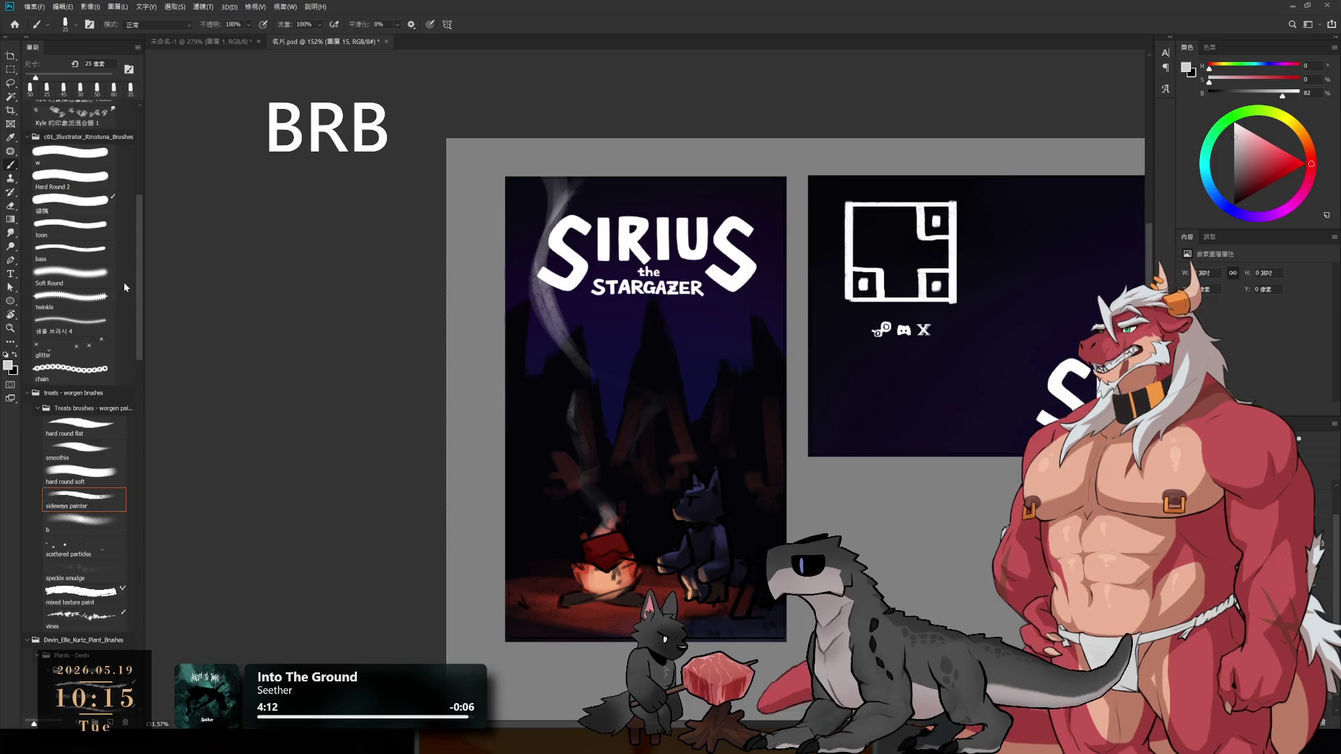
# - Draw a circular marquee selection behind the SIRIUS title
pyautogui.click(11, 70)
pyautogui.moveTo(641, 168)
pyautogui.mouseDown()
pyautogui.moveTo(886, 414)
pyautogui.moveTo(796, 360)
pyautogui.moveTo(901, 161)
pyautogui.moveTo(907, 110)
pyautogui.moveTo(895, 96)
pyautogui.mouseUp()
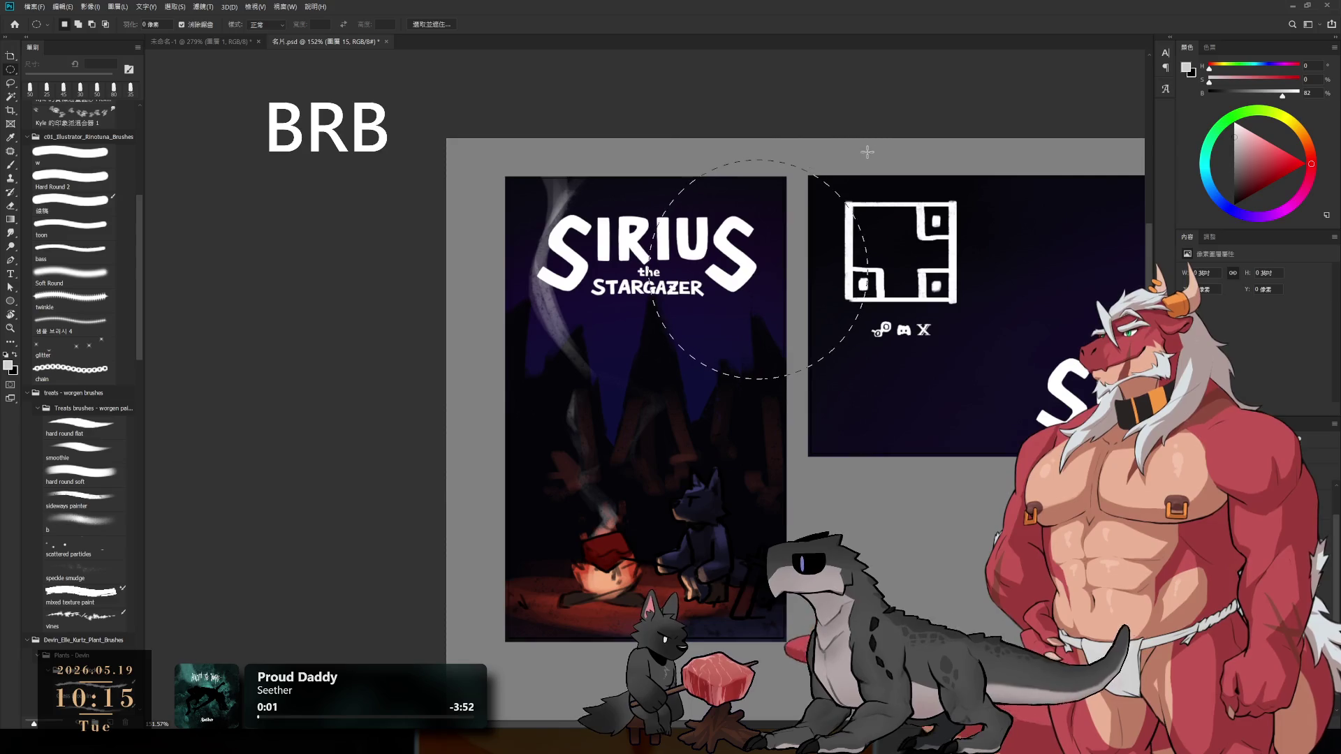
pyautogui.click(696, 292)
pyautogui.moveTo(850, 76)
pyautogui.mouseDown()
pyautogui.moveTo(867, 68)
pyautogui.moveTo(867, 124)
pyautogui.moveTo(890, 116)
pyautogui.moveTo(890, 134)
pyautogui.mouseUp()
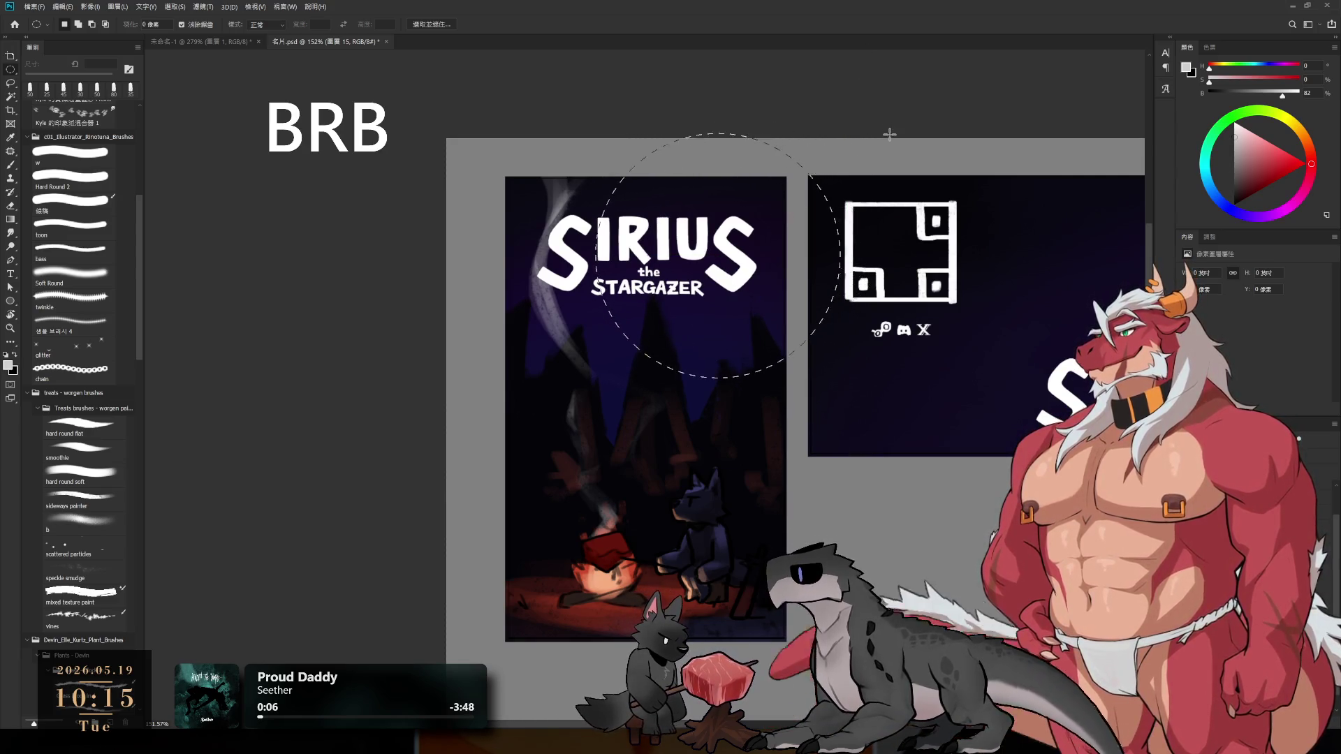
# - Fill the circle with a soft purple glow using the 500 px b brush, then darken the colour
pyautogui.press('b')
pyautogui.click(74, 524)
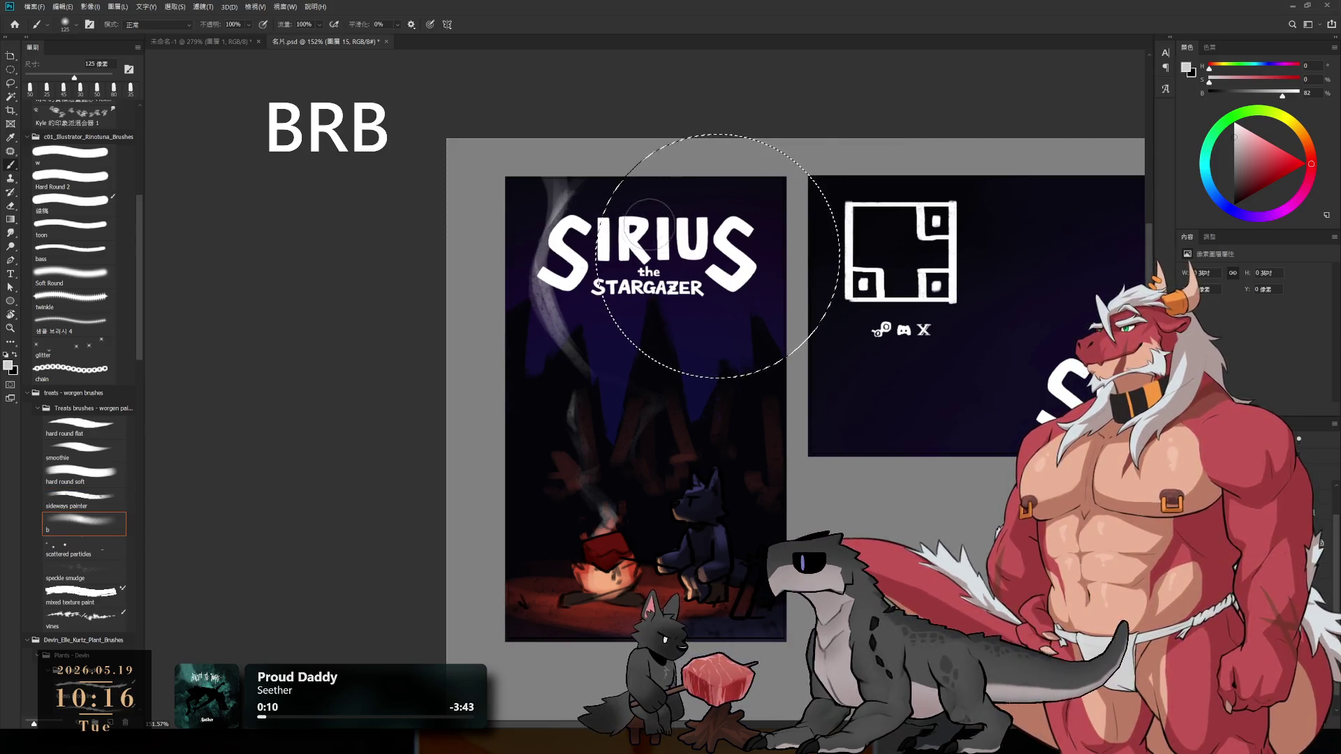
pyautogui.press(']')
pyautogui.press(']')
pyautogui.press(']')
pyautogui.moveTo(641, 158); pyautogui.dragTo(727, 310)
pyautogui.click(1234, 172)
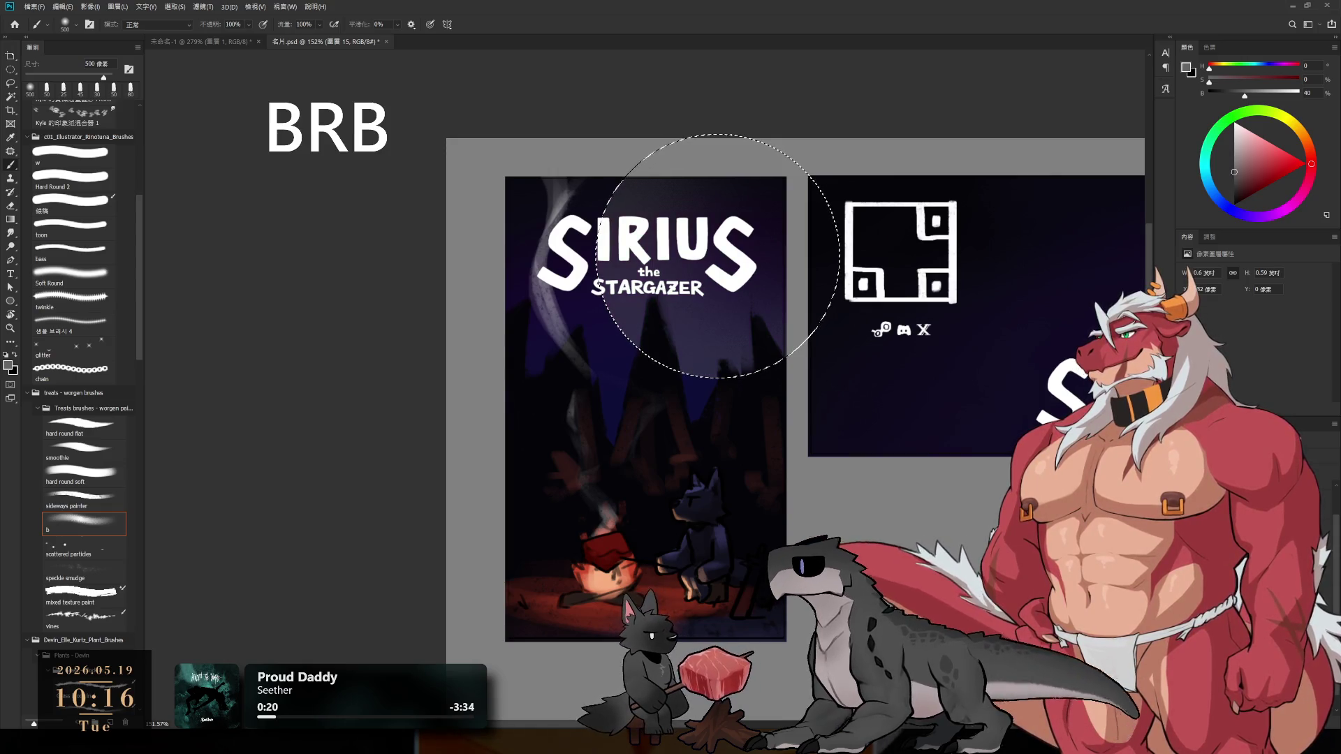
pyautogui.scroll(-3, 663, 419)
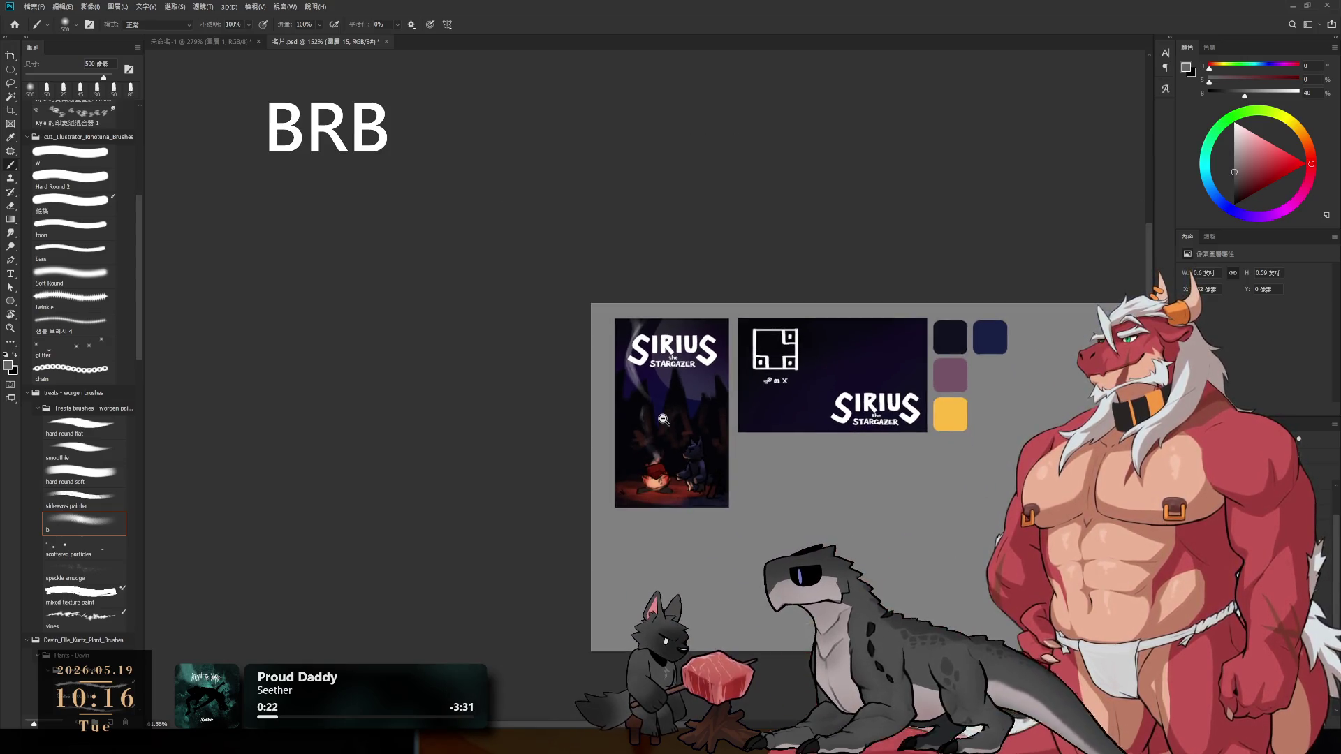
# - Make, restore and clear a circular selection over the cover title
pyautogui.scroll(4, 663, 419)
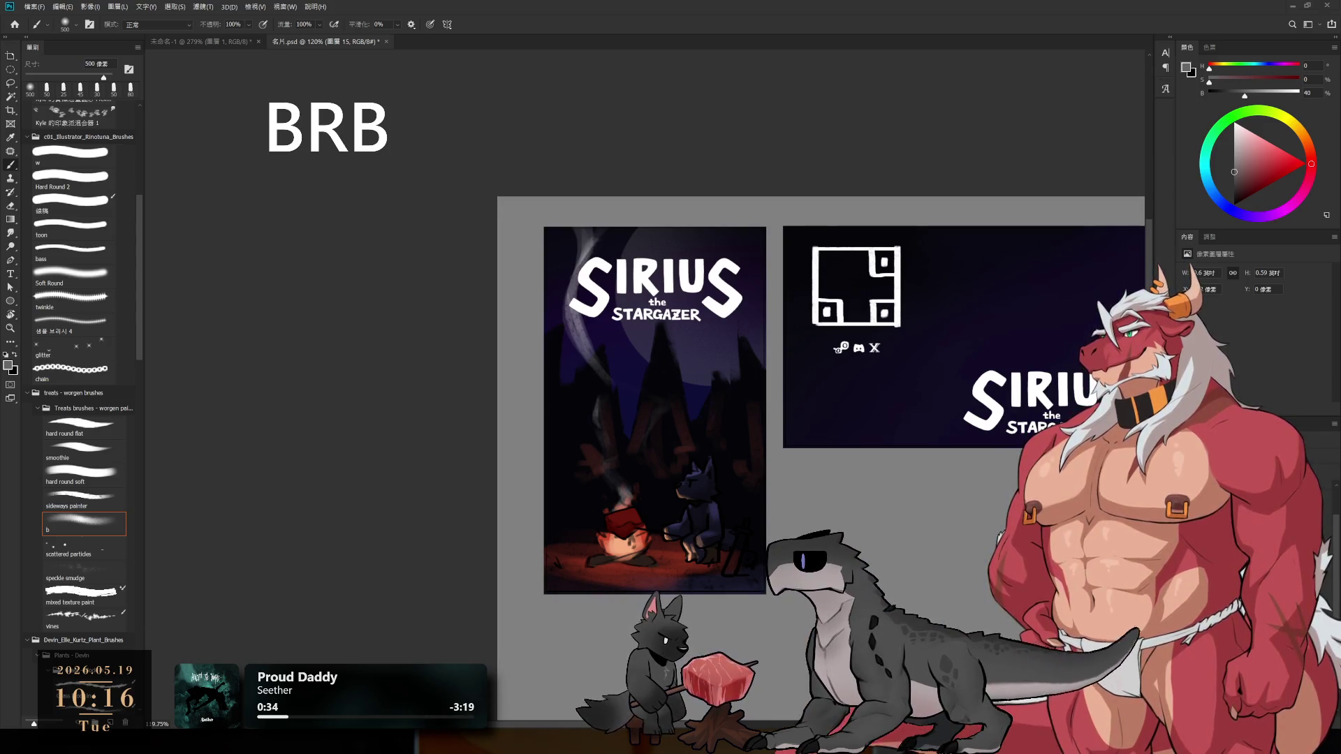
pyautogui.press('l')
pyautogui.moveTo(803, 329); pyautogui.dragTo(811, 335)
pyautogui.click(723, 358)
pyautogui.scroll(3, 723, 358)
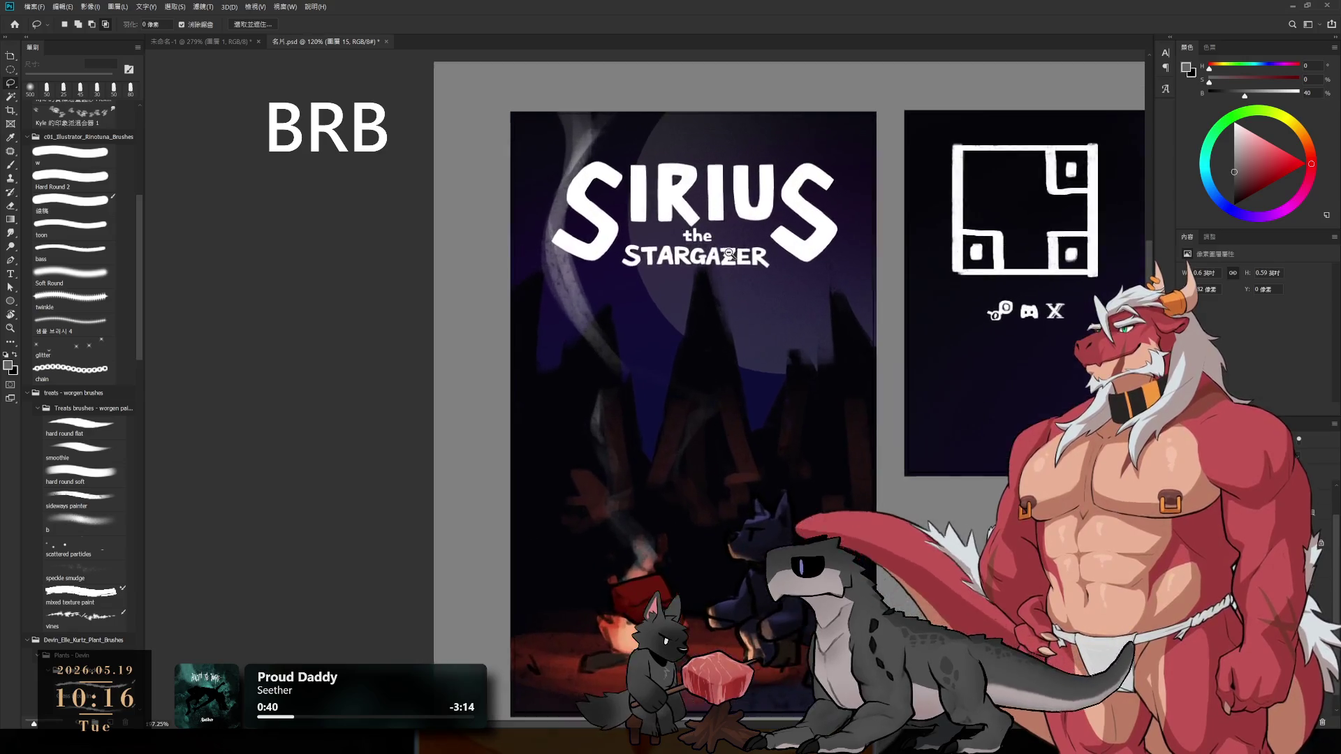
pyautogui.hotkey('ctrl', 'shift', 'd')
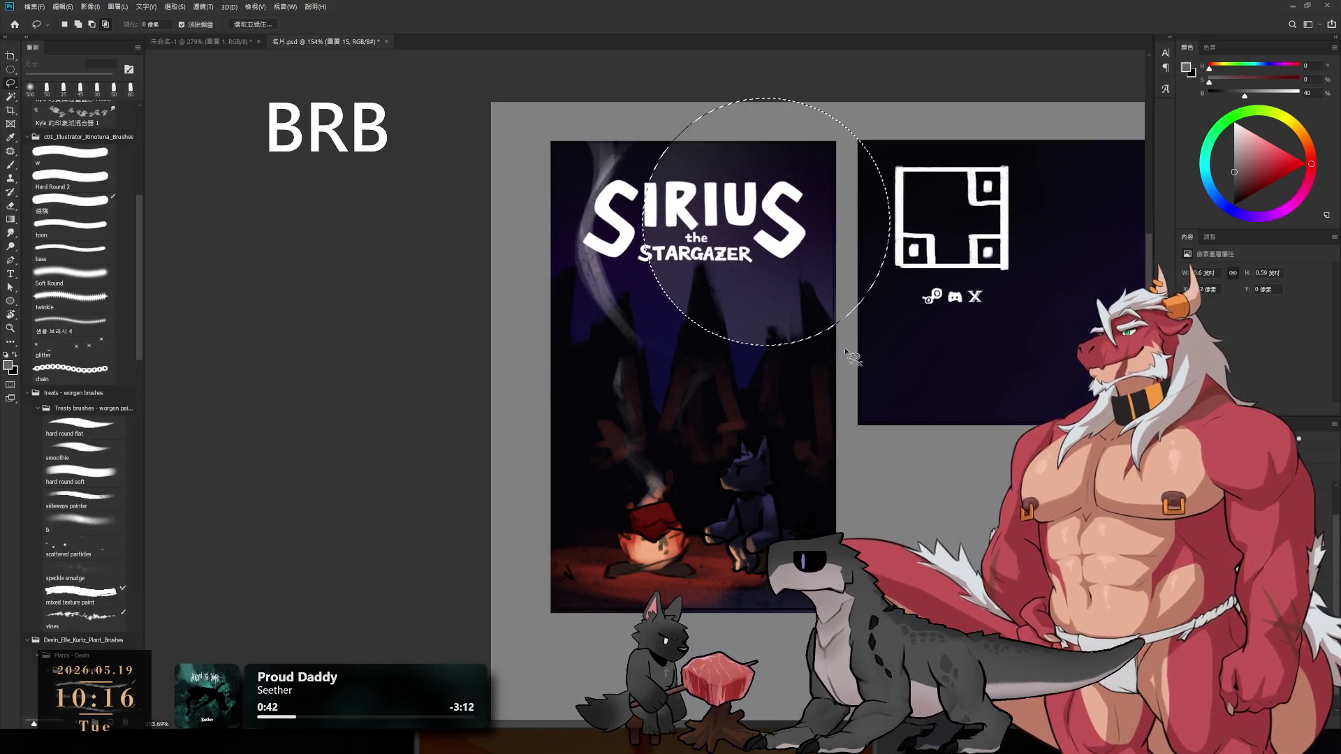
pyautogui.hotkey('ctrl', 'd')
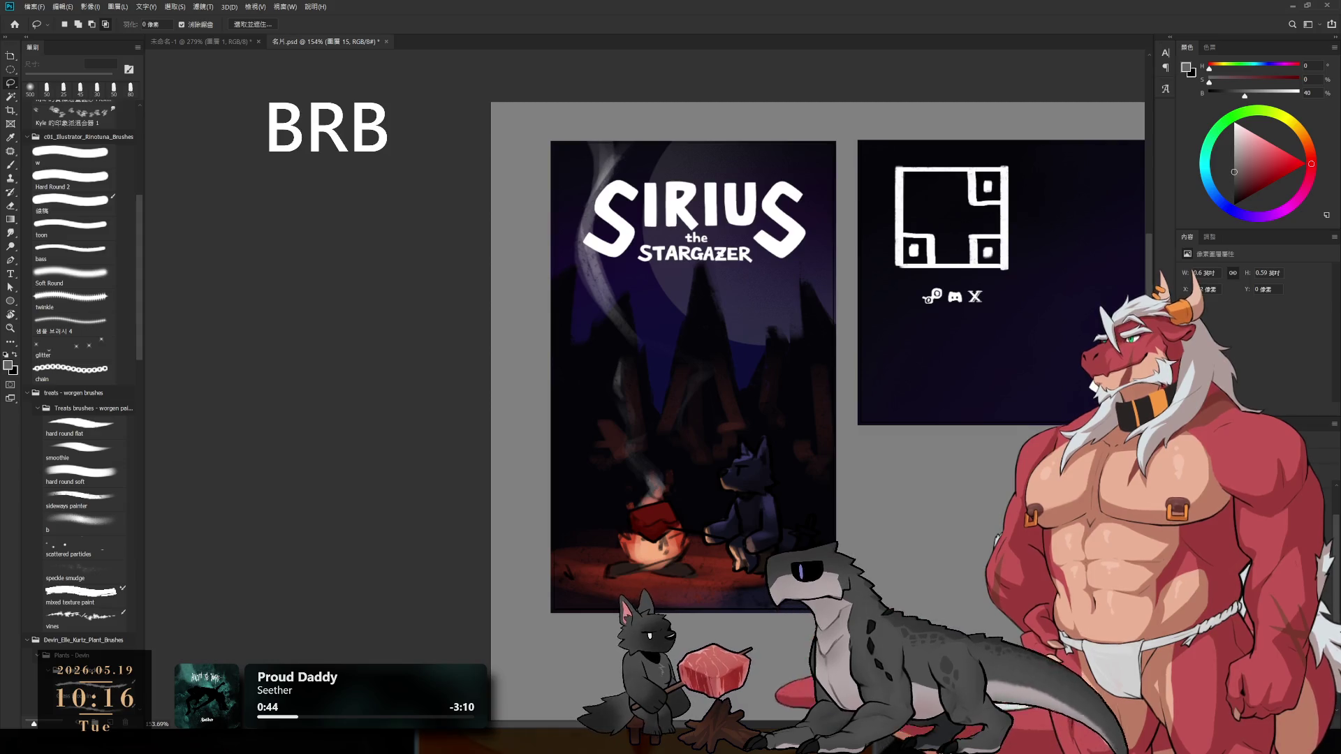
# - Set the soft b brush to a lighter colour at 125 px and make 圖層 9 active
pyautogui.click(84, 522)
pyautogui.click(1234, 149)
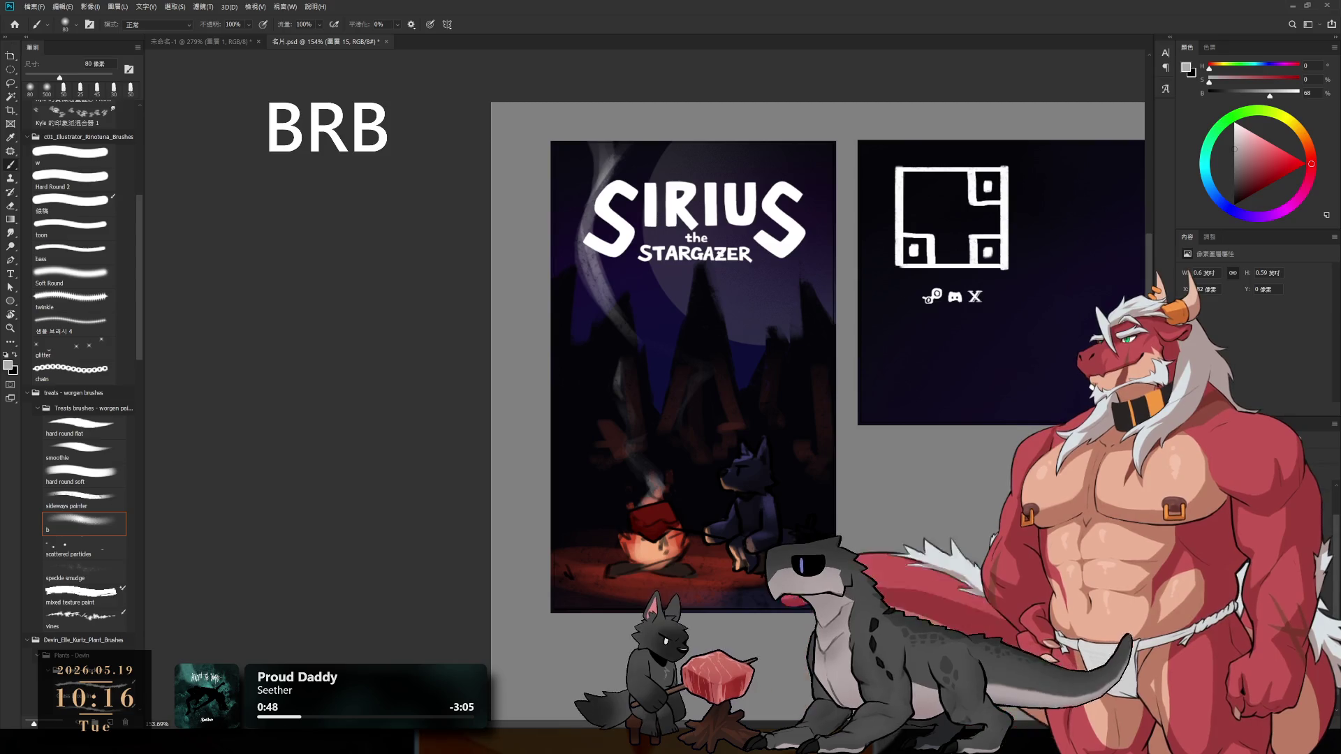
pyautogui.press(']')
pyautogui.press(']')
pyautogui.click(1234, 136)
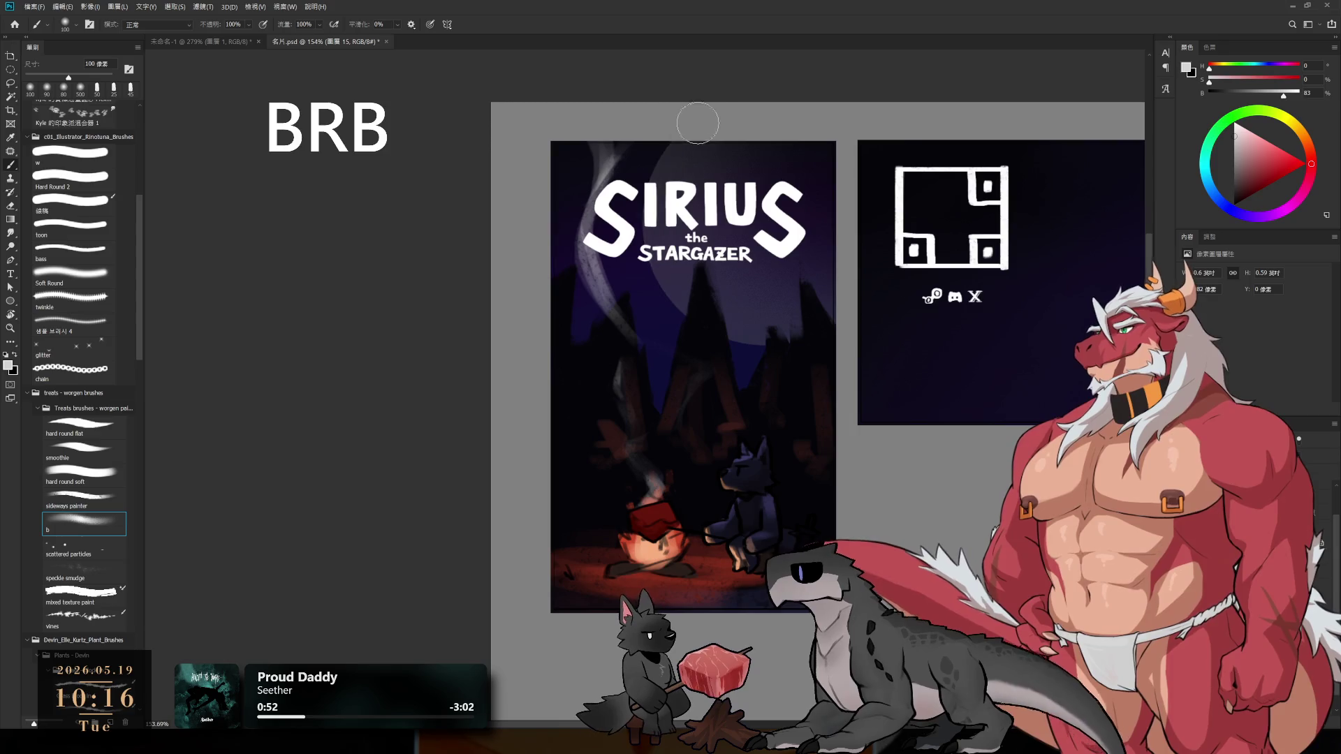
pyautogui.press(']')
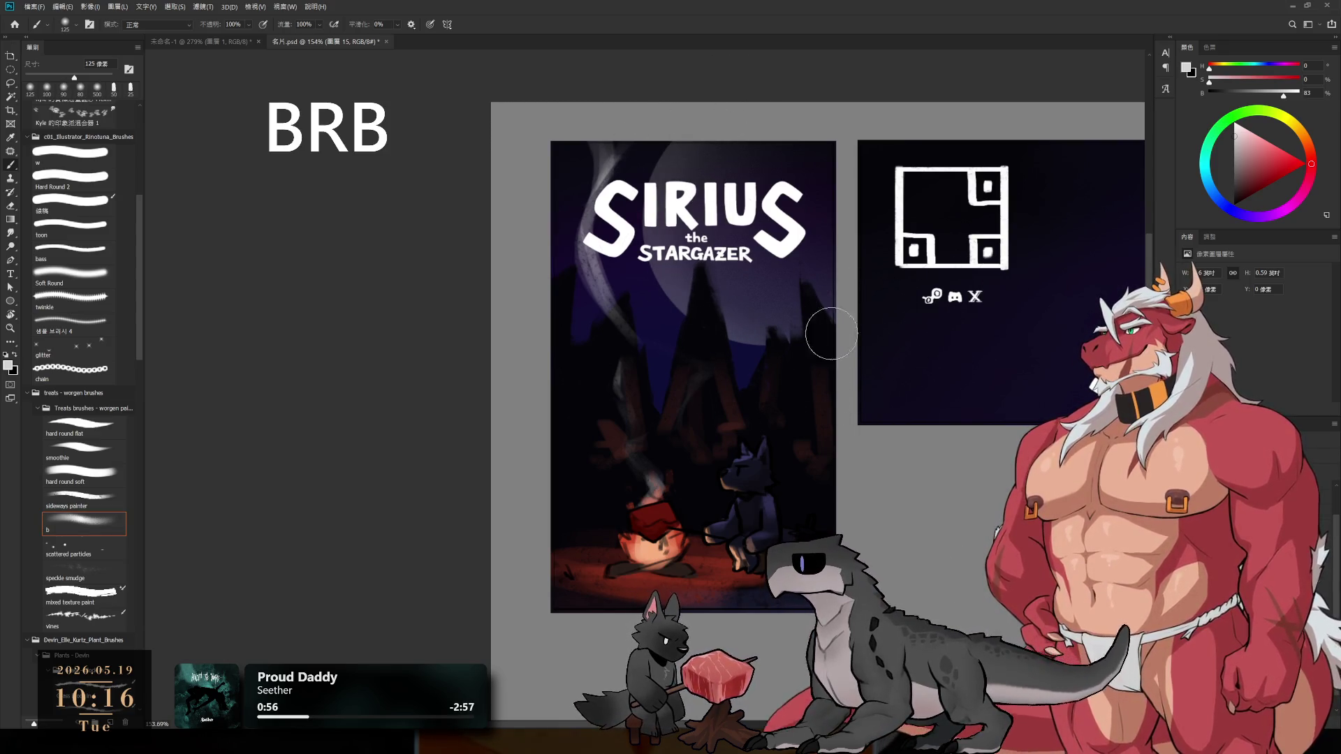
pyautogui.scroll(-2, 831, 334)
pyautogui.scroll(-3, 765, 440)
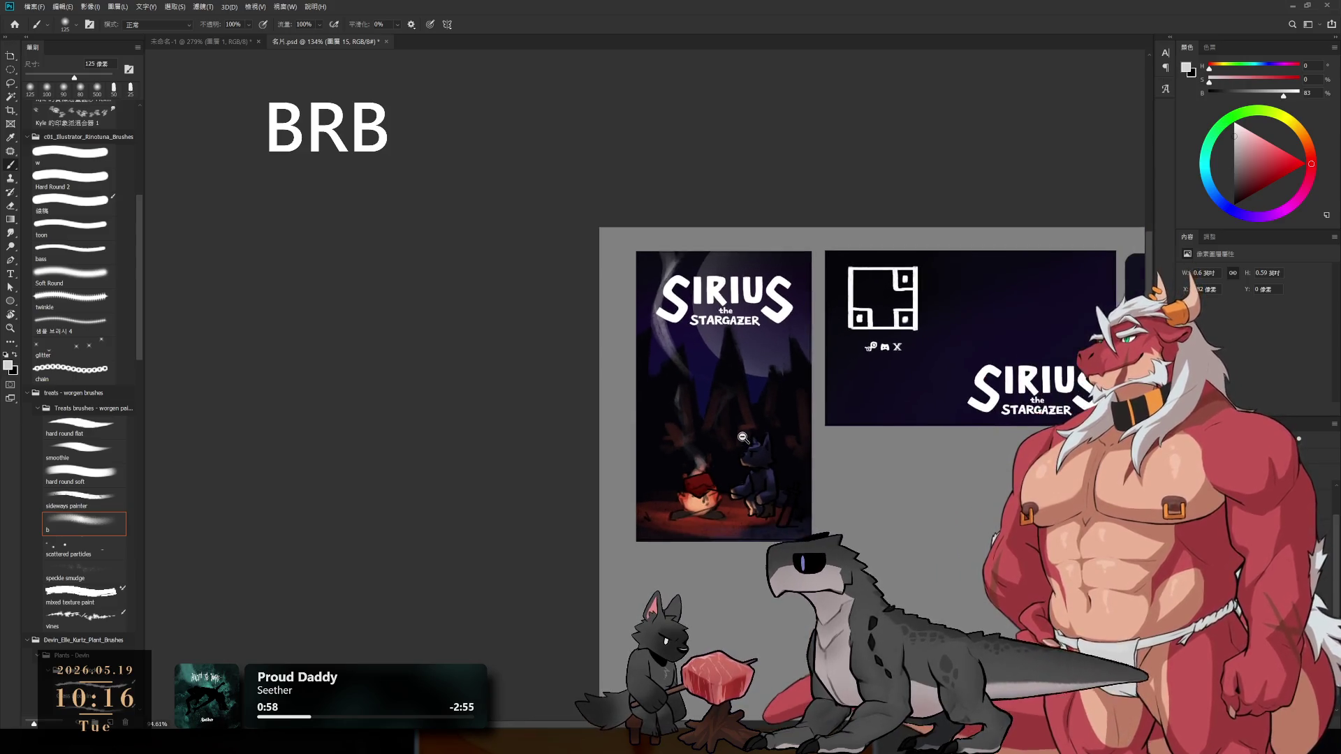
pyautogui.scroll(3, 808, 513)
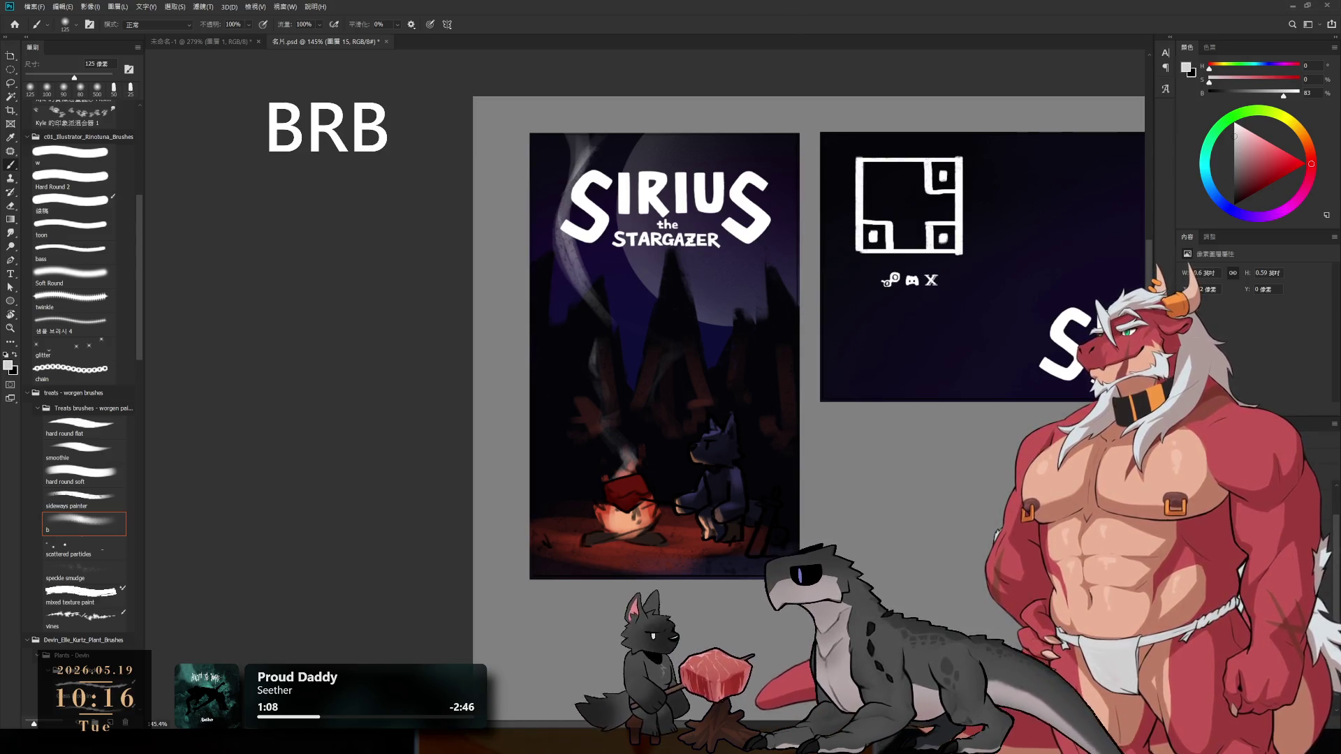
pyautogui.hotkey('alt', '[')
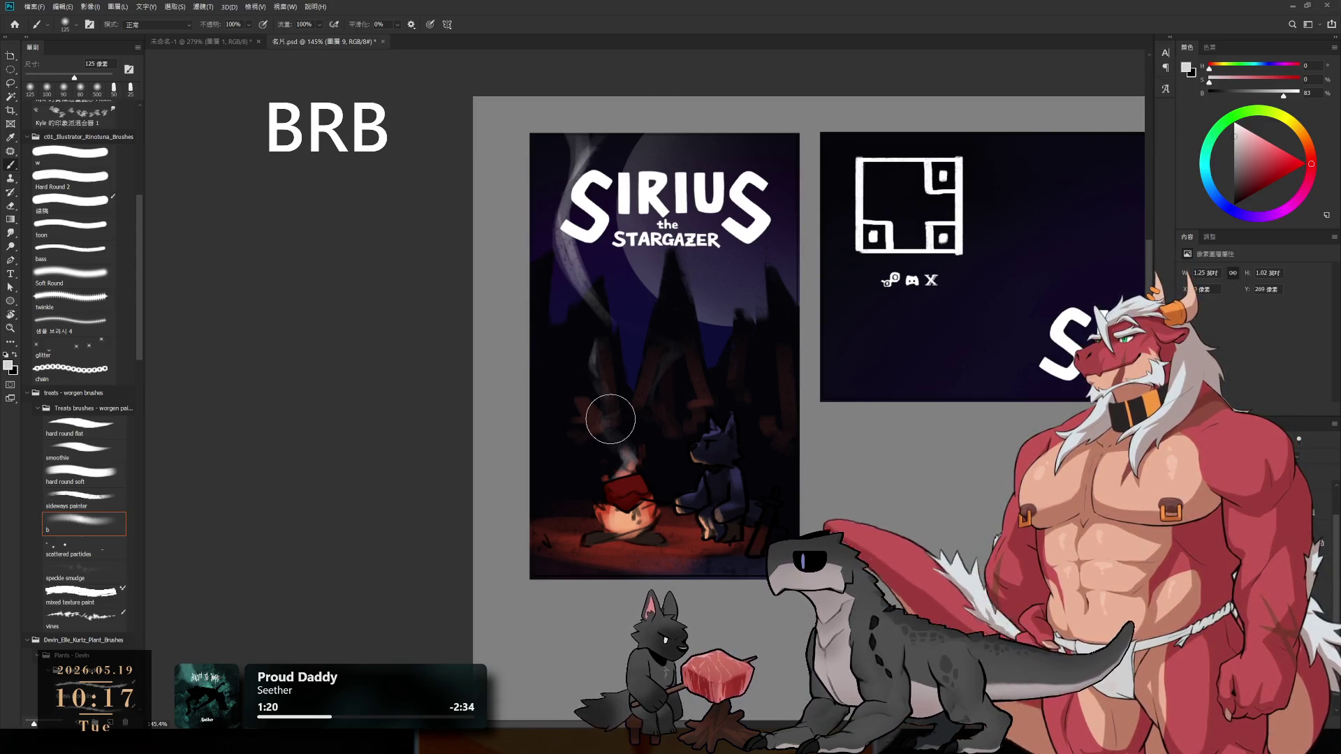
# - Switch to the textured sideways painter brush and work near-black blue and dark red into the trees
pyautogui.keyDown('alt'); pyautogui.click(572, 372); pyautogui.keyUp('alt')
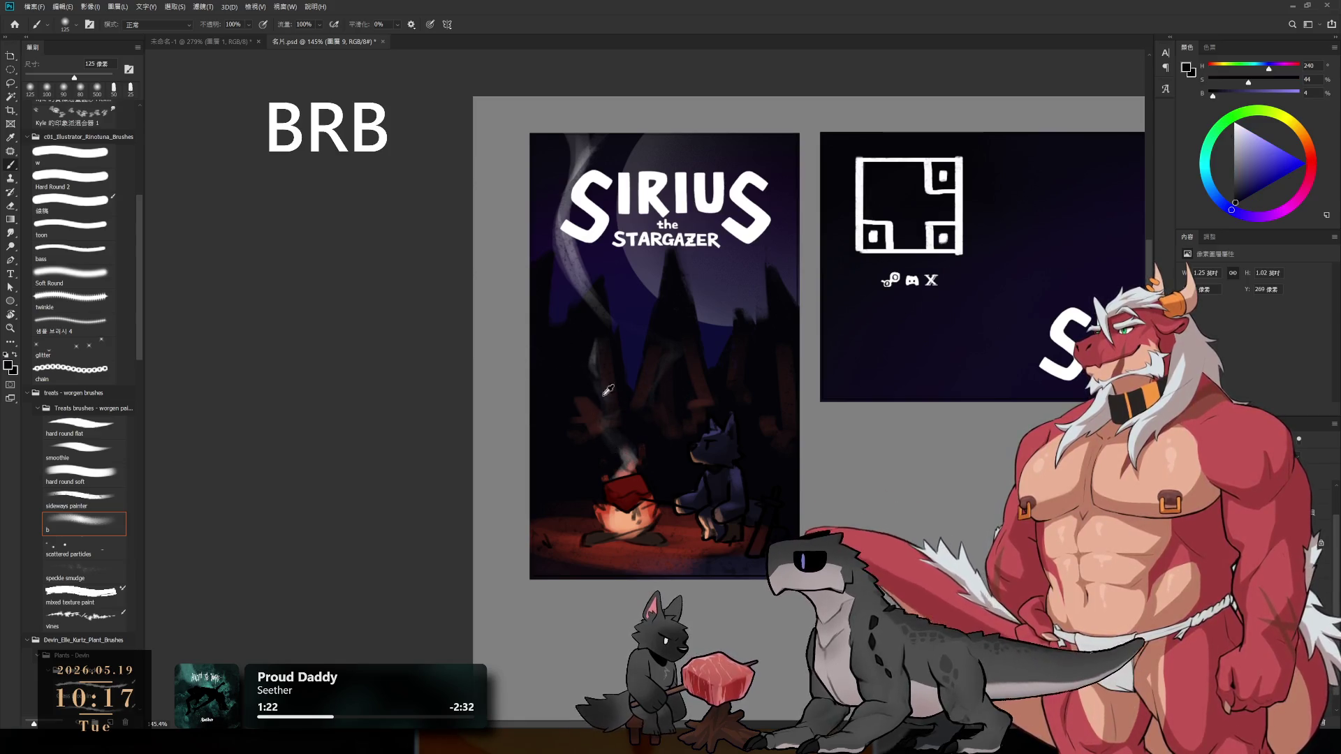
pyautogui.click(108, 501)
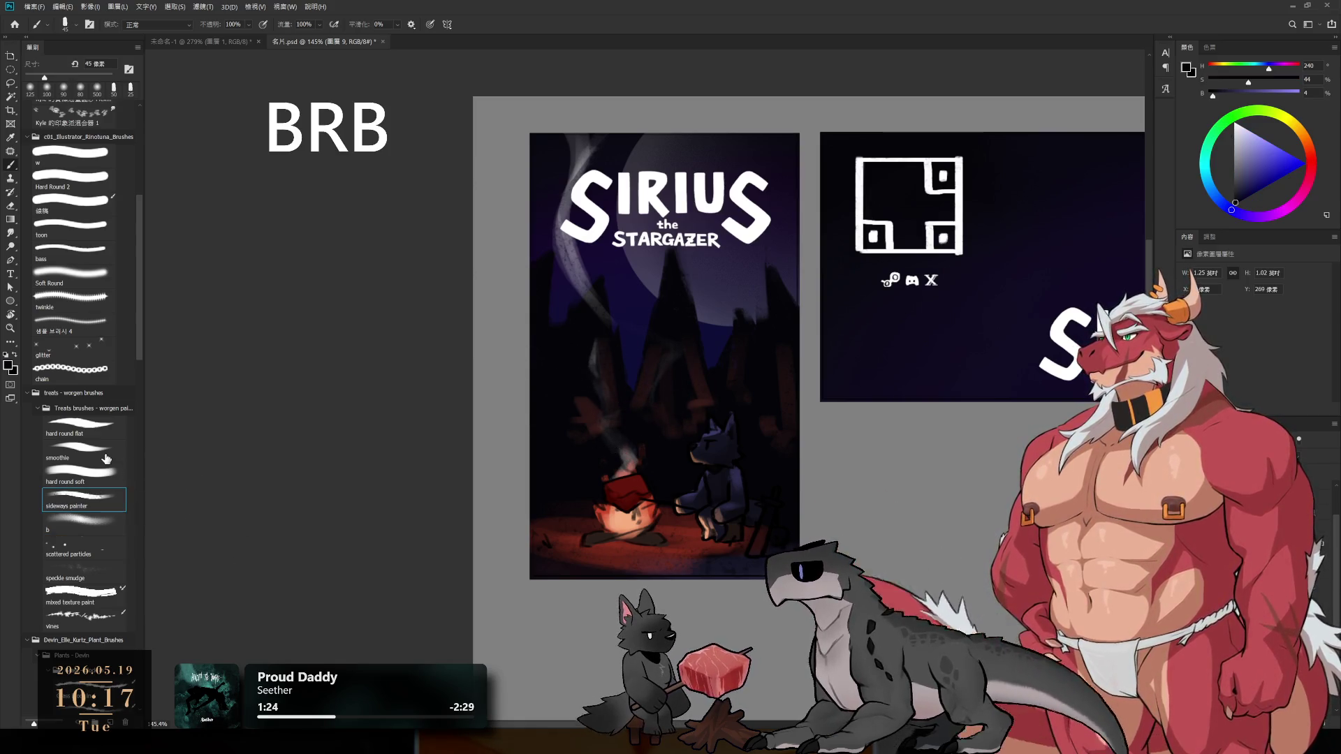
pyautogui.keyDown('alt'); pyautogui.click(598, 413); pyautogui.keyUp('alt')
pyautogui.press('[')
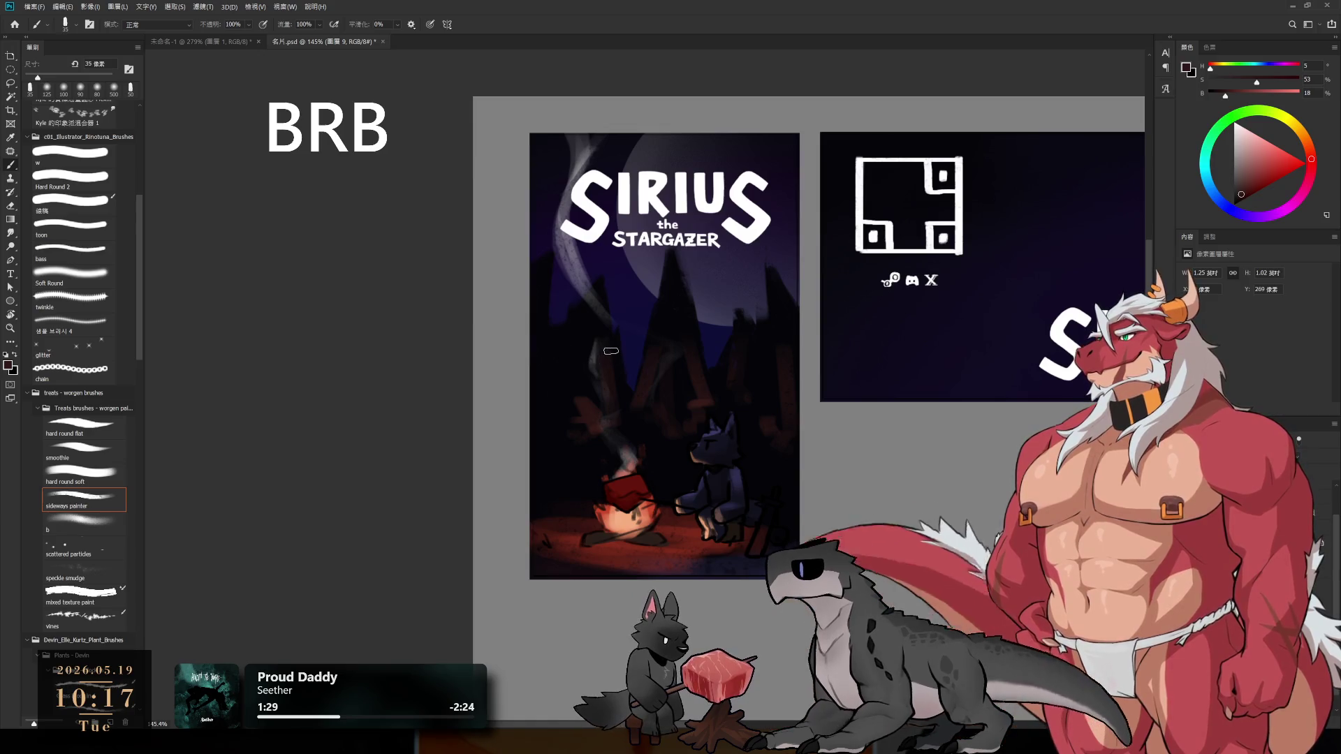
pyautogui.press('[')
pyautogui.press('[')
pyautogui.press('[')
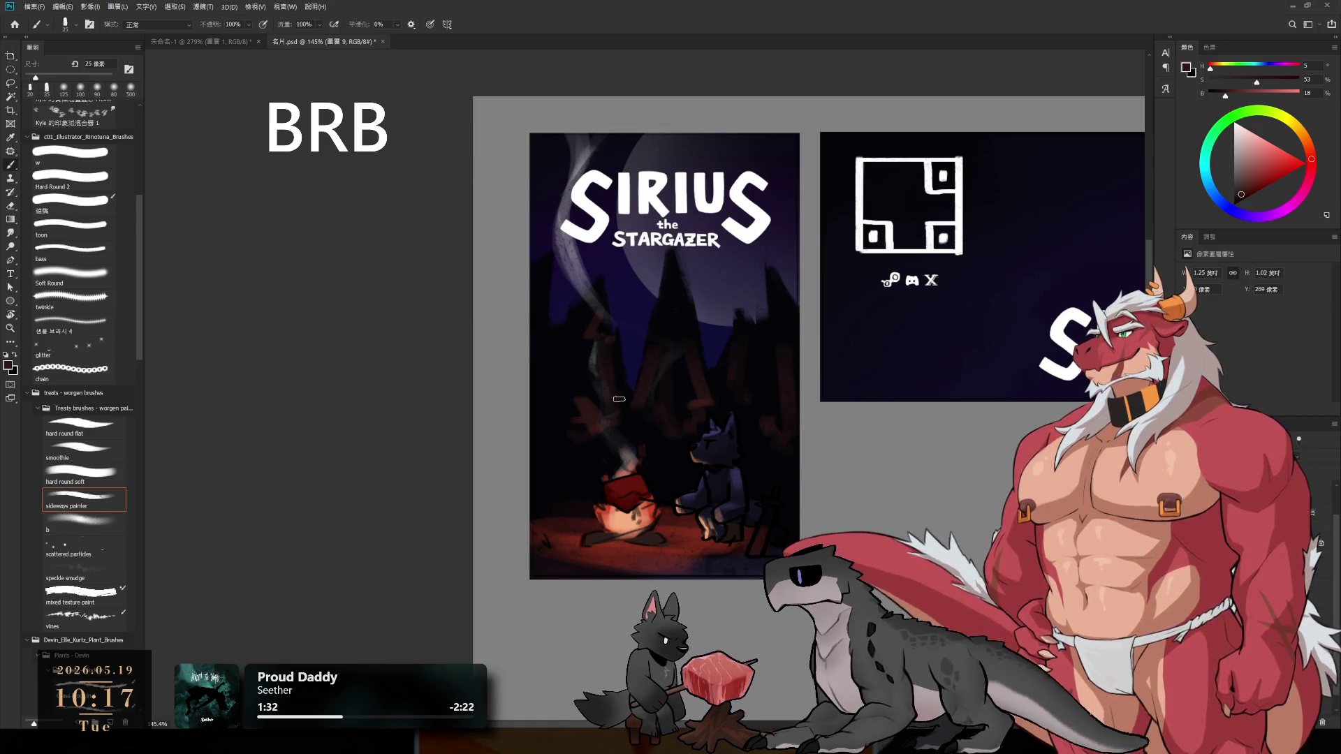
pyautogui.press(']')
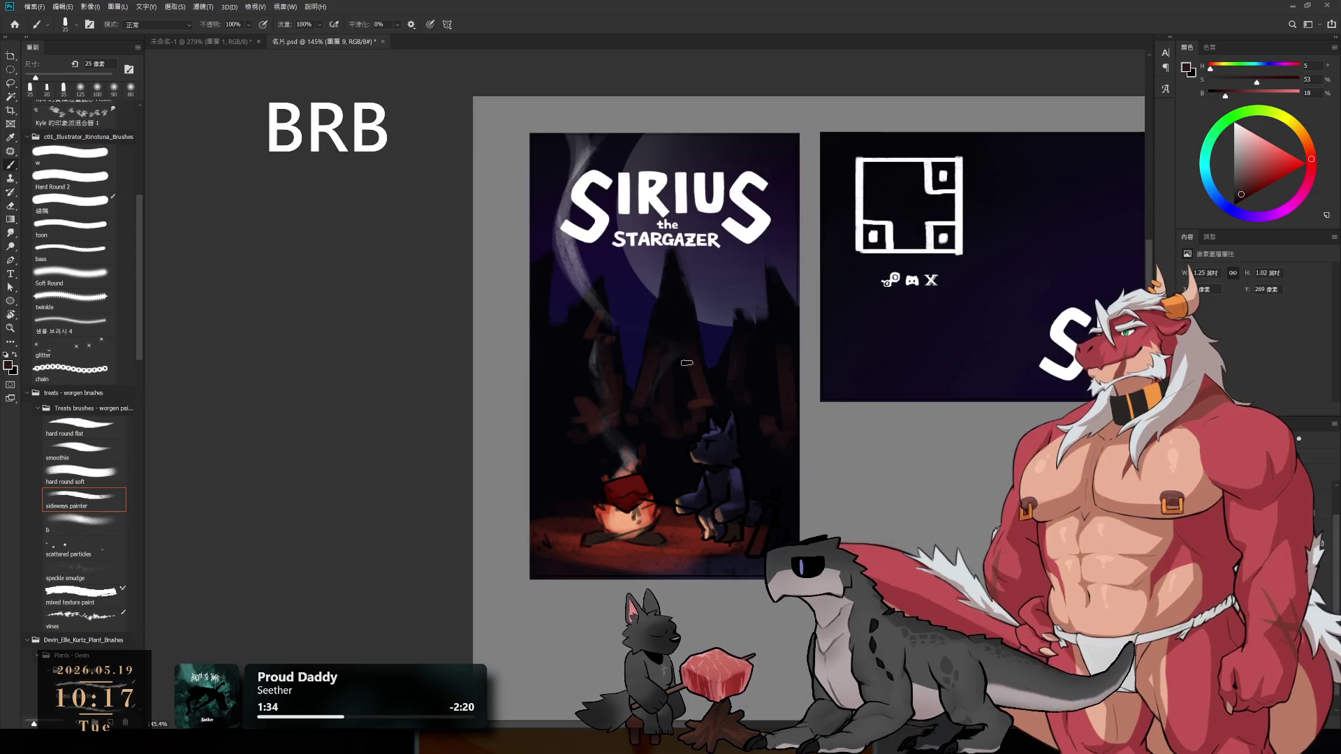
pyautogui.keyDown('alt'); pyautogui.click(658, 362); pyautogui.keyUp('alt')
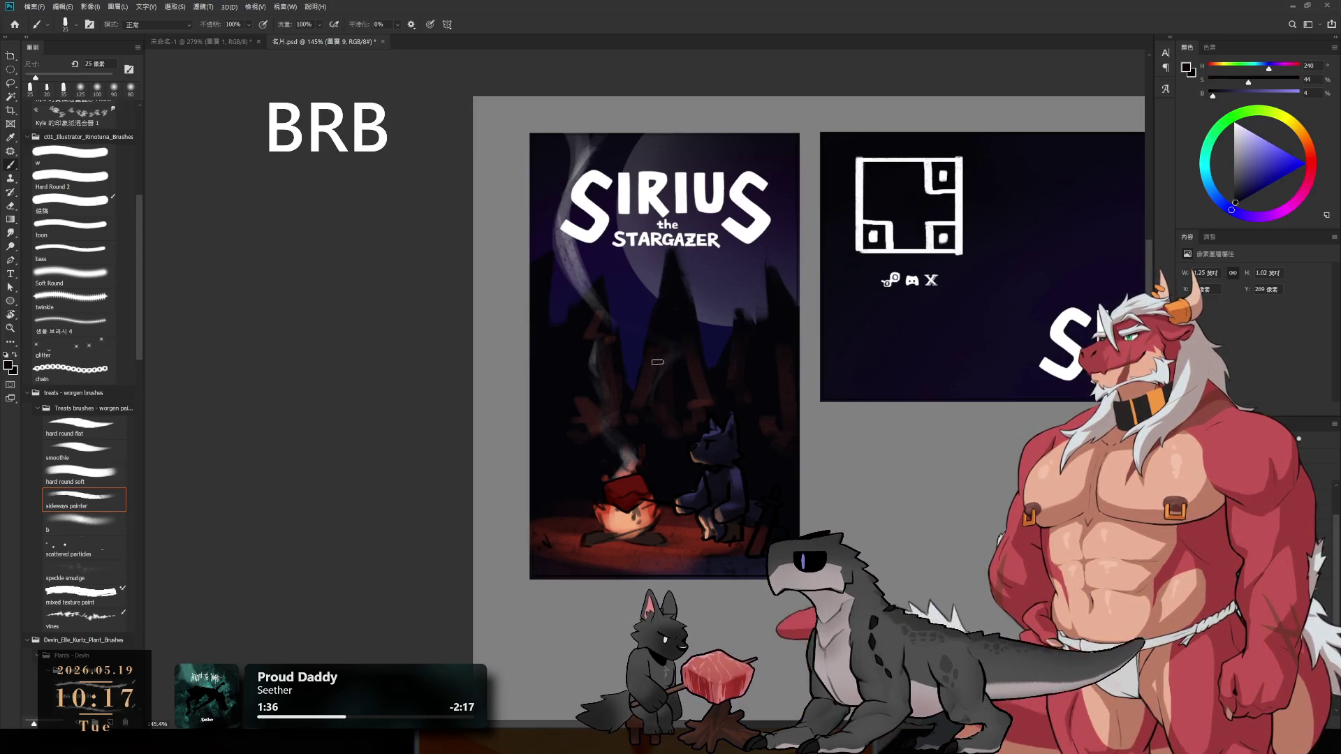
pyautogui.press(']')
pyautogui.keyDown('alt'); pyautogui.click(709, 393); pyautogui.keyUp('alt')
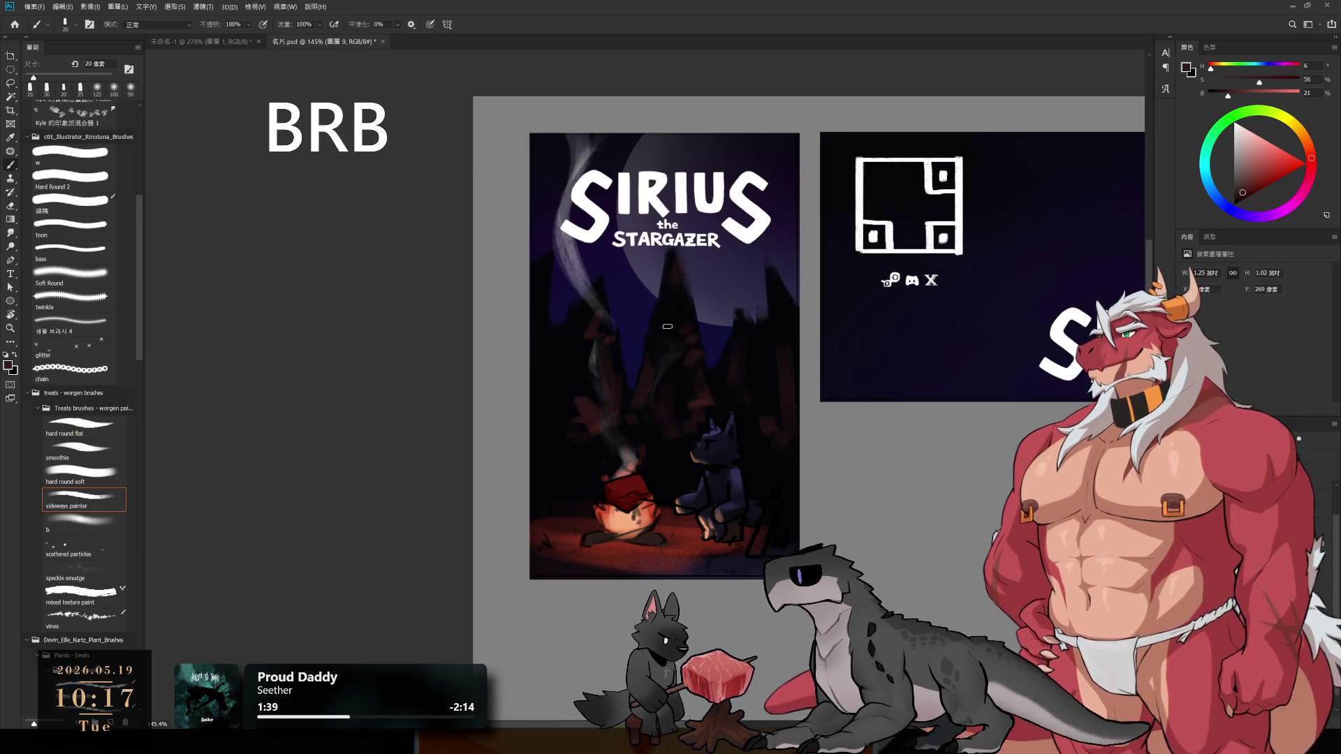
pyautogui.press(']')
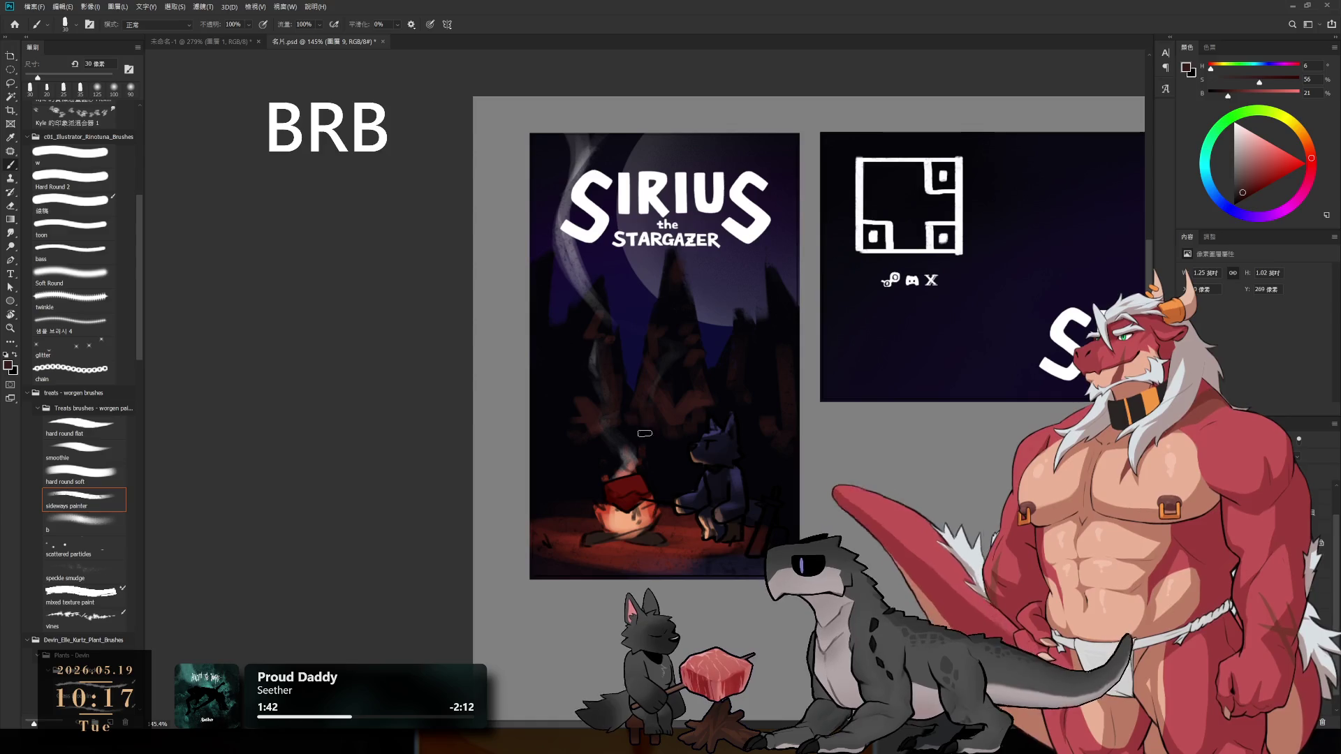
pyautogui.press('[')
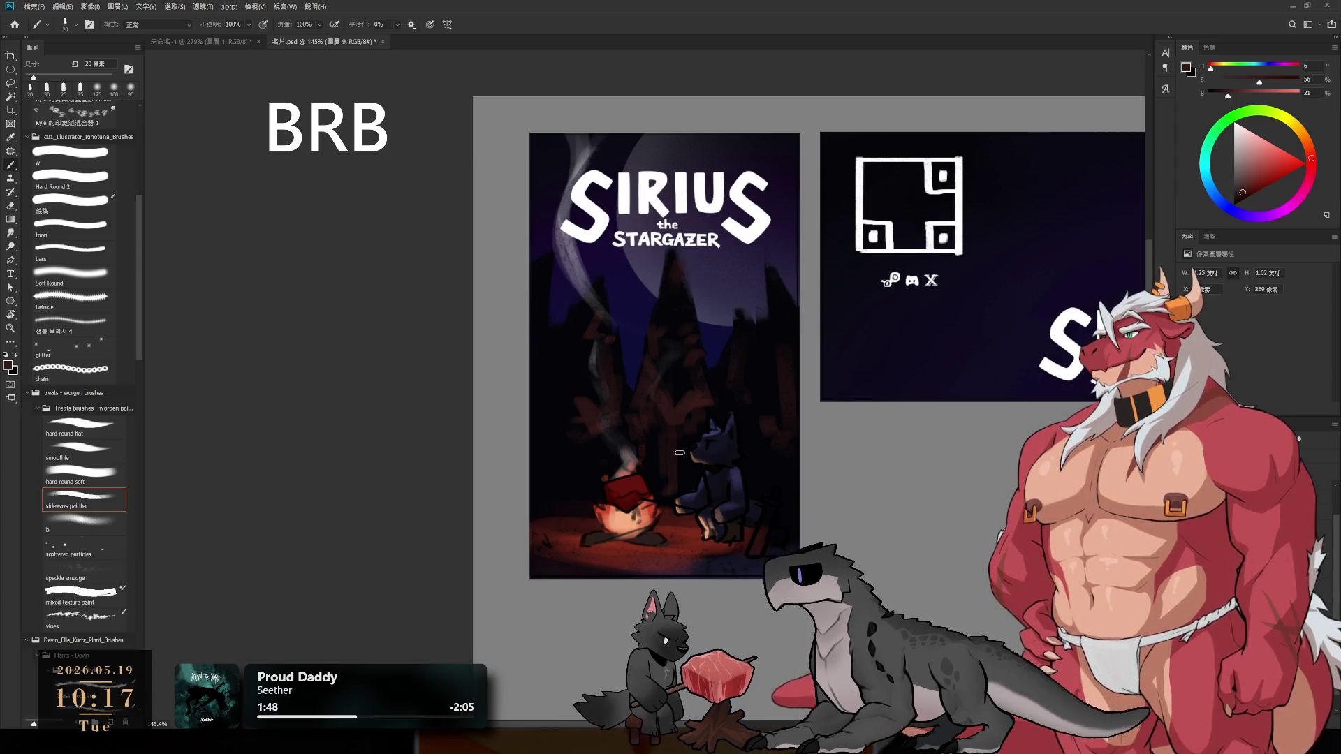
# - Layer deep red, dark blue and dark magenta brushwork over the trees and the cover's left edge
pyautogui.keyDown('alt'); pyautogui.click(668, 451); pyautogui.keyUp('alt')
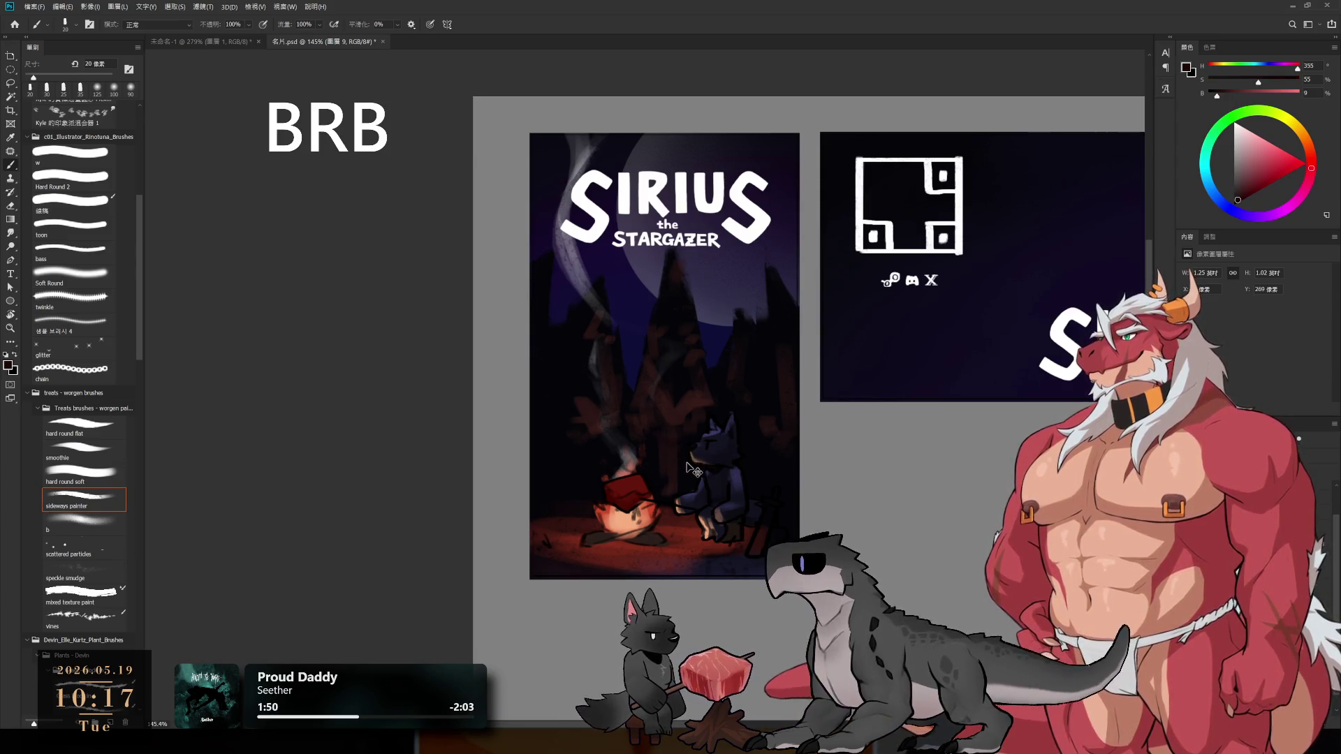
pyautogui.keyDown('alt'); pyautogui.click(689, 460); pyautogui.keyUp('alt')
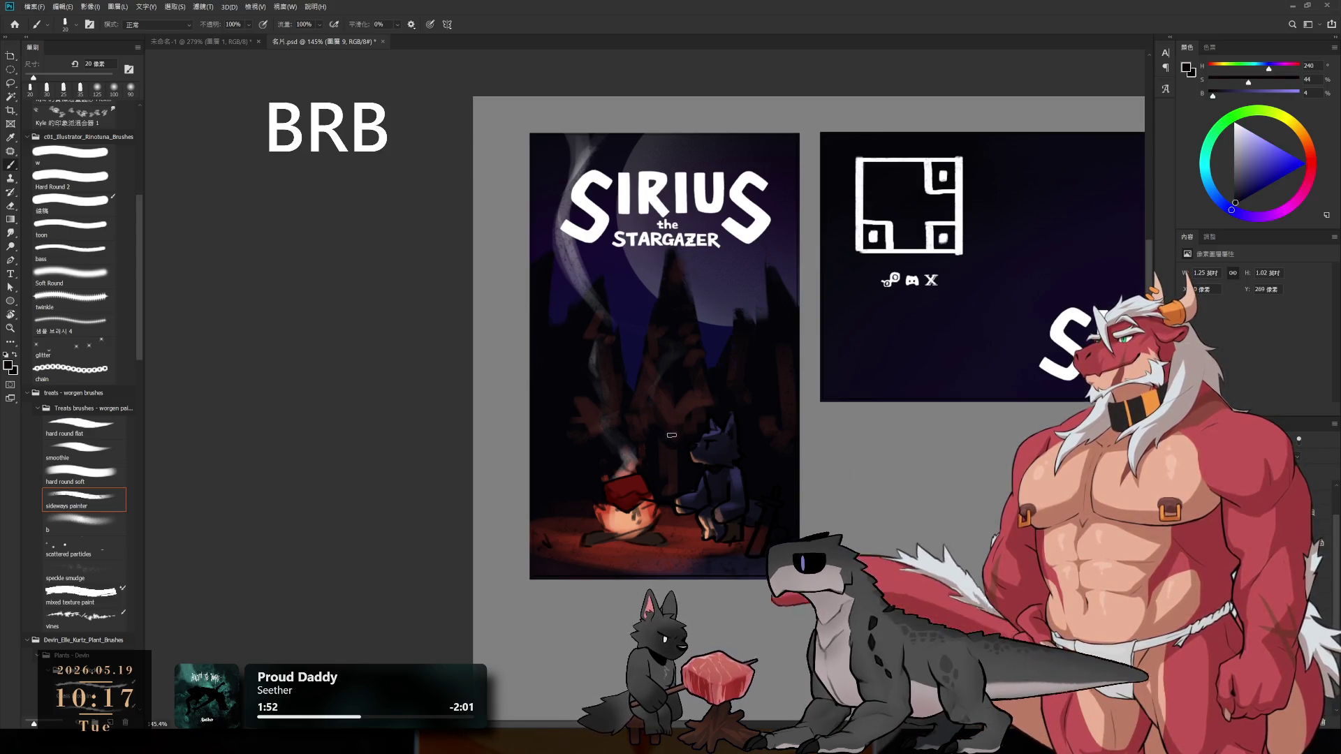
pyautogui.keyDown('alt'); pyautogui.click(675, 415); pyautogui.keyUp('alt')
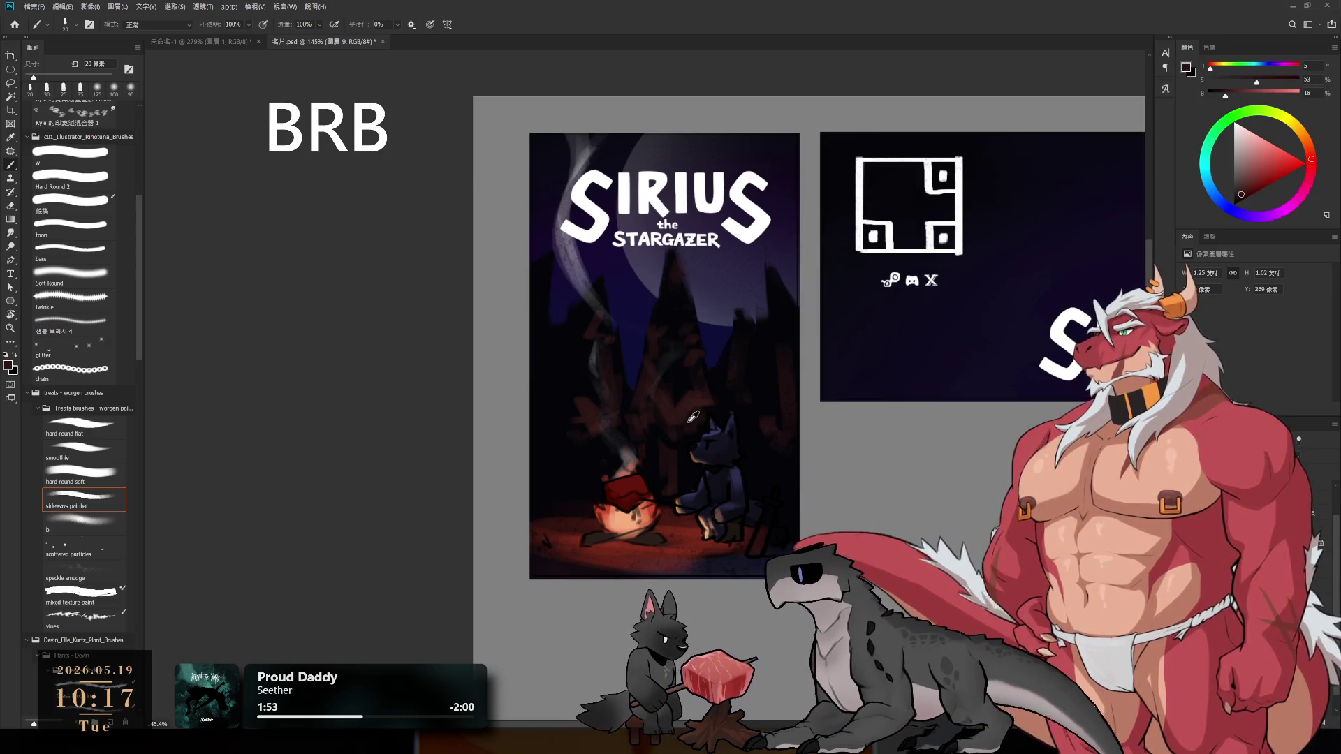
pyautogui.keyDown('alt'); pyautogui.click(768, 436); pyautogui.keyUp('alt')
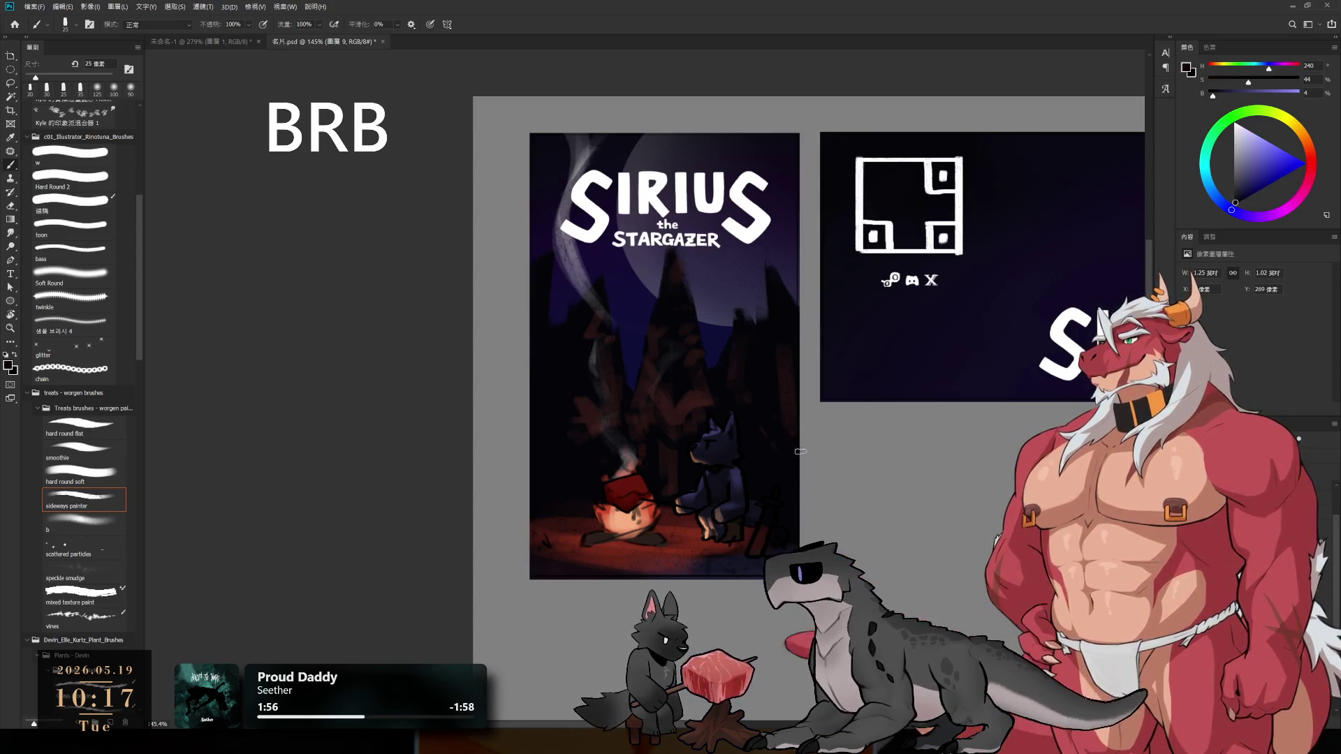
pyautogui.keyDown('alt'); pyautogui.click(788, 366); pyautogui.keyUp('alt')
pyautogui.press('[')
pyautogui.press('[')
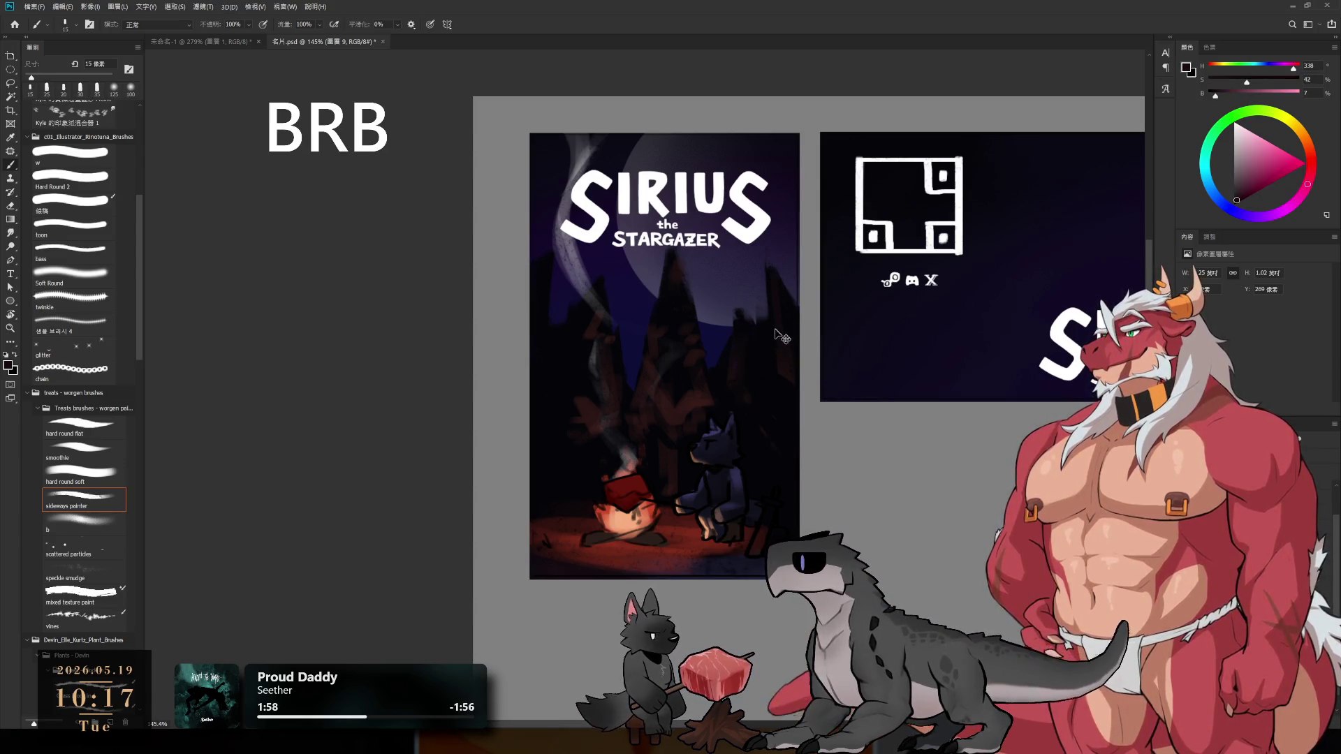
pyautogui.keyDown('alt'); pyautogui.click(792, 334); pyautogui.keyUp('alt')
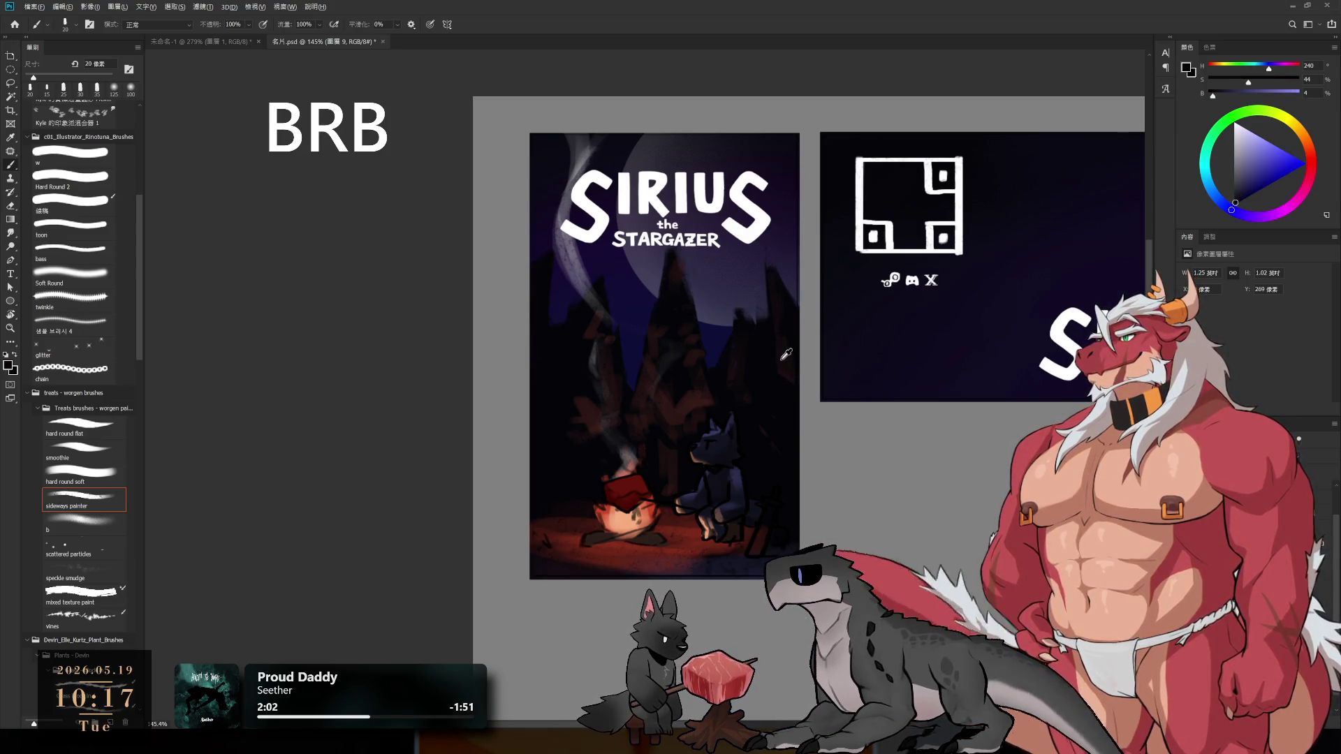
pyautogui.keyDown('alt'); pyautogui.click(789, 355); pyautogui.keyUp('alt')
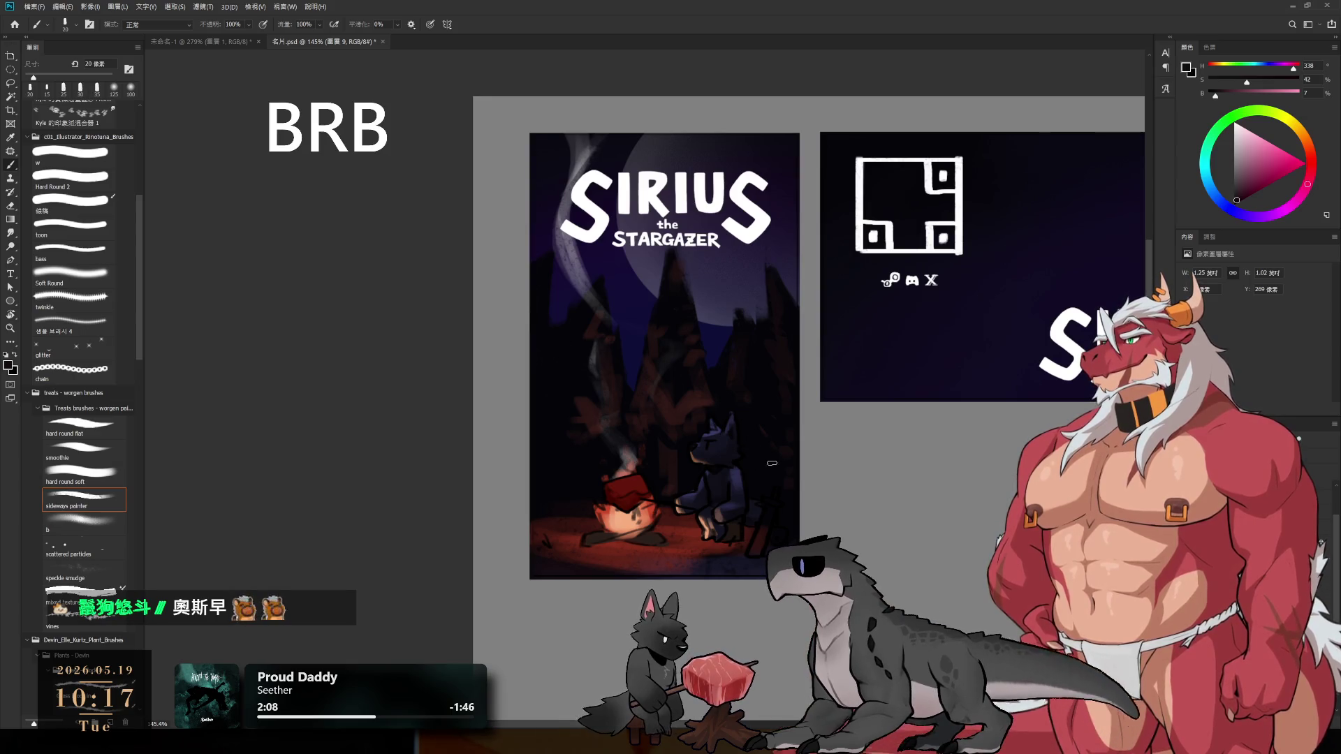
pyautogui.moveTo(727, 436)
pyautogui.mouseDown()
pyautogui.moveTo(658, 411)
pyautogui.moveTo(688, 391)
pyautogui.moveTo(646, 380)
pyautogui.moveTo(711, 353)
pyautogui.mouseUp()
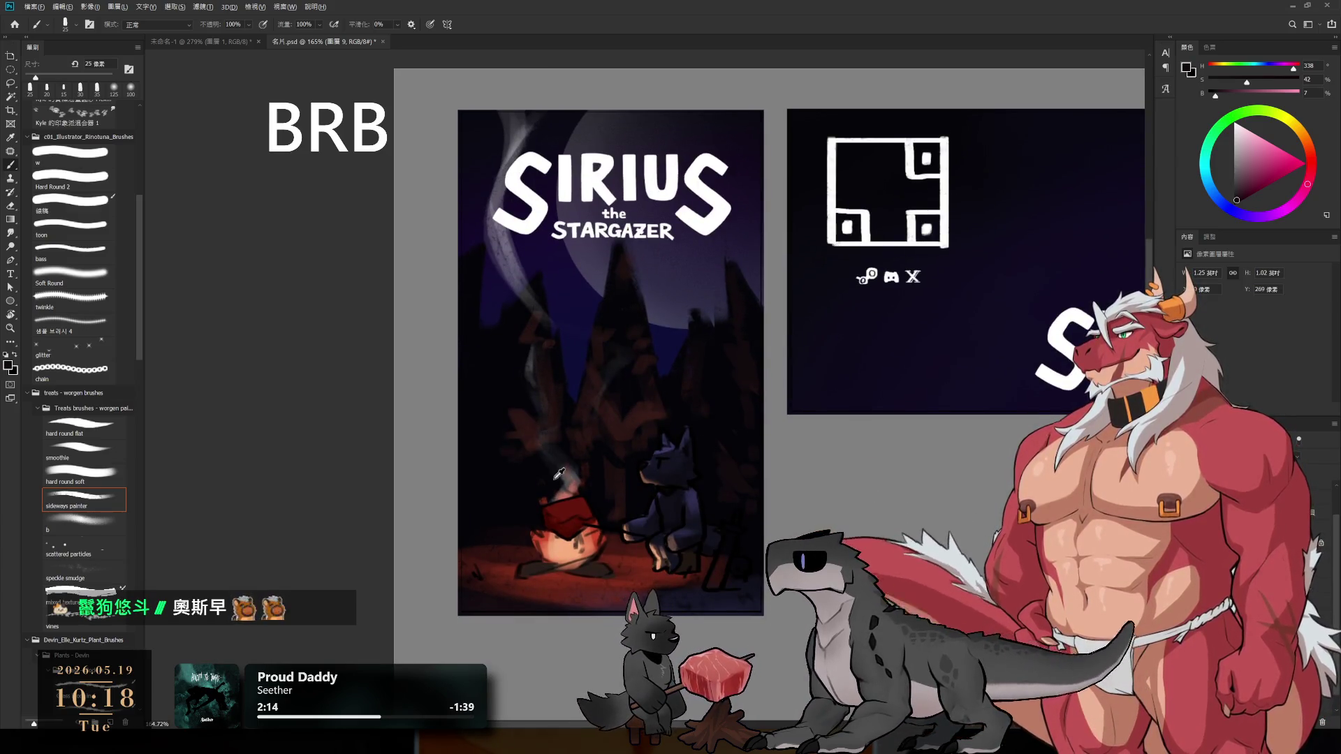
pyautogui.scroll(1, 572, 465)
pyautogui.hscroll(1, 573, 465)
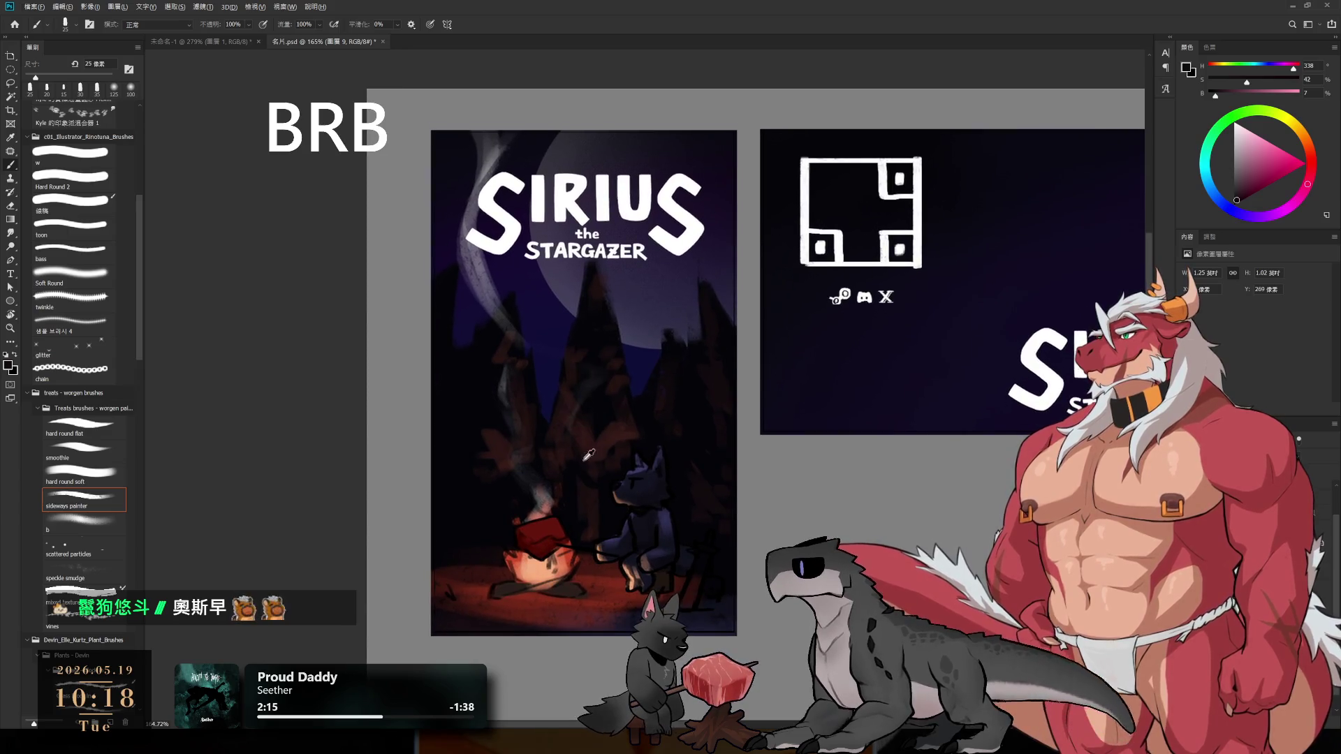
pyautogui.keyDown('alt'); pyautogui.click(529, 468); pyautogui.keyUp('alt')
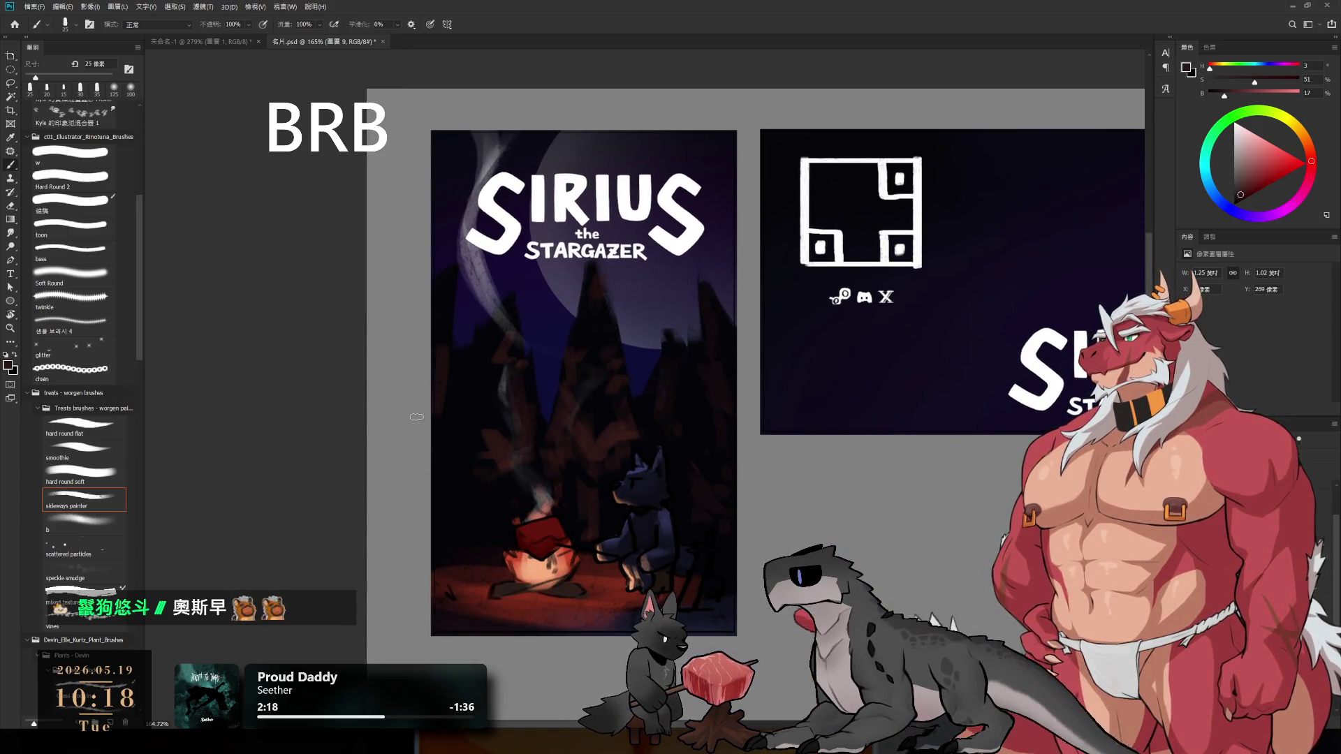
pyautogui.keyDown('alt'); pyautogui.click(435, 536); pyautogui.keyUp('alt')
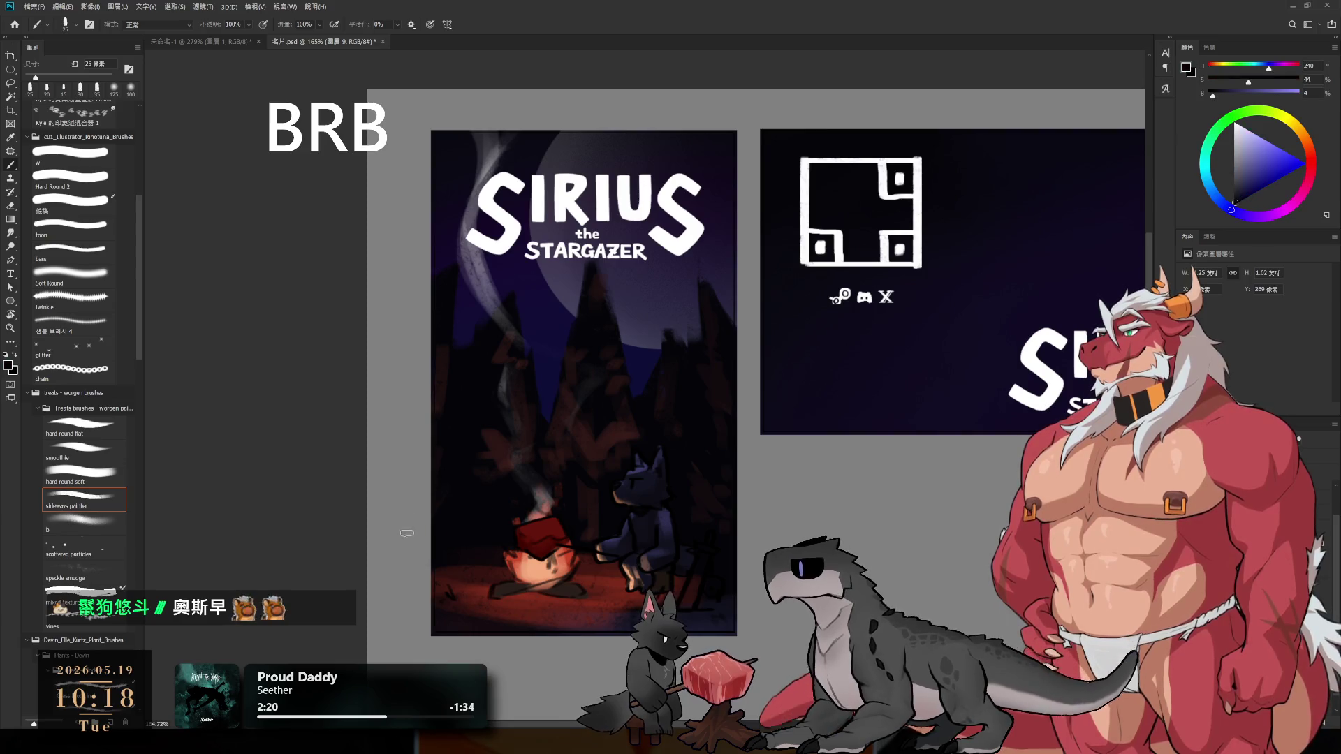
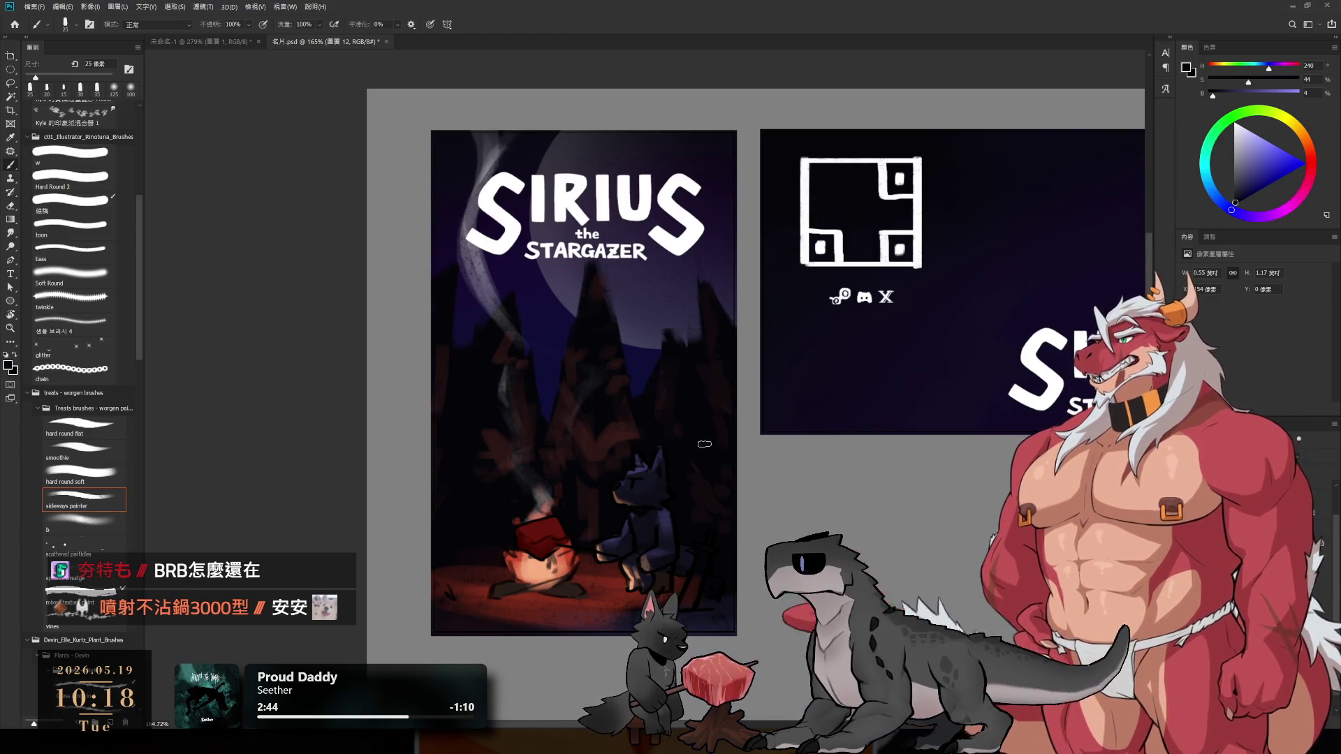
# - Shrink the brush, paint a dark upright stroke beside the wolf, then pan out to the poster and banner
pyautogui.press('[')
pyautogui.keyDown('alt'); pyautogui.scroll(1, 687, 600); pyautogui.keyUp('alt')
pyautogui.scroll(-2, 699, 580)
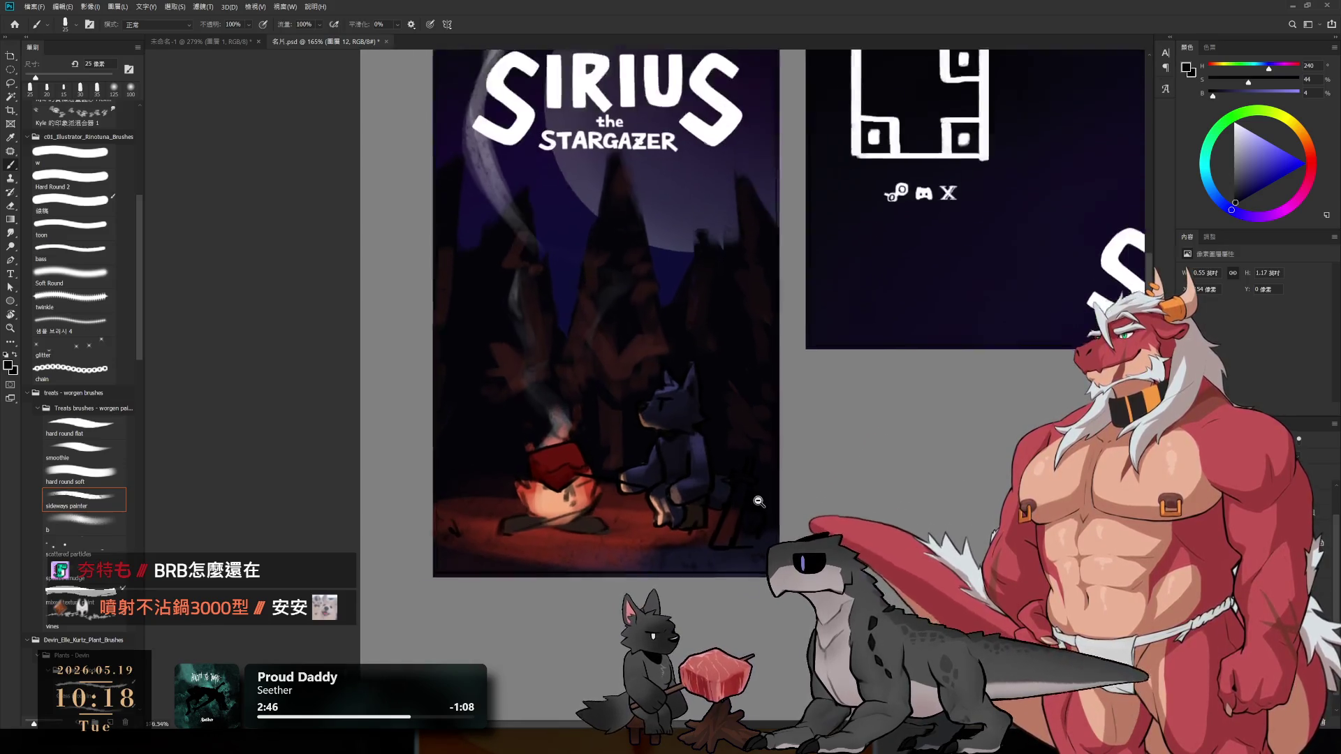
pyautogui.press('[')
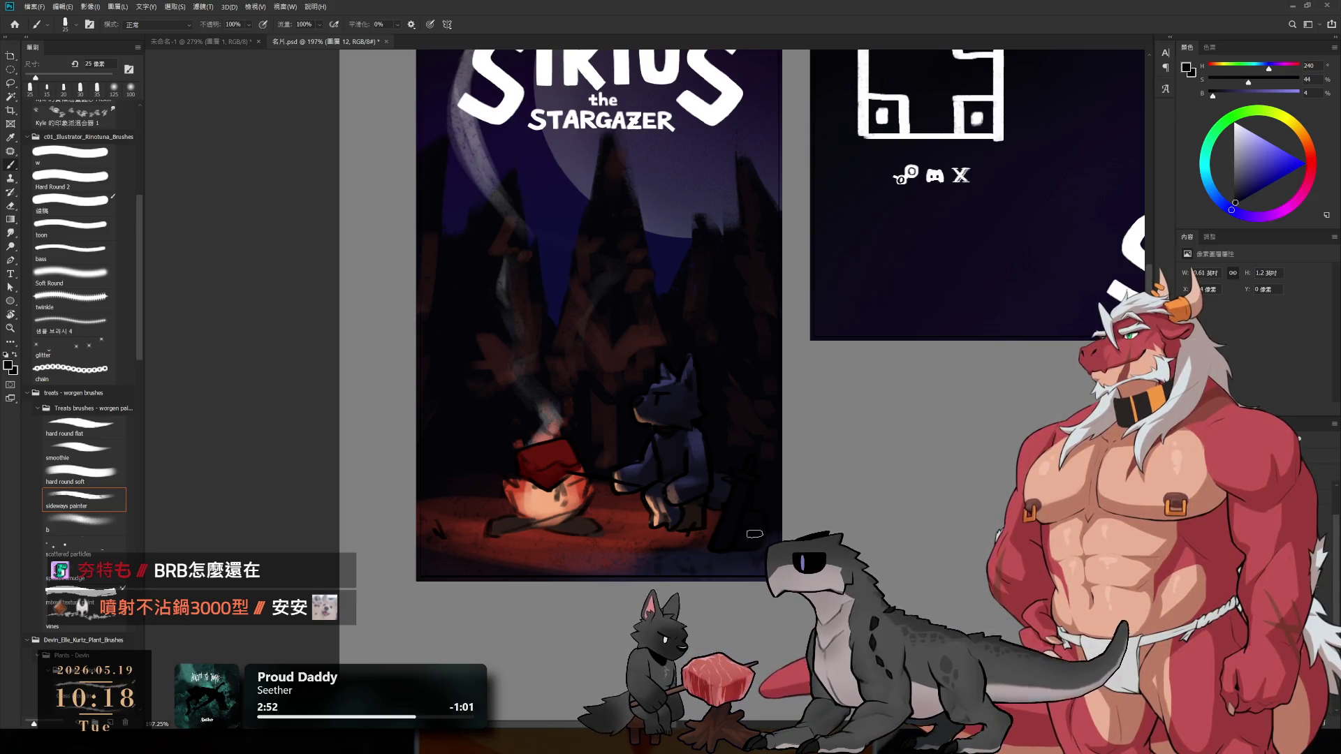
pyautogui.press('[')
pyautogui.keyDown('alt'); pyautogui.click(736, 497); pyautogui.keyUp('alt')
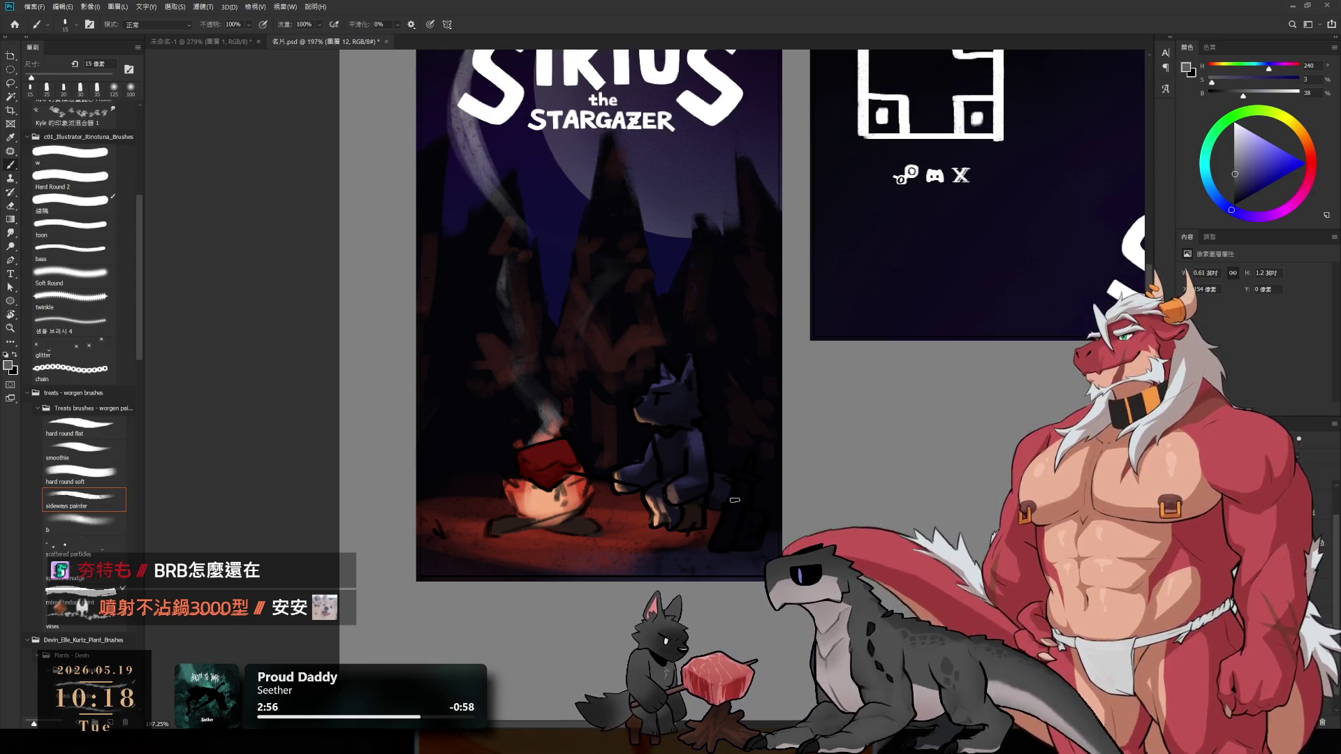
pyautogui.moveTo(717, 547); pyautogui.dragTo(738, 472)
pyautogui.keyDown('alt'); pyautogui.click(740, 490); pyautogui.keyUp('alt')
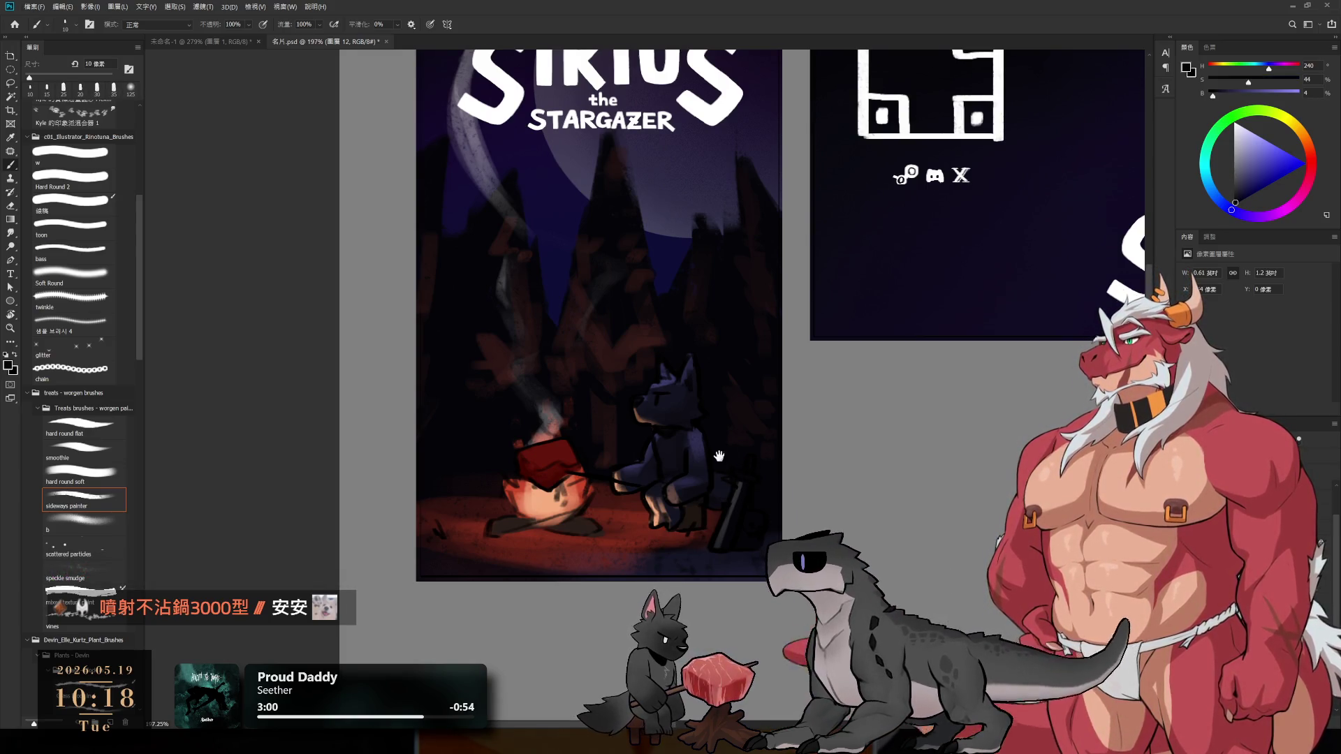
pyautogui.scroll(-3, 719, 456)
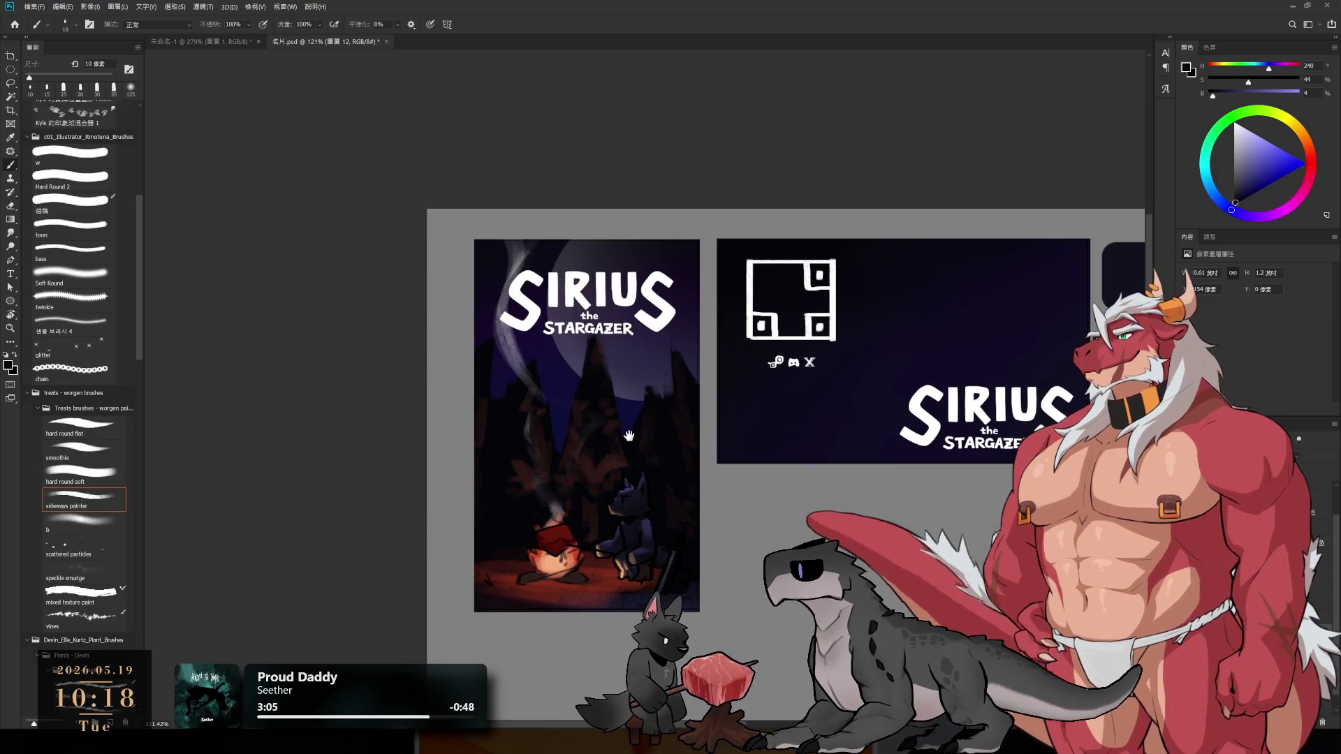
pyautogui.moveTo(609, 354); pyautogui.dragTo(618, 277)
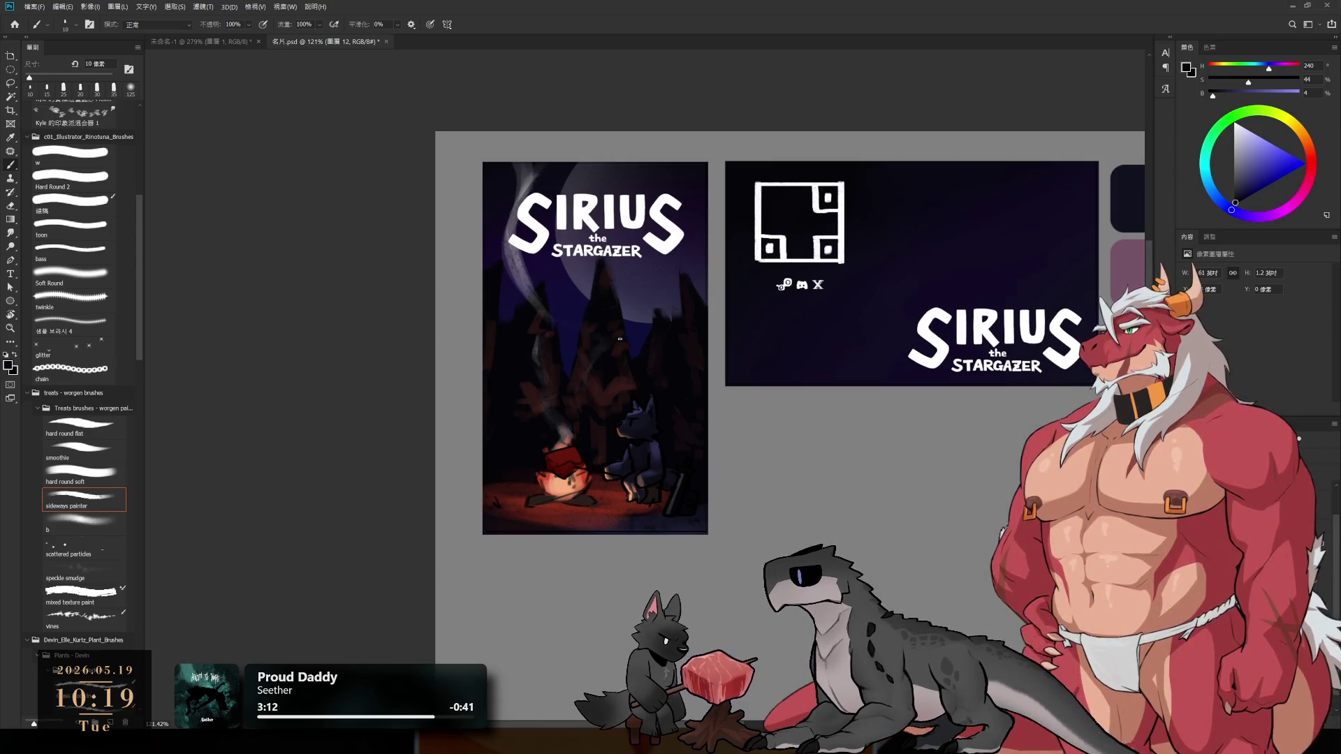
# - Sample the campfire's orange, shift it redder, and enlarge the brush to 40 px for firelight
pyautogui.scroll(5, 629, 482)
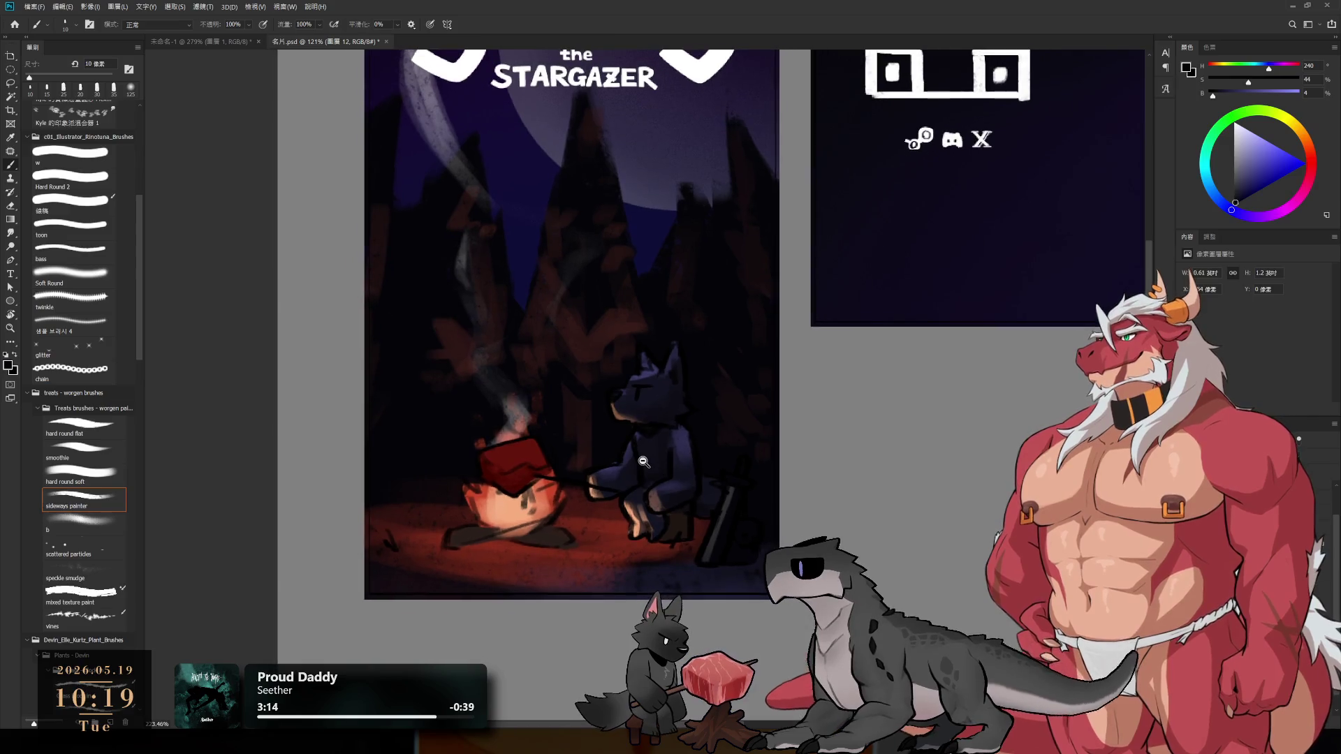
pyautogui.keyDown('alt'); pyautogui.click(508, 501); pyautogui.keyUp('alt')
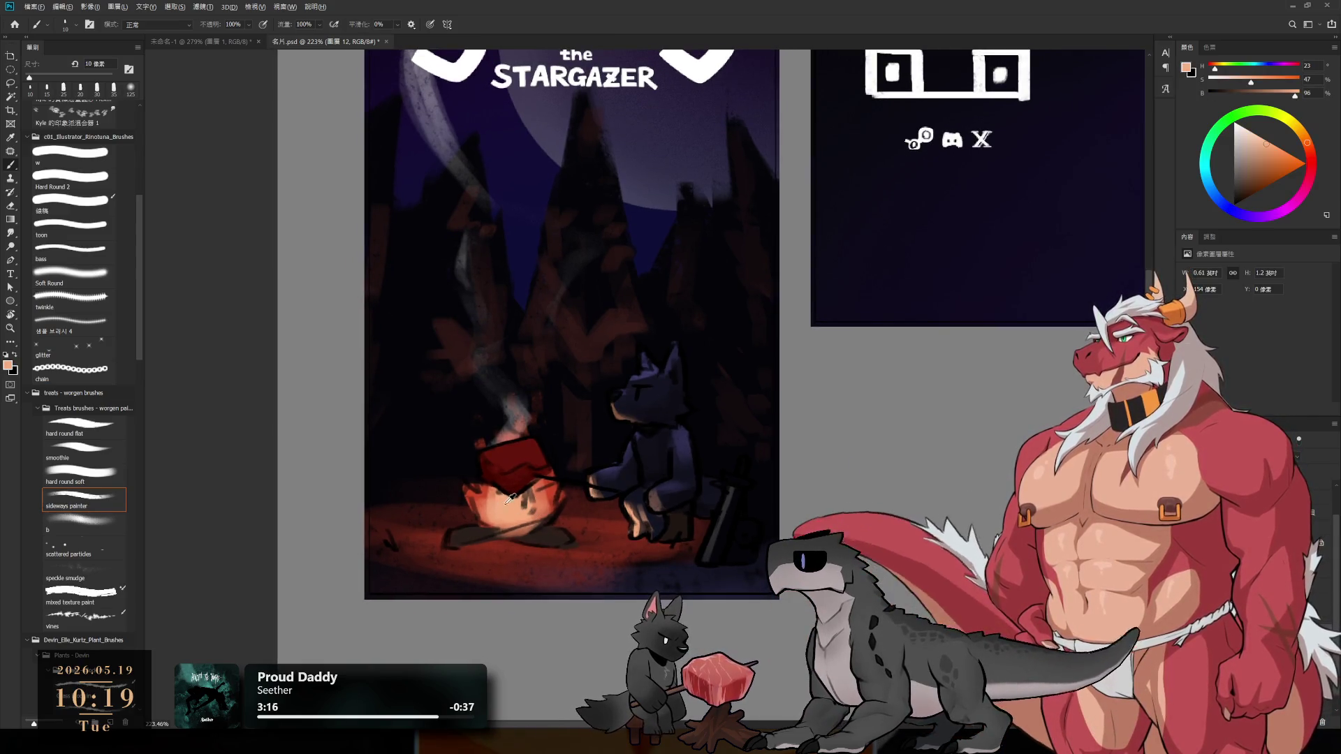
pyautogui.press(']')
pyautogui.press(']')
pyautogui.press(']')
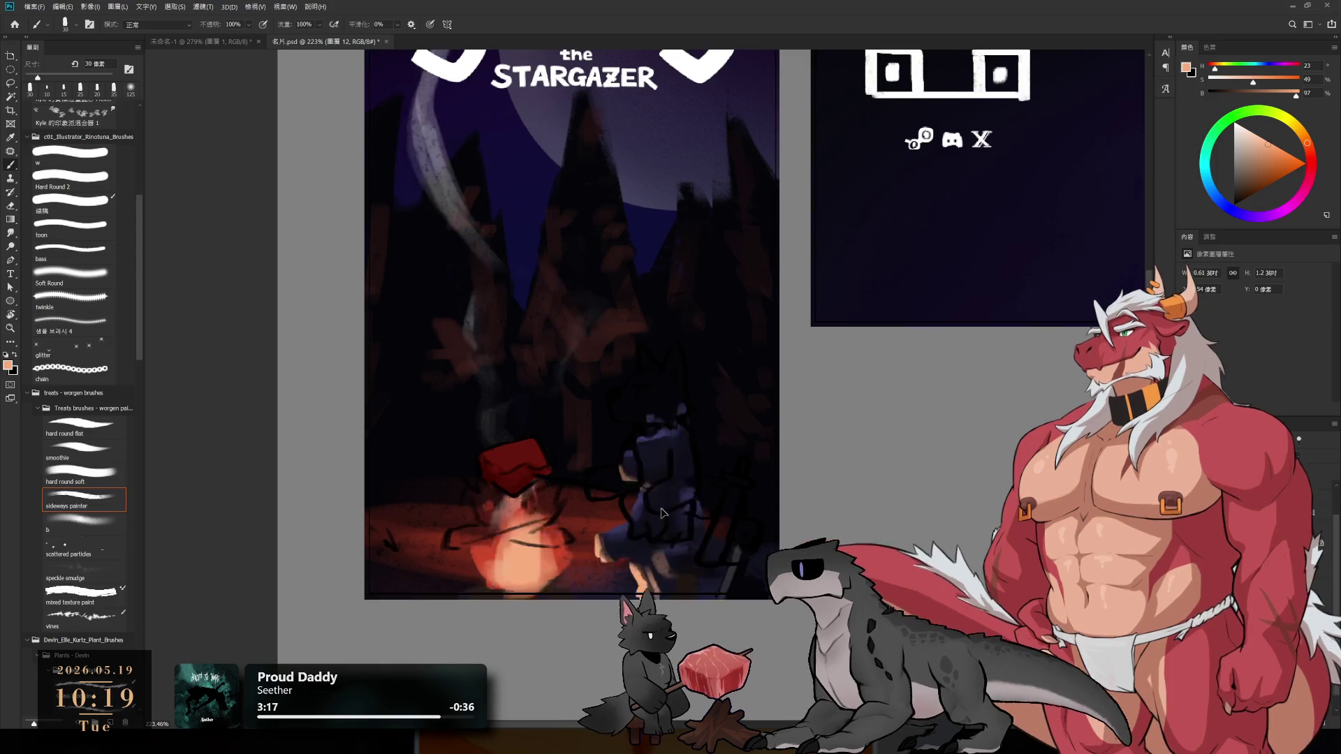
pyautogui.moveTo(1307, 144)
pyautogui.mouseDown()
pyautogui.moveTo(1305, 158)
pyautogui.moveTo(1252, 158)
pyautogui.moveTo(1270, 151)
pyautogui.mouseUp()
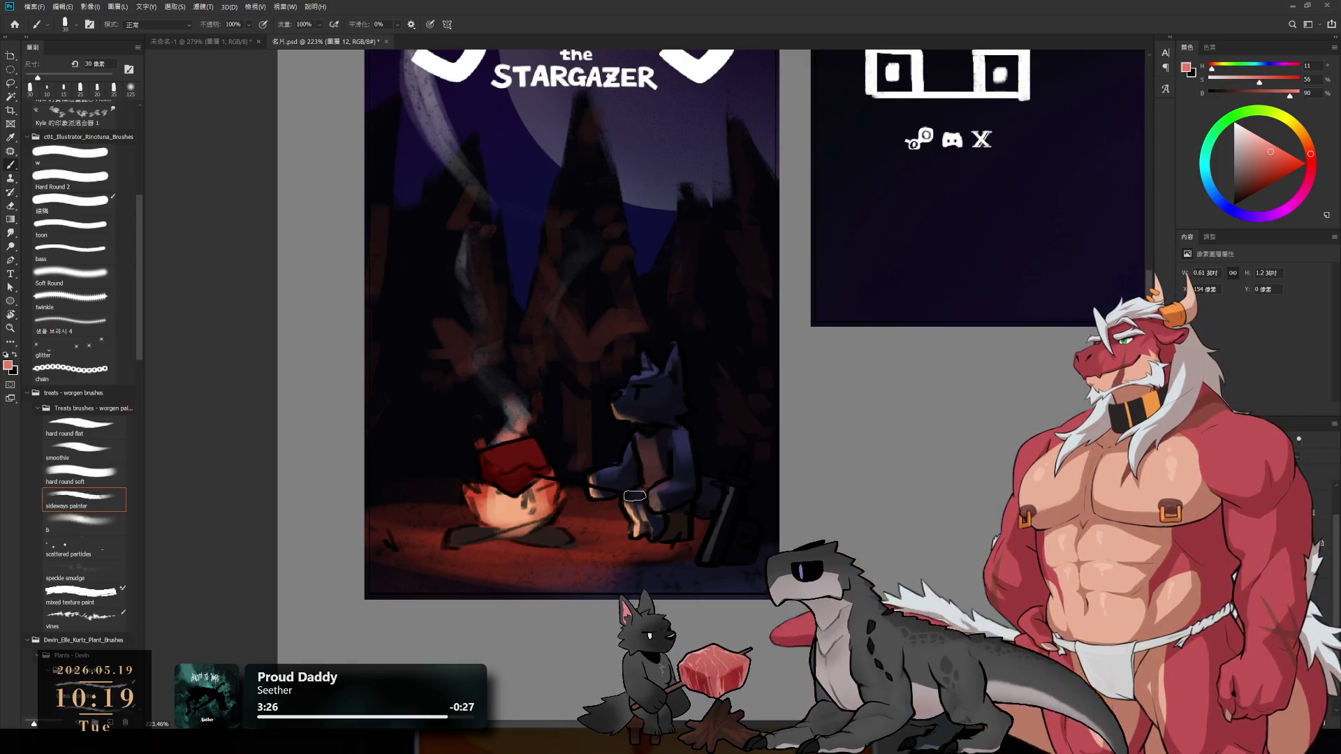
pyautogui.press(']')
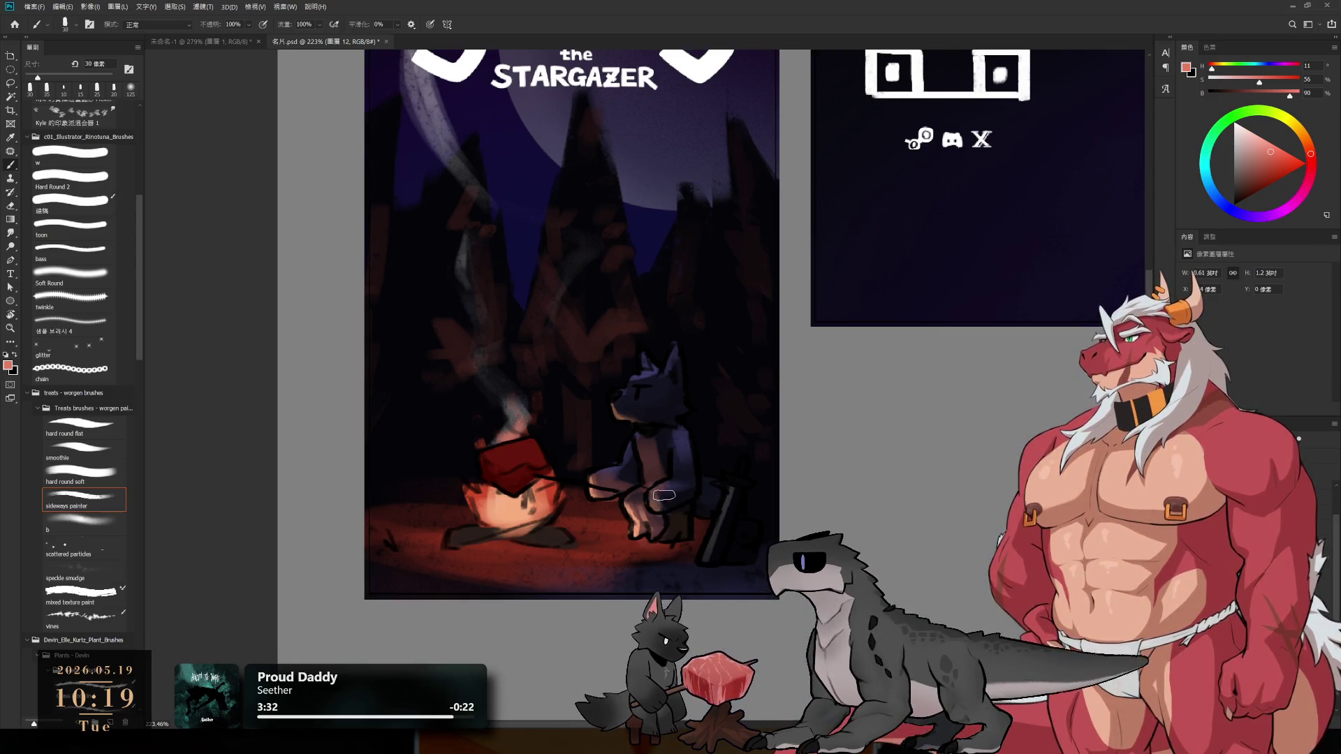
pyautogui.press(']')
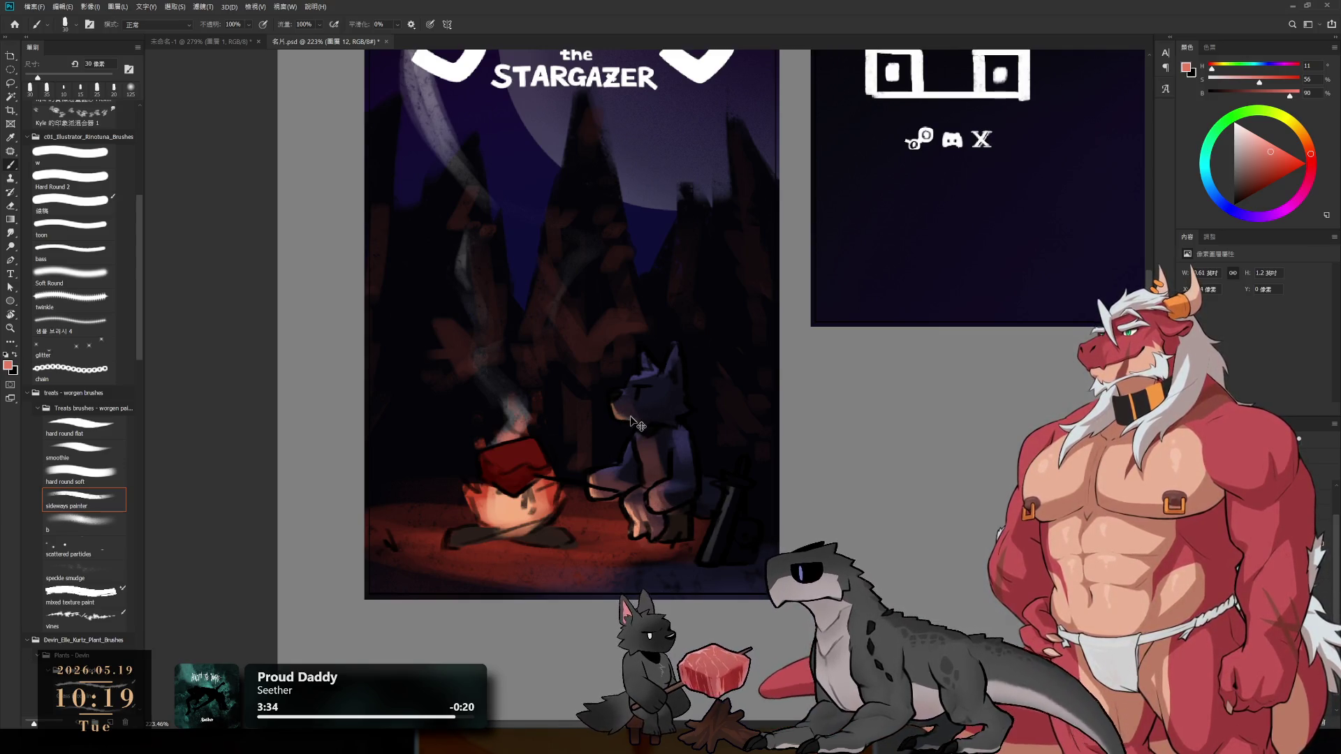
pyautogui.press(']')
pyautogui.press(']')
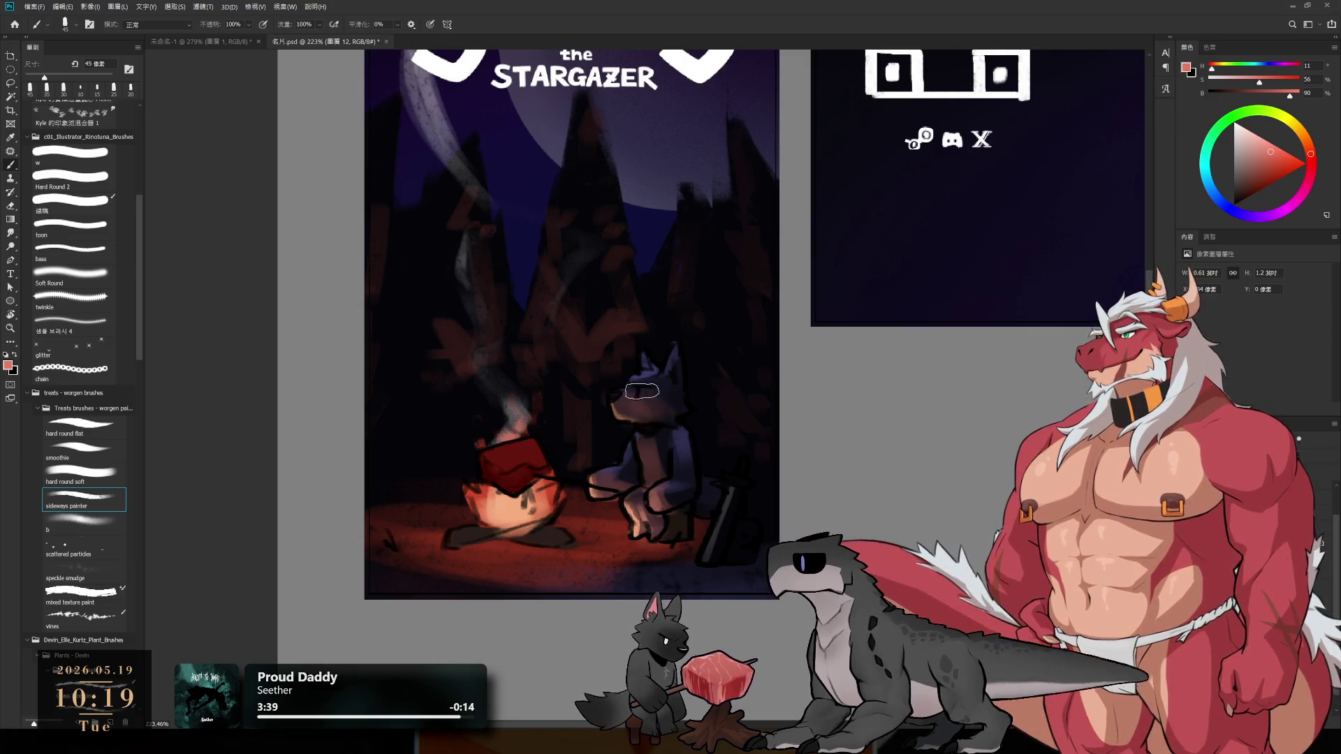
# - Sample dark navy and blue shades from the wolf's head to retouch its fur
pyautogui.keyDown('alt'); pyautogui.click(662, 390); pyautogui.keyUp('alt')
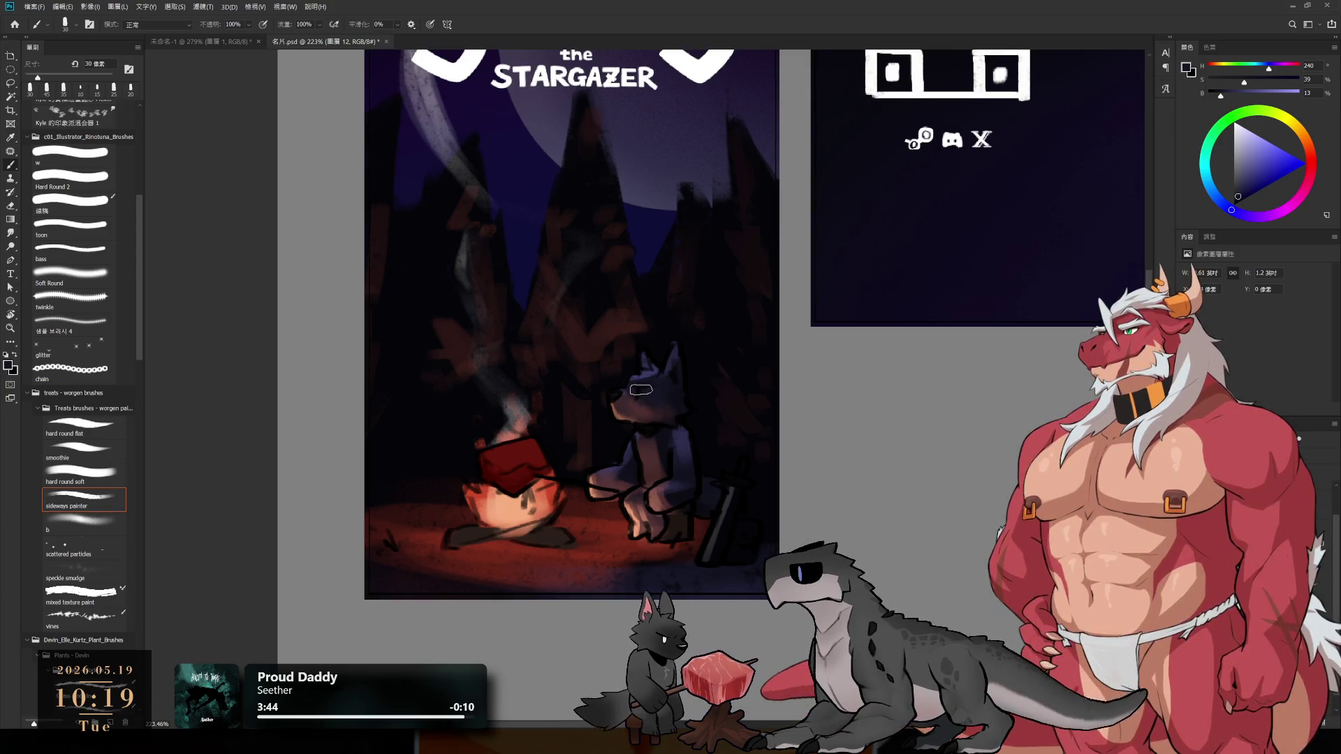
pyautogui.keyDown('alt'); pyautogui.click(653, 467); pyautogui.keyUp('alt')
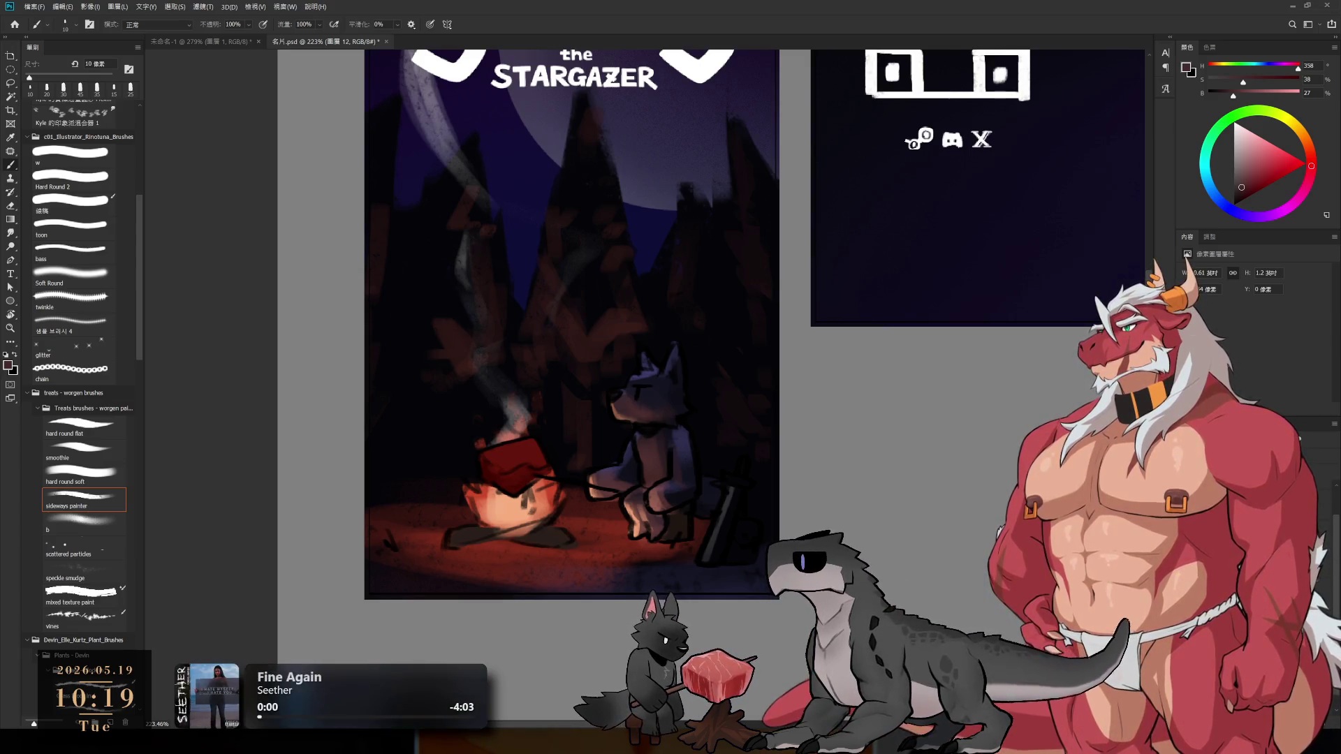
pyautogui.keyDown('alt'); pyautogui.click(662, 389); pyautogui.keyUp('alt')
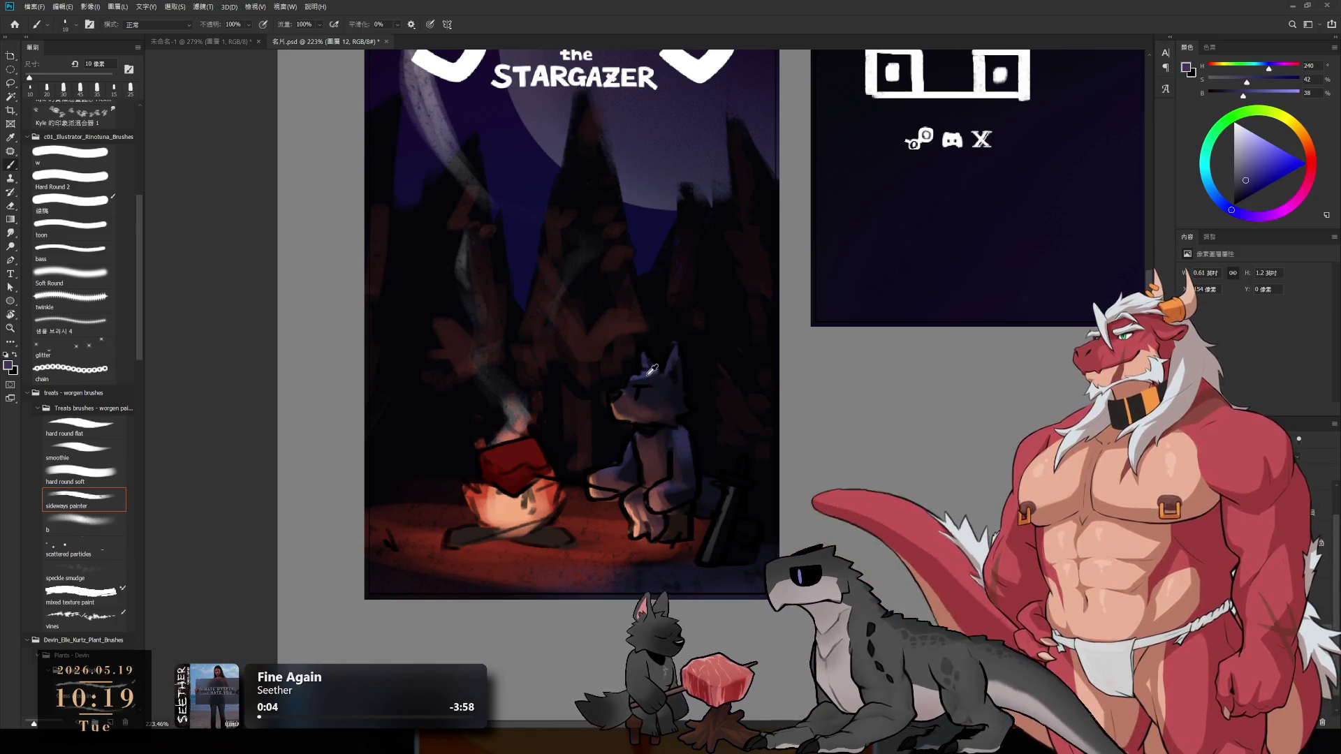
pyautogui.keyDown('alt'); pyautogui.click(652, 372); pyautogui.keyUp('alt')
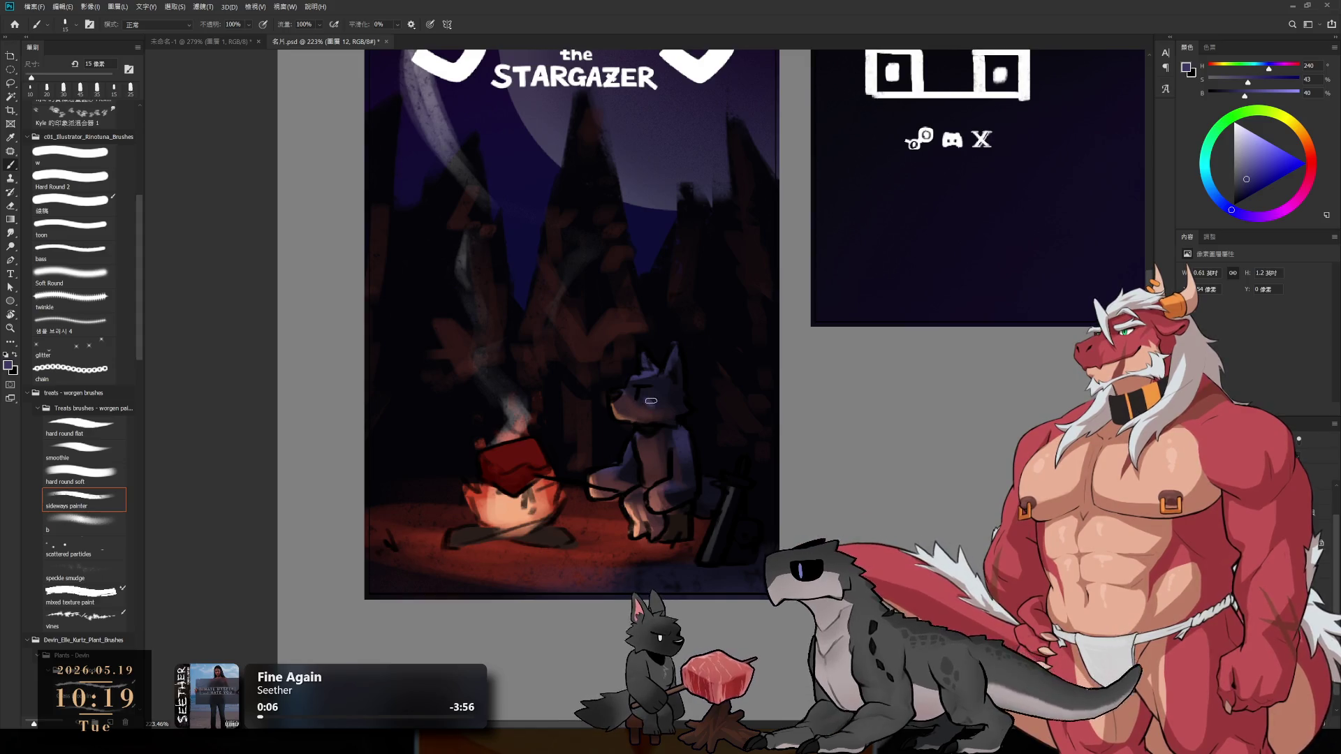
pyautogui.keyDown('alt'); pyautogui.click(668, 401); pyautogui.keyUp('alt')
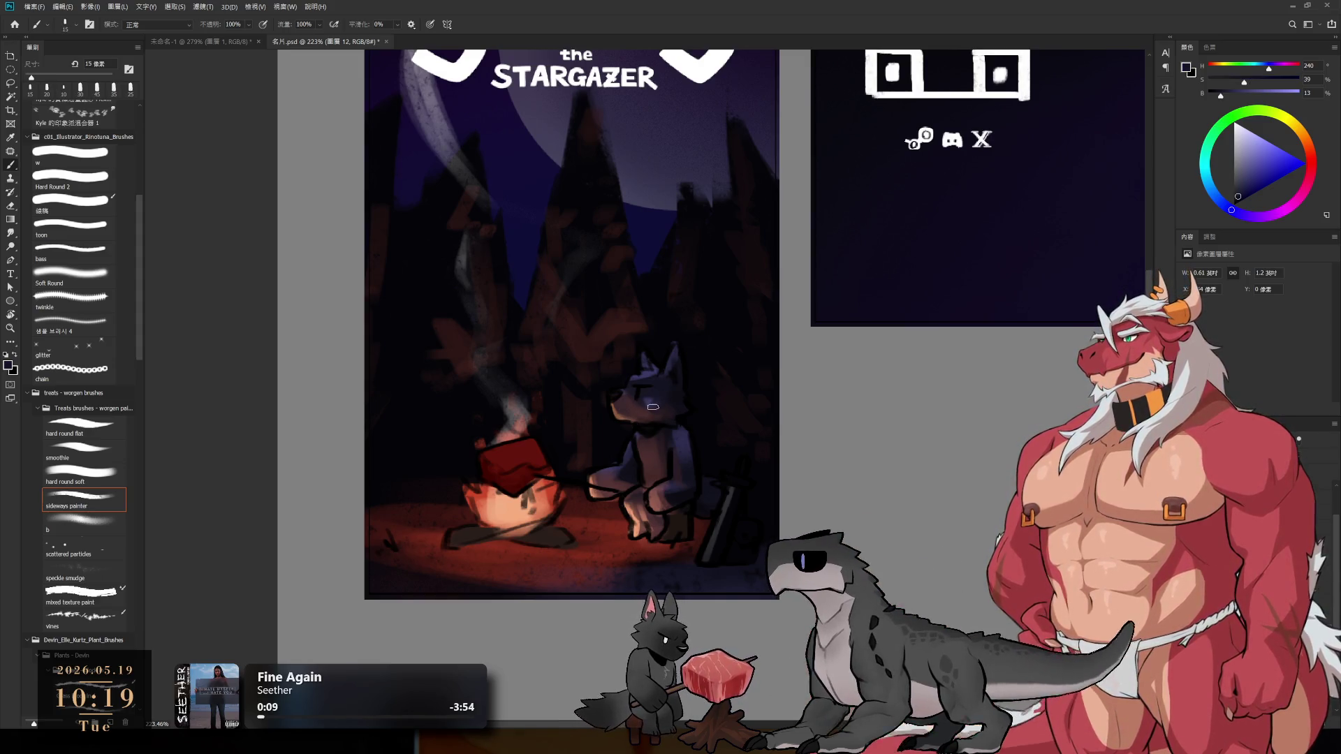
pyautogui.scroll(-5, 668, 466)
# - Zoom to 200% on the campfire scene and sample a dark brown from the painting
pyautogui.scroll(6, 650, 447)
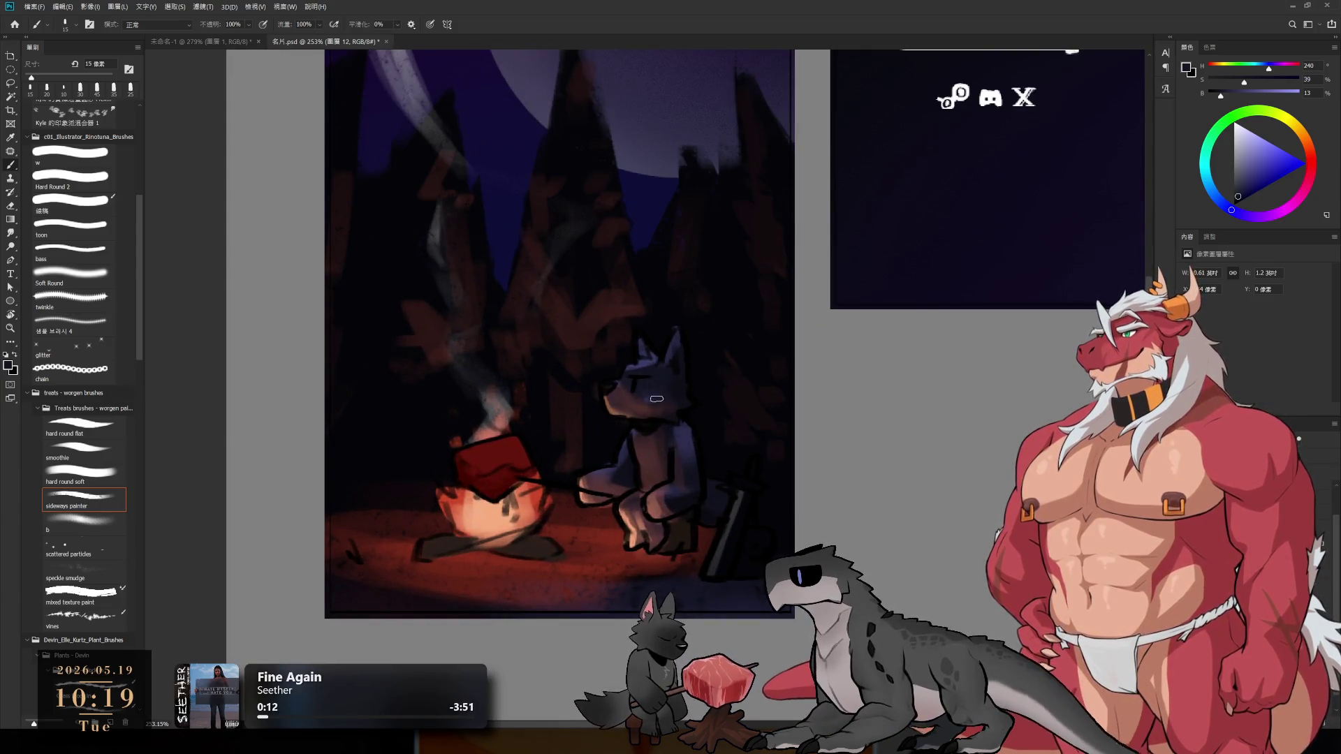
pyautogui.scroll(1, 628, 419)
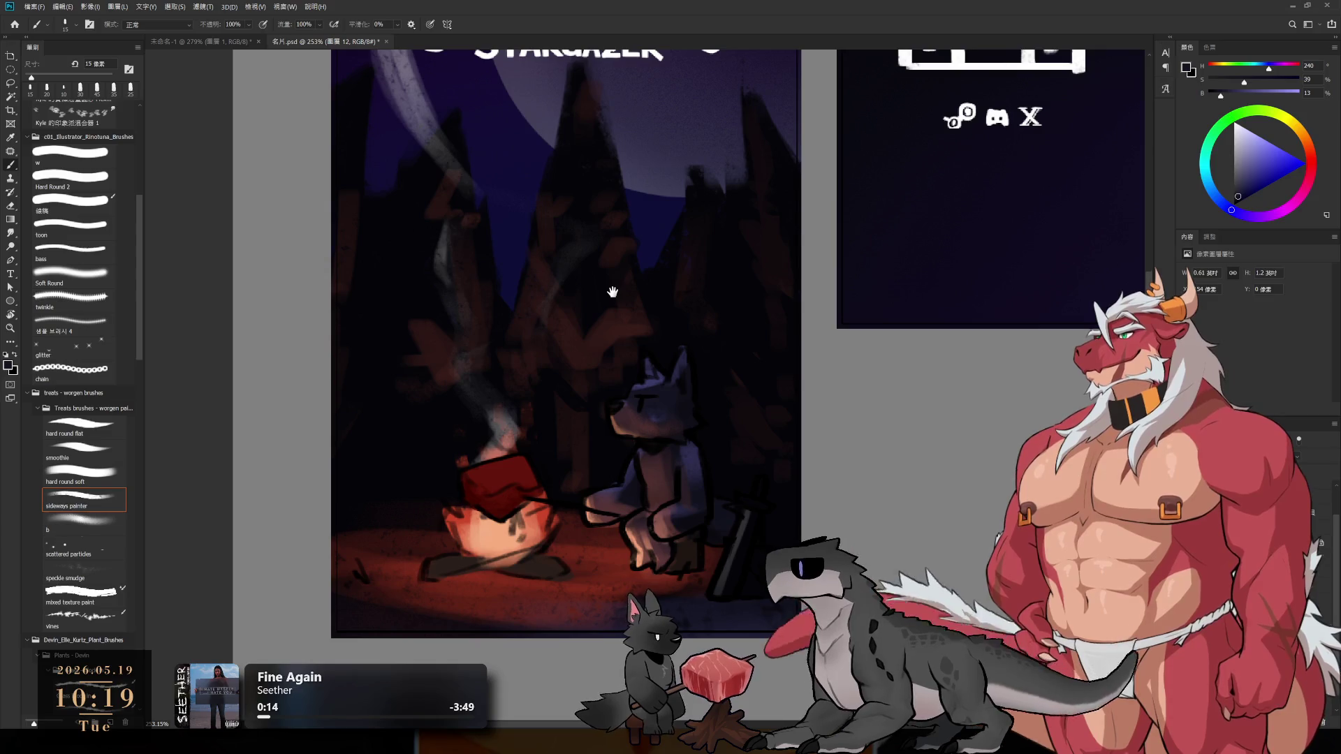
pyautogui.scroll(-4, 615, 419)
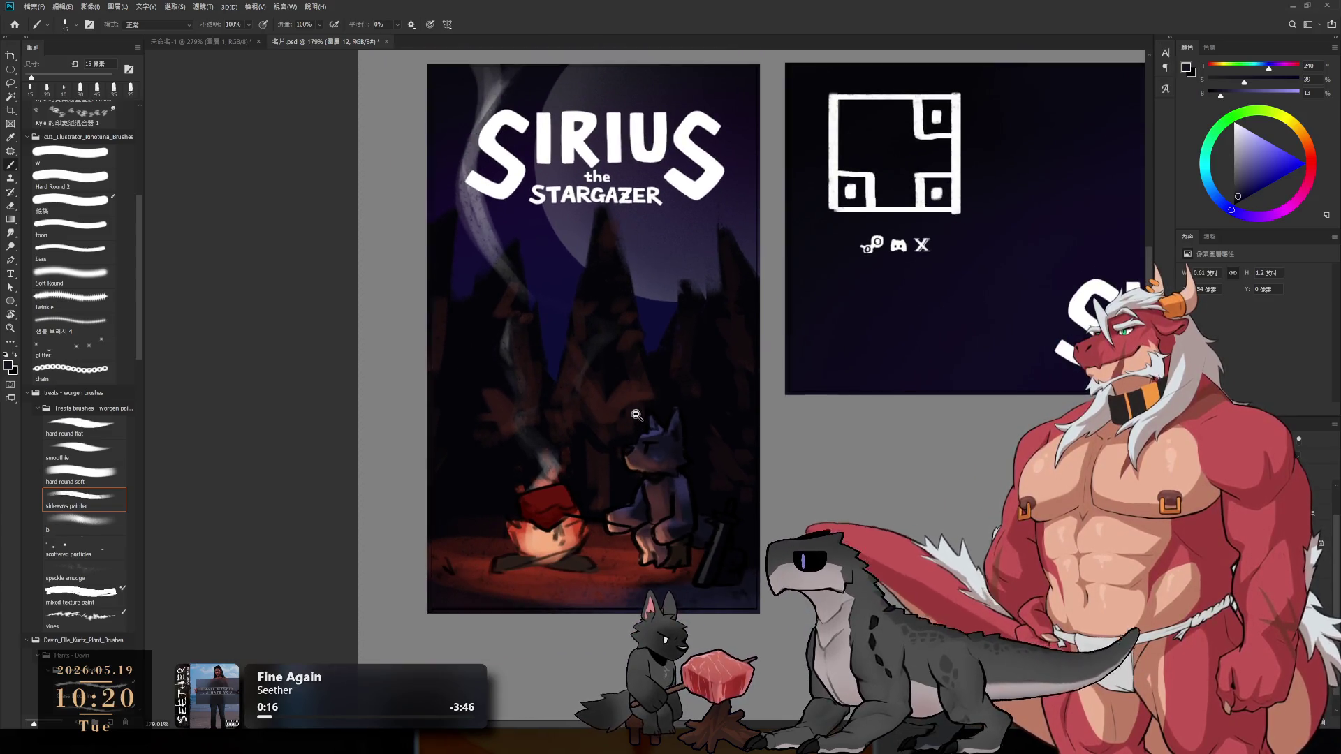
pyautogui.scroll(1, 637, 415)
pyautogui.hscroll(2, 601, 433)
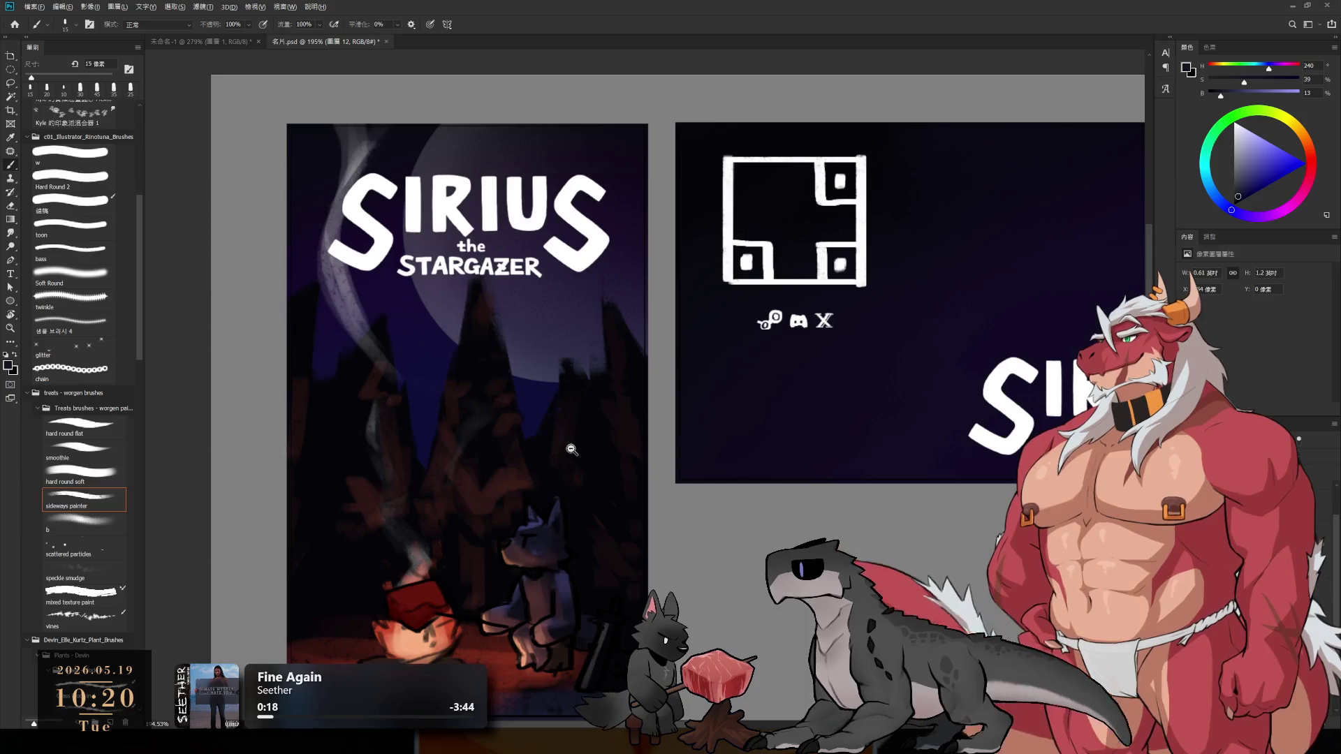
pyautogui.scroll(-3, 571, 449)
pyautogui.scroll(3, 538, 428)
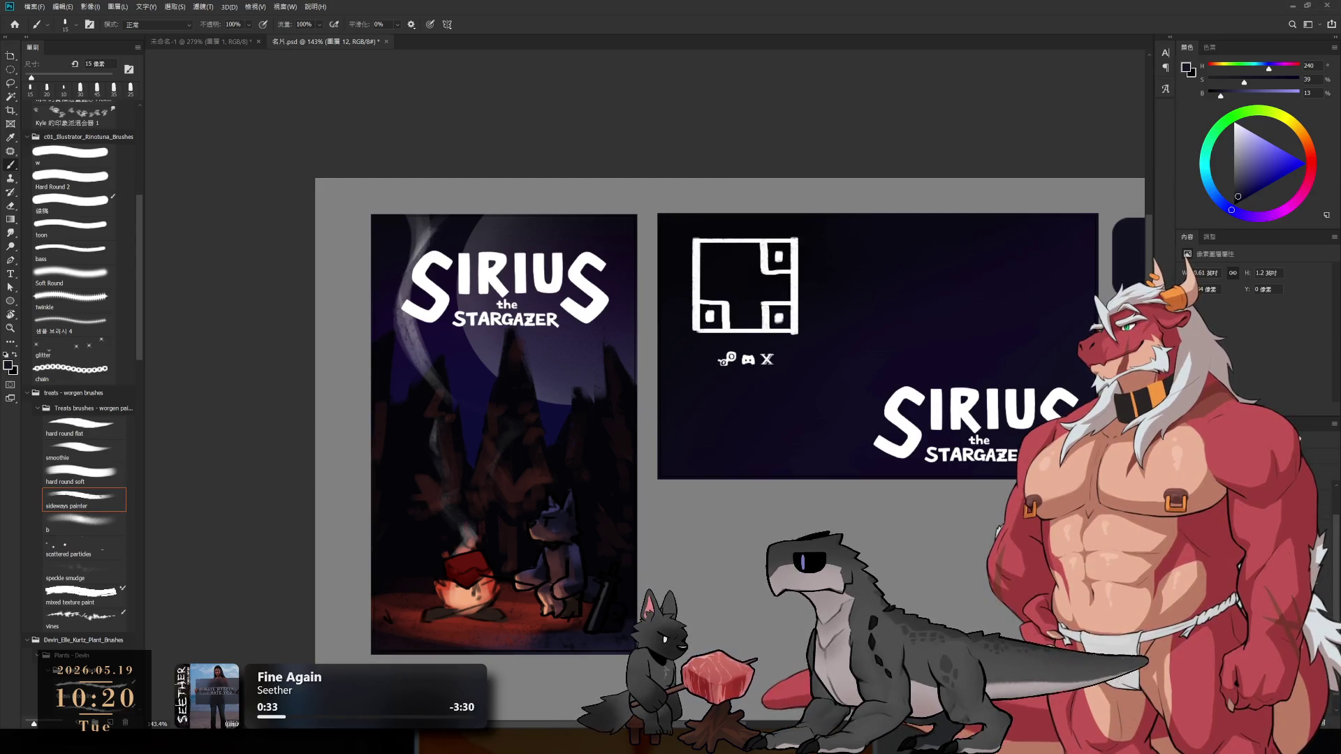
pyautogui.scroll(1, 561, 580)
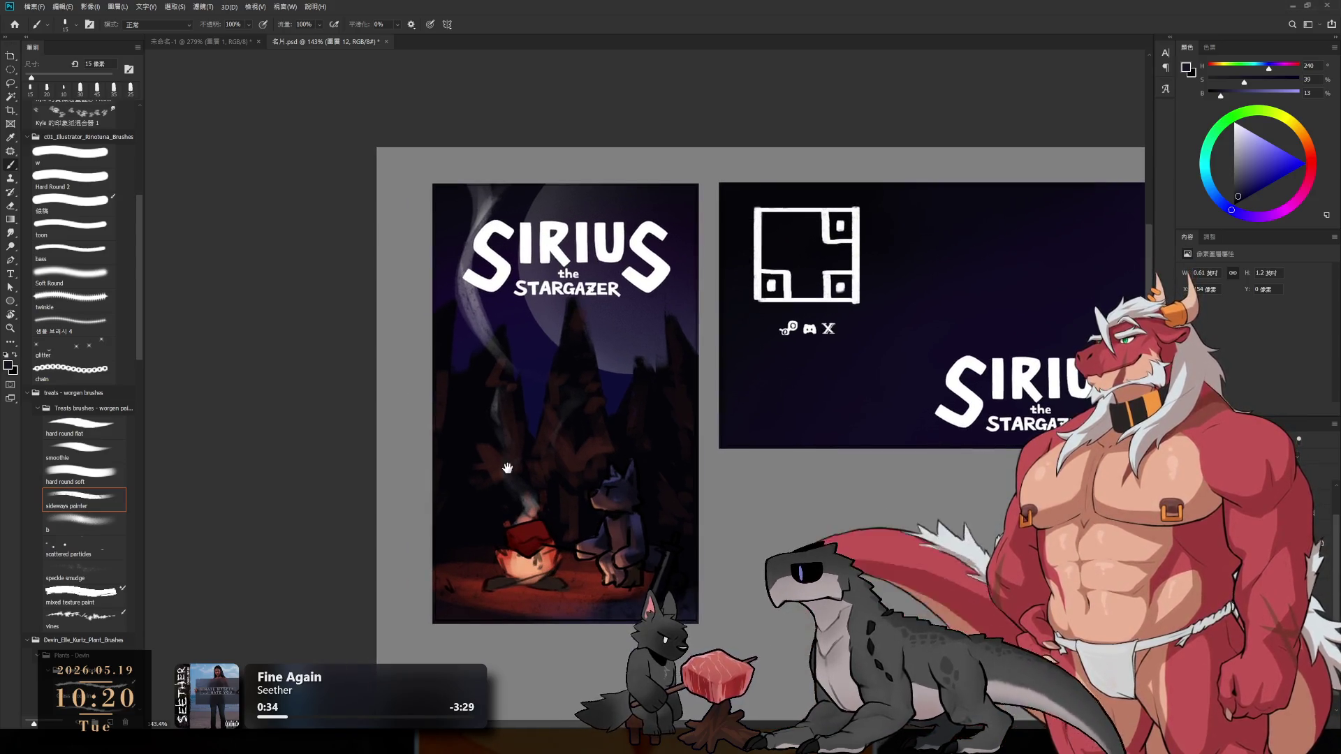
pyautogui.scroll(1, 561, 580)
pyautogui.scroll(1, 561, 580)
pyautogui.keyDown('alt'); pyautogui.click(561, 580); pyautogui.keyUp('alt')
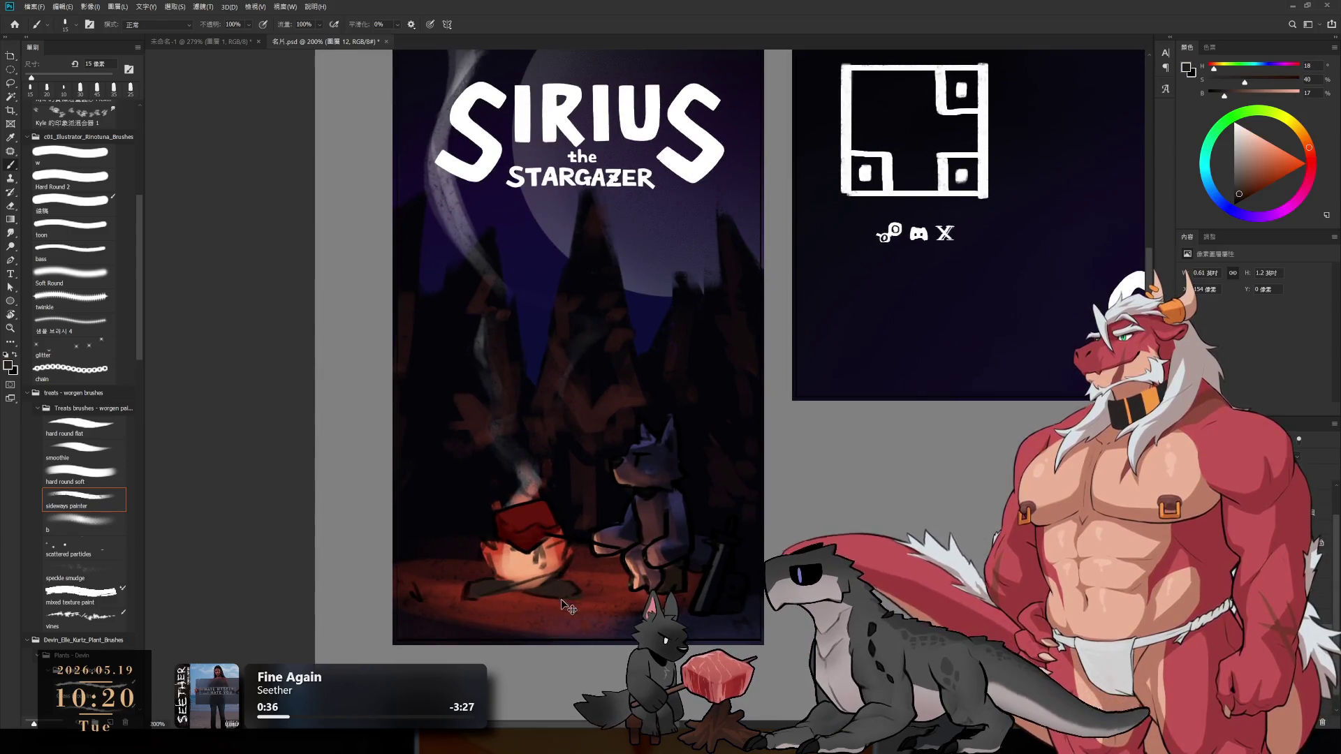
# - Sample darker and near-black shades from the painting while adjusting the brush size
pyautogui.press('[')
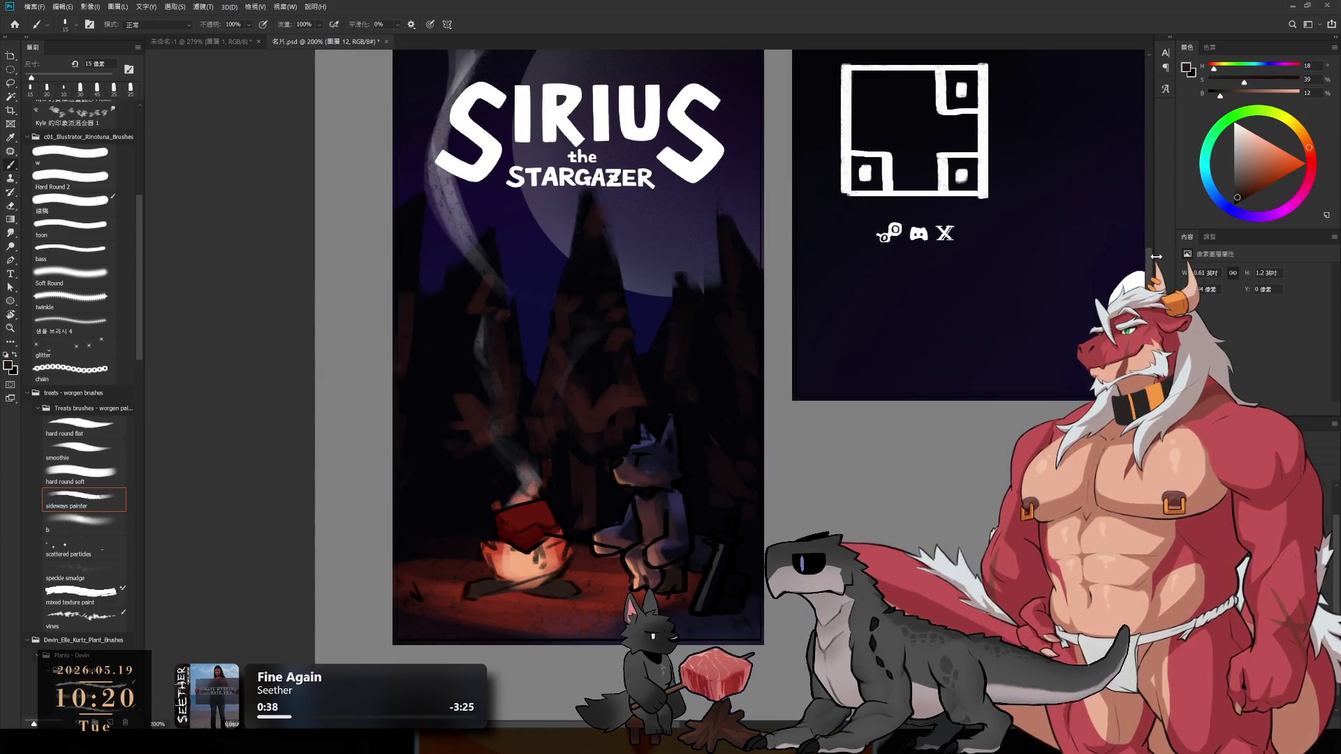
pyautogui.keyDown('alt'); pyautogui.click(563, 602); pyautogui.keyUp('alt')
pyautogui.press(']')
pyautogui.press(']')
pyautogui.press(']')
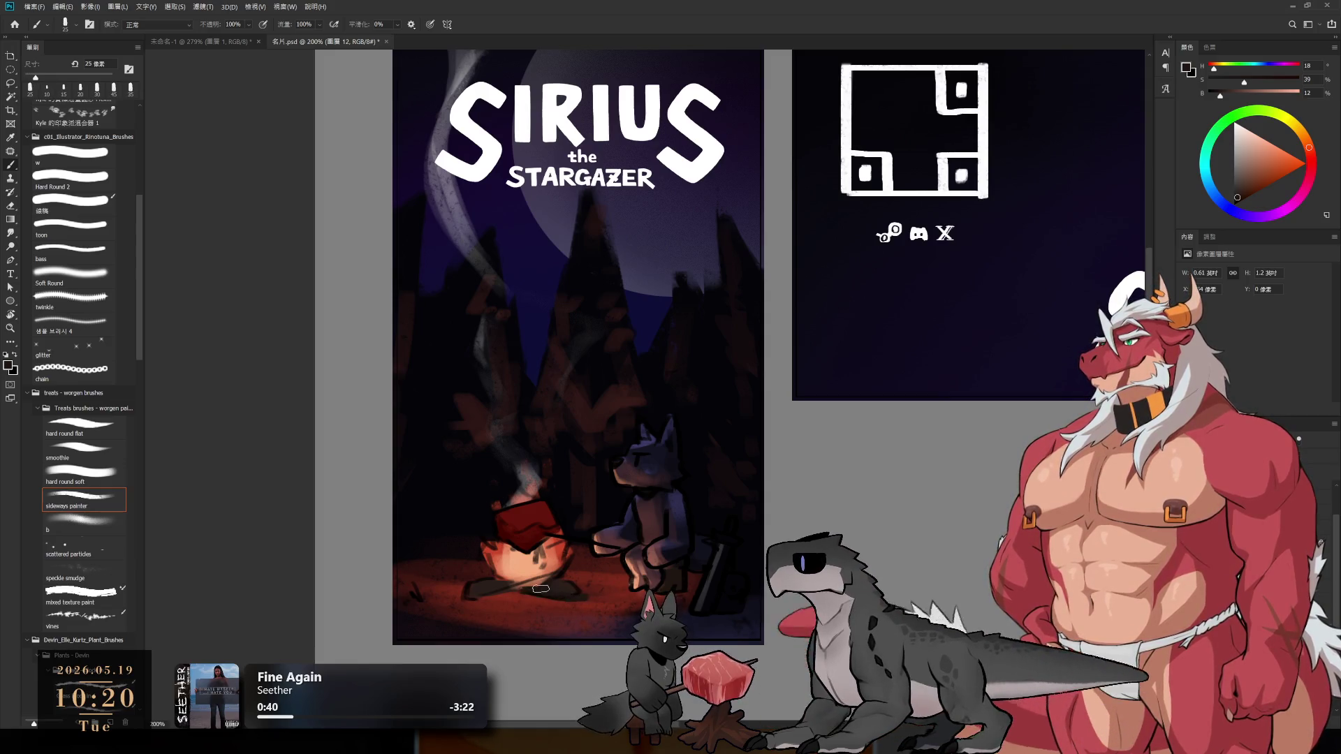
pyautogui.keyDown('alt'); pyautogui.click(612, 311); pyautogui.keyUp('alt')
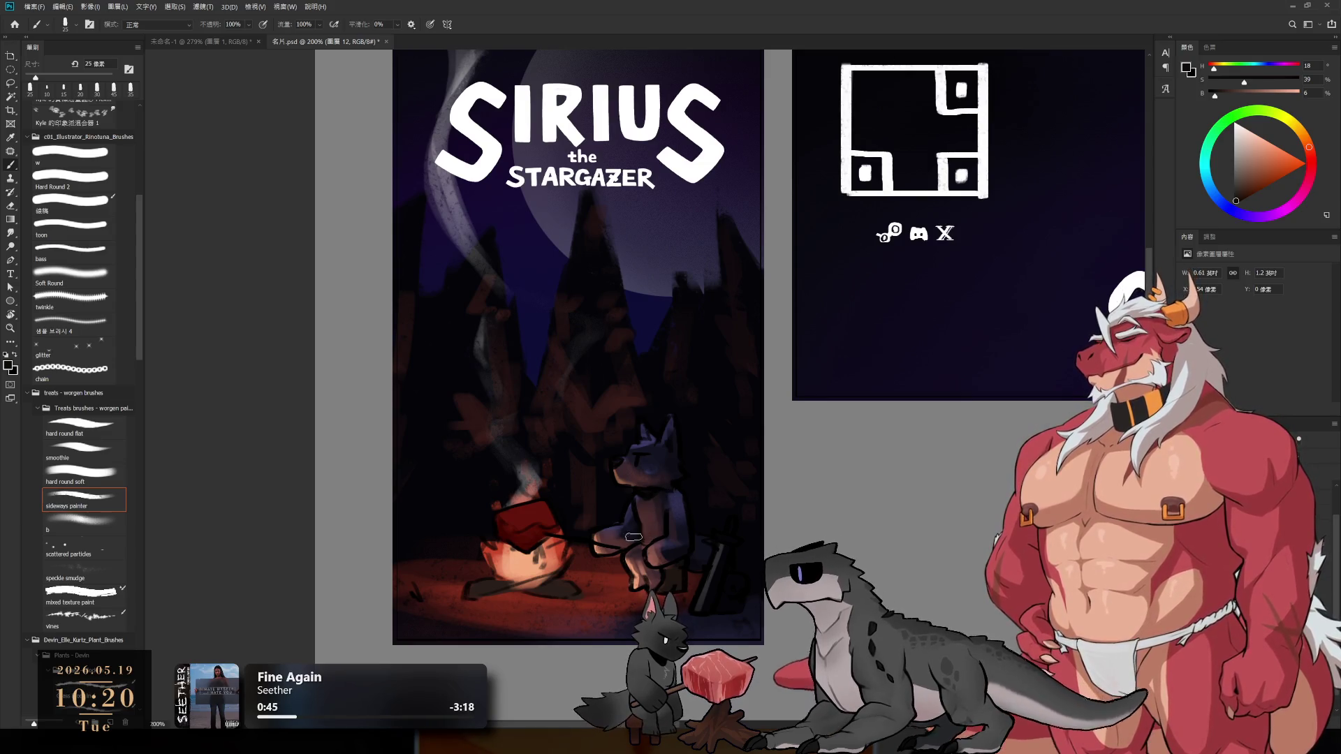
pyautogui.press('[')
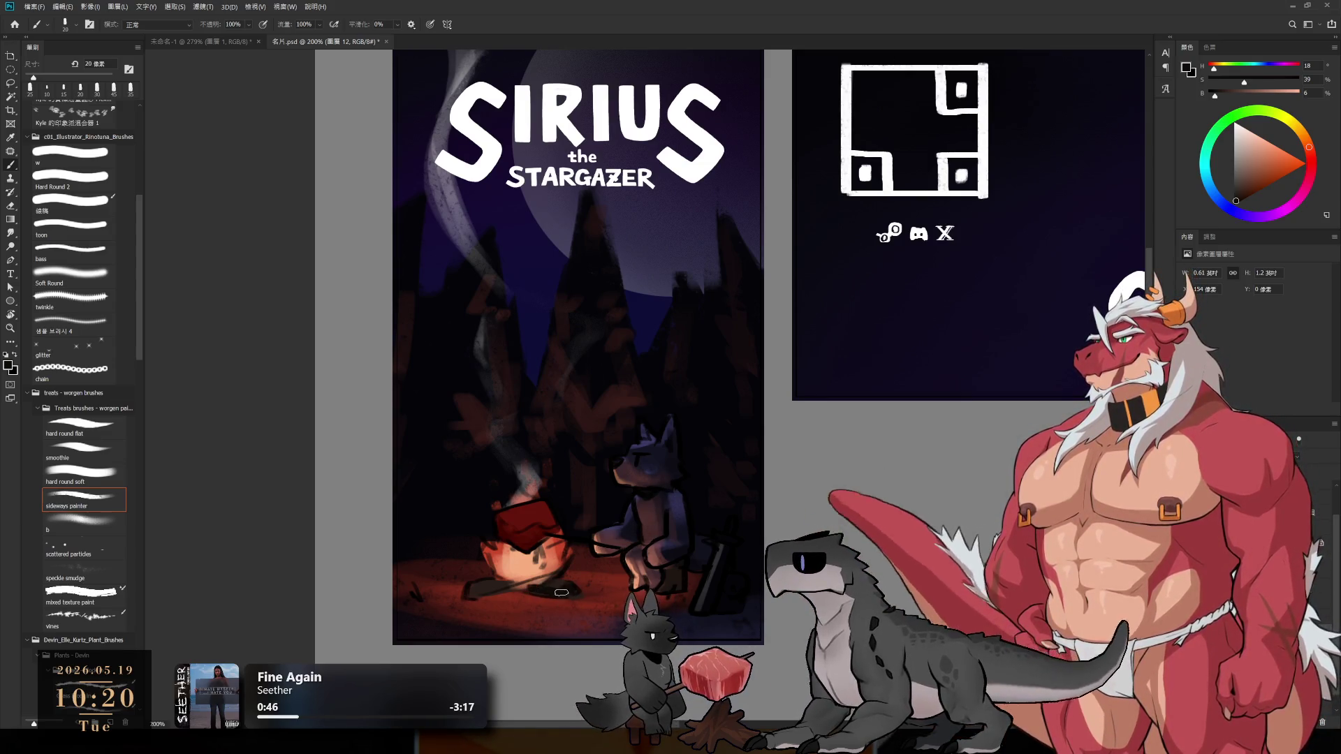
pyautogui.press('[')
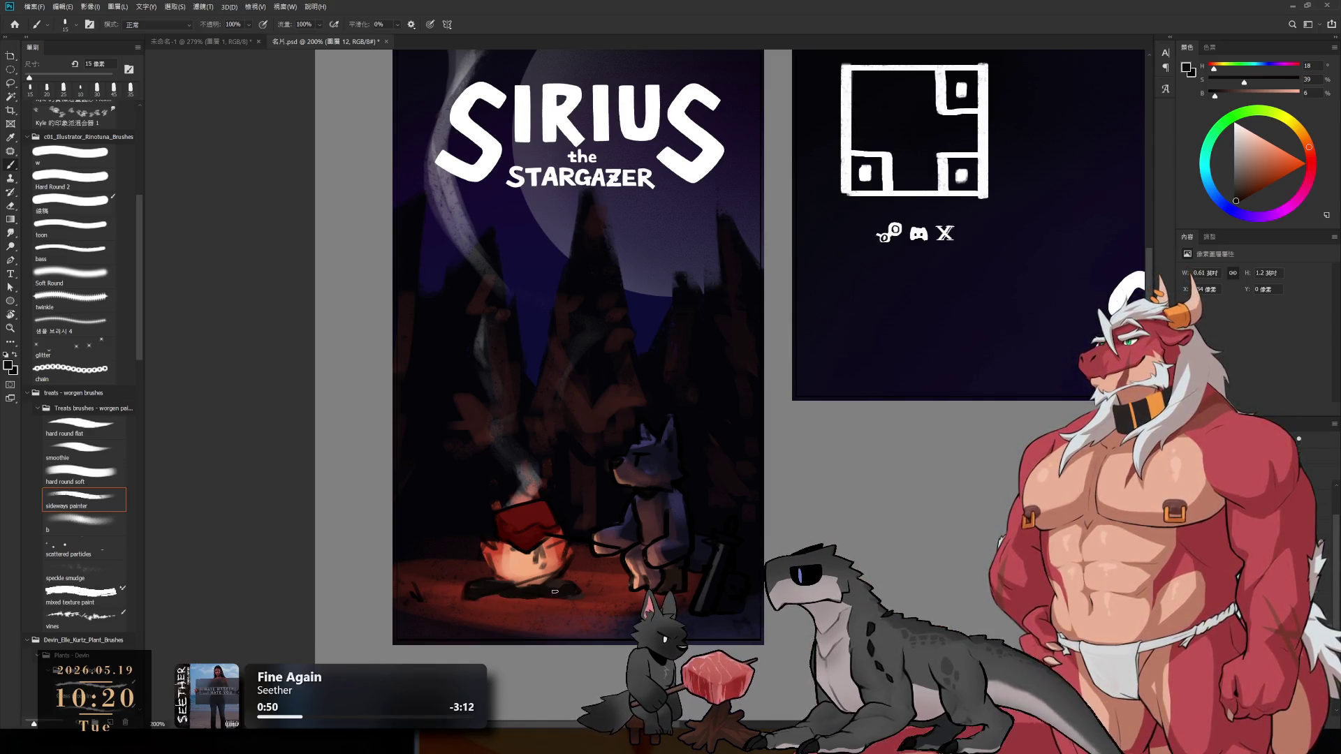
pyautogui.press(']')
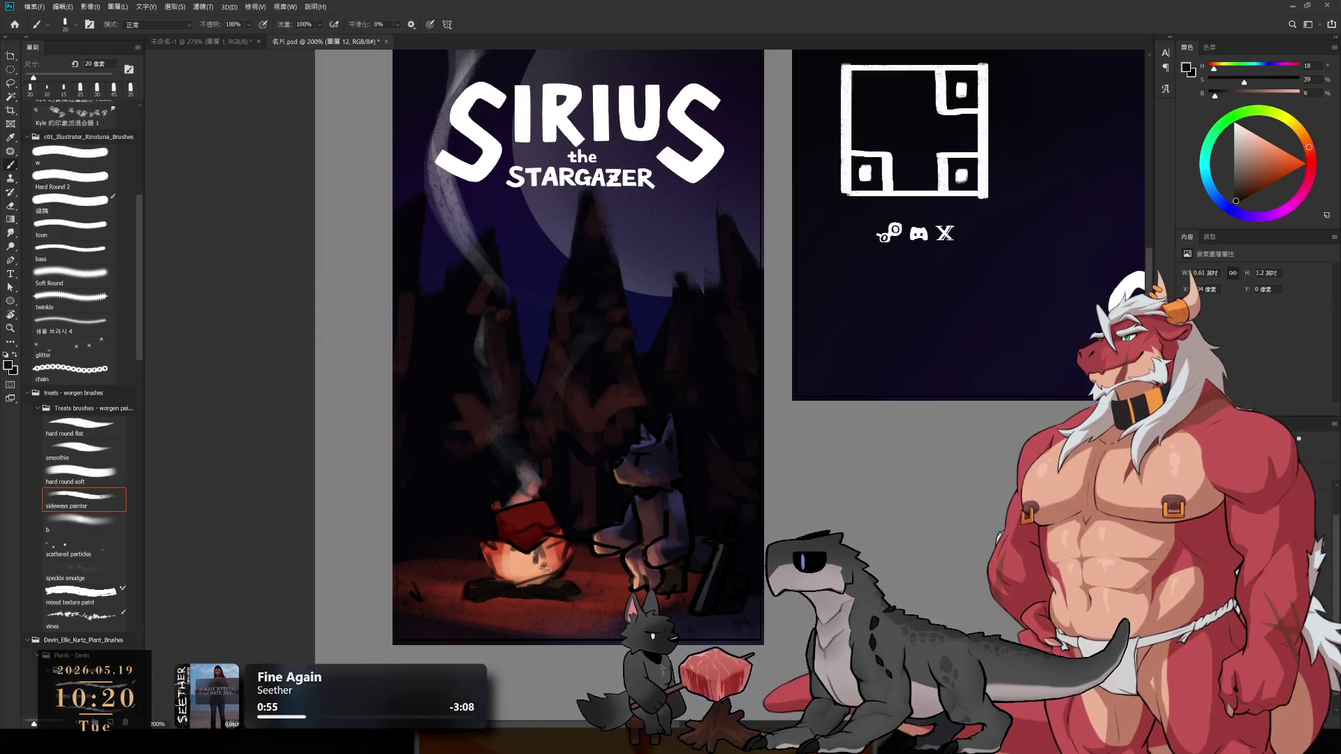
# - Rework the campfire's glow with a bright, saturated red-orange
pyautogui.keyDown('alt'); pyautogui.click(519, 571); pyautogui.keyUp('alt')
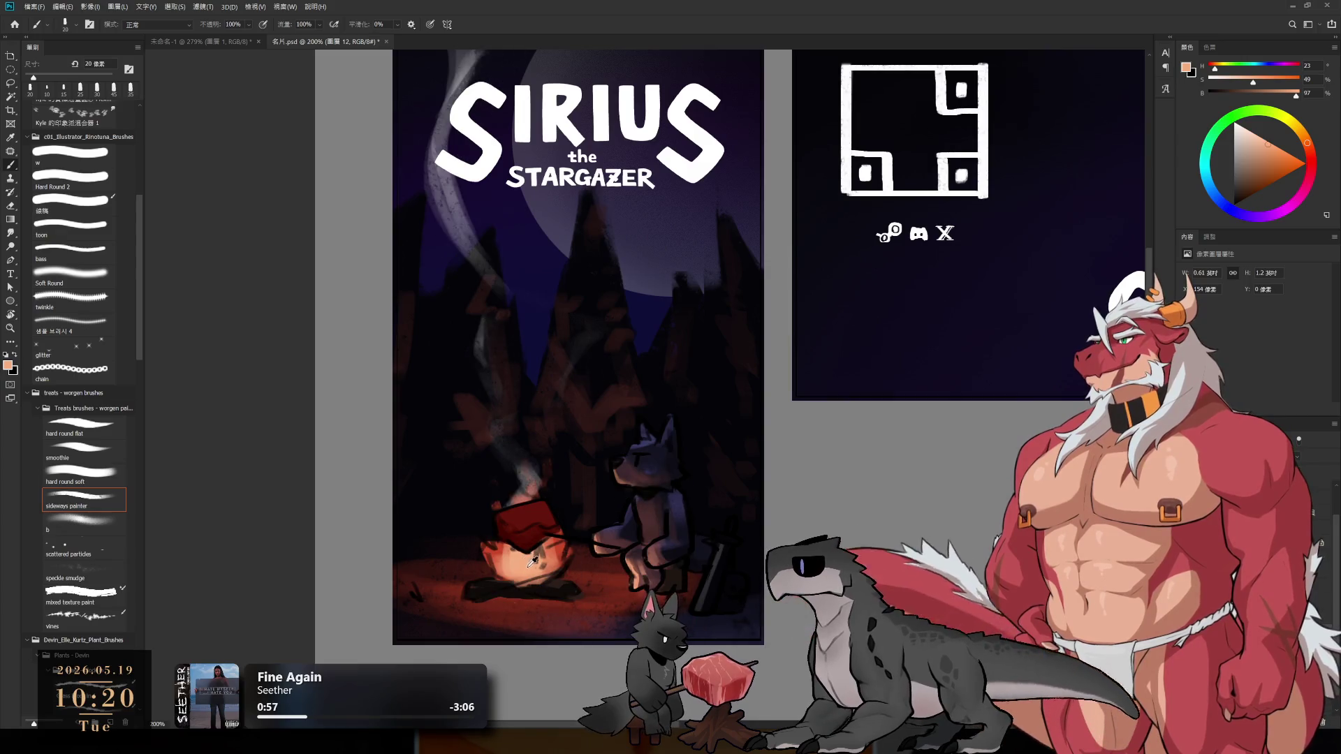
pyautogui.click(1281, 161)
pyautogui.click(1311, 151)
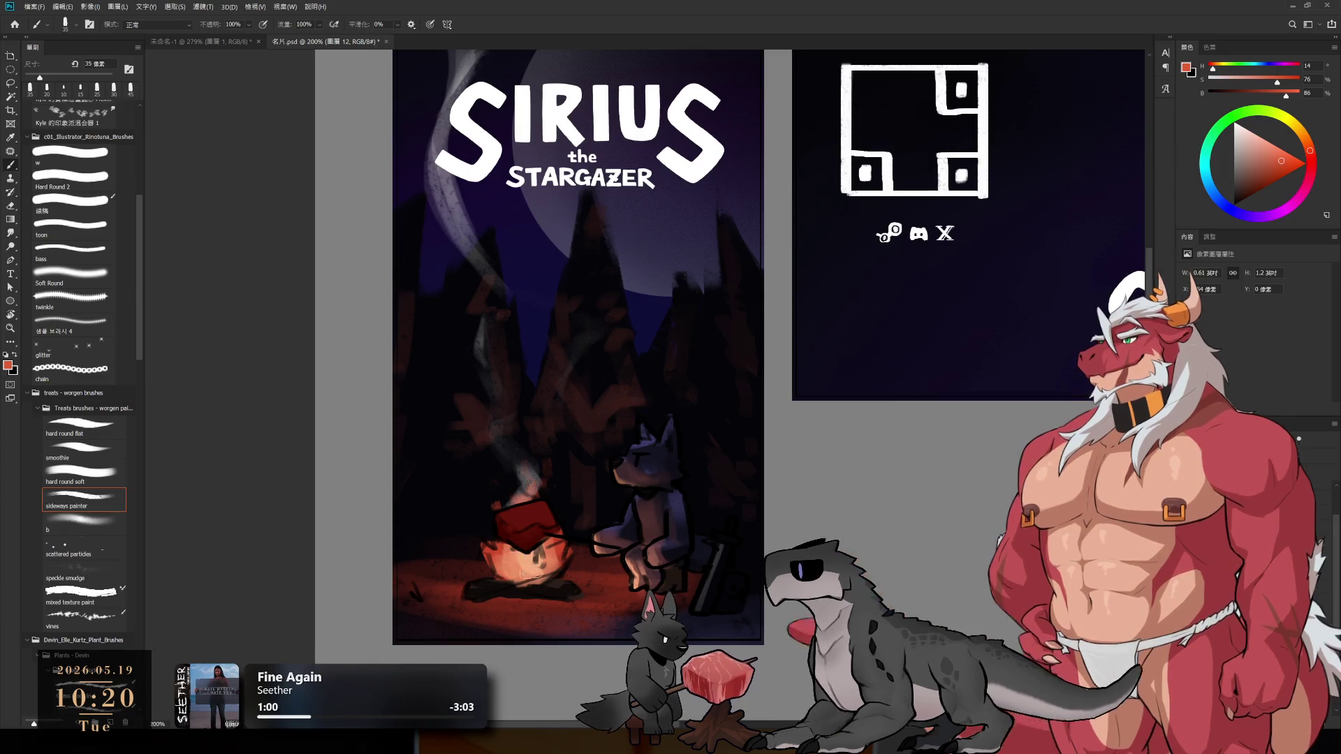
pyautogui.click(1298, 160)
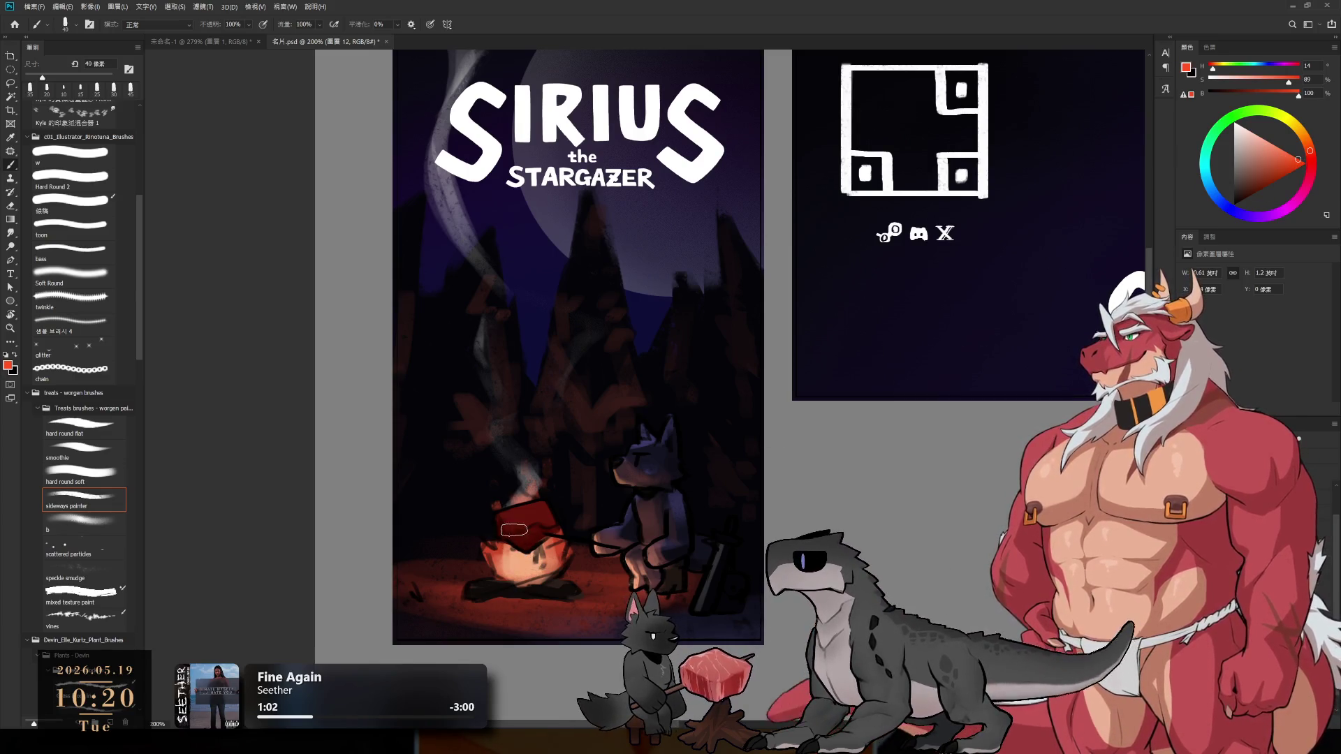
pyautogui.moveTo(507, 536)
pyautogui.mouseDown()
pyautogui.moveTo(513, 566)
pyautogui.moveTo(538, 529)
pyautogui.mouseUp()
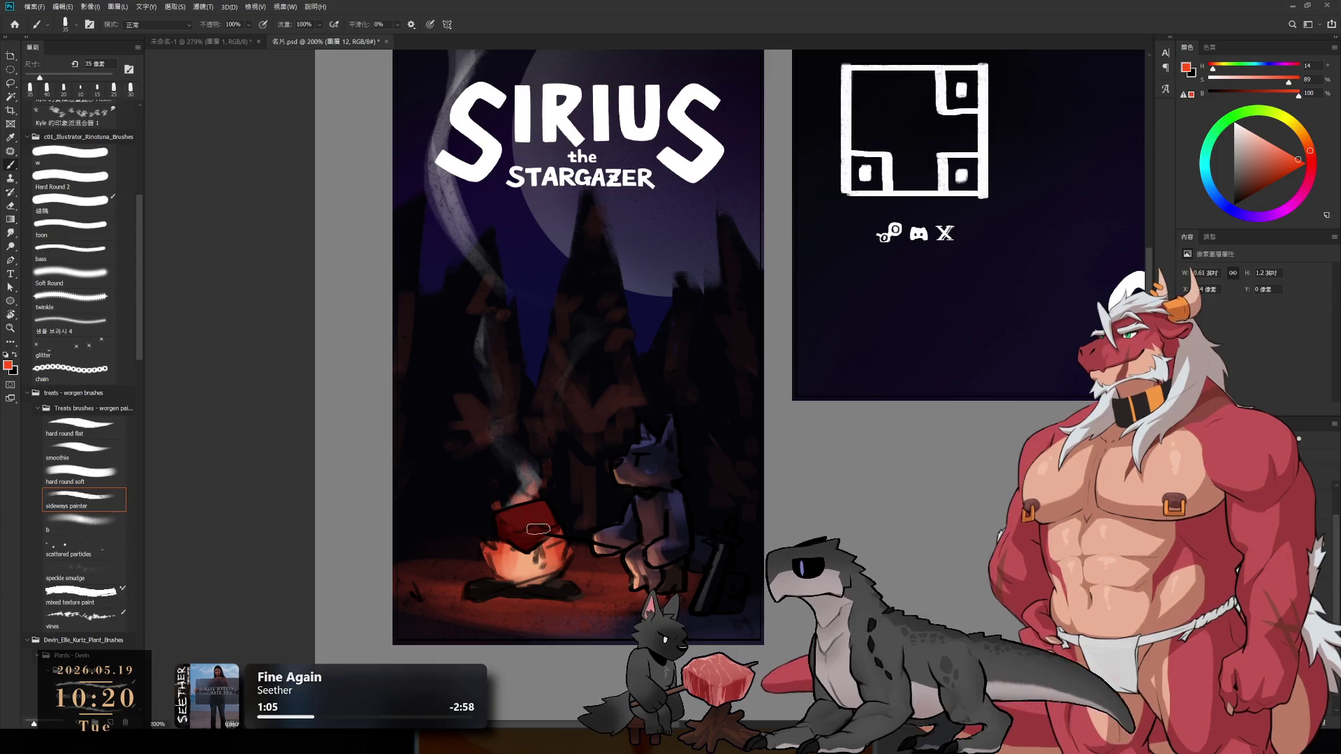
# - Paint a light yellow-orange stroke across the campfire
pyautogui.moveTo(1293, 156)
pyautogui.mouseDown()
pyautogui.moveTo(1281, 116)
pyautogui.moveTo(1251, 127)
pyautogui.mouseUp()
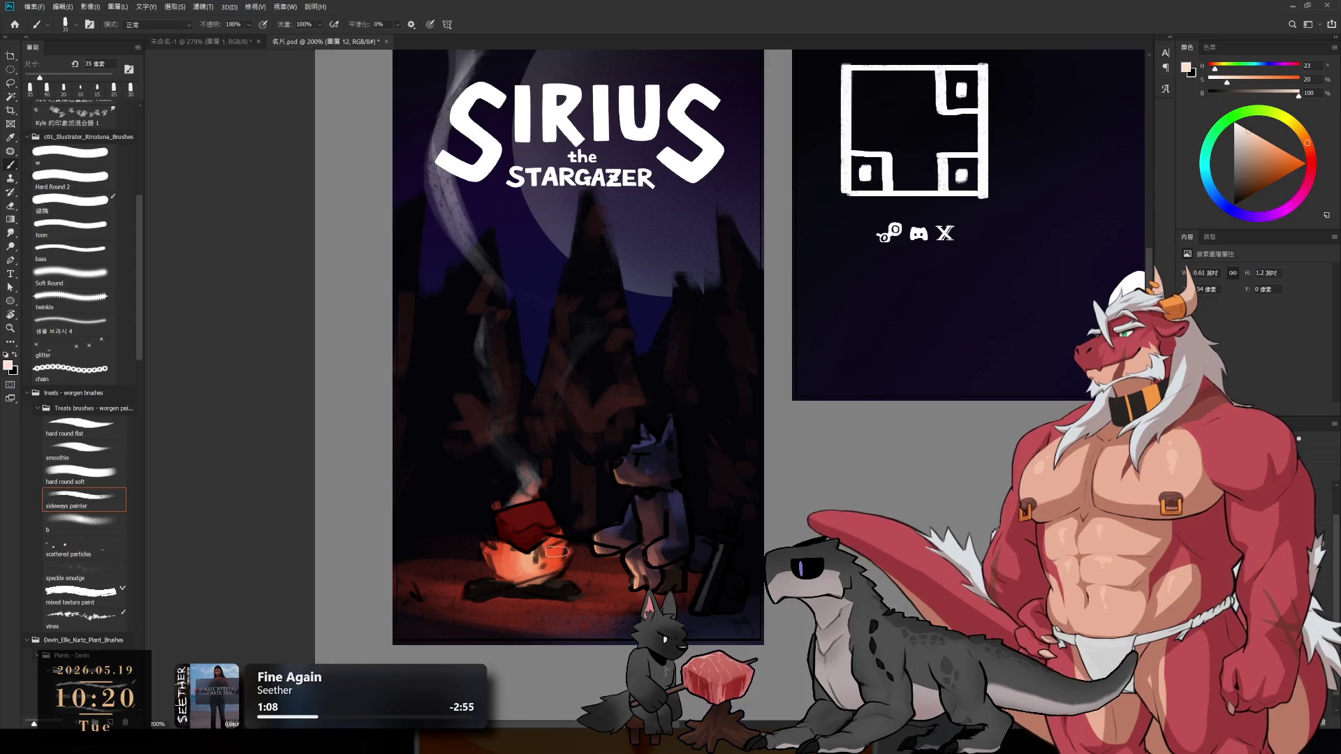
pyautogui.click(1247, 162)
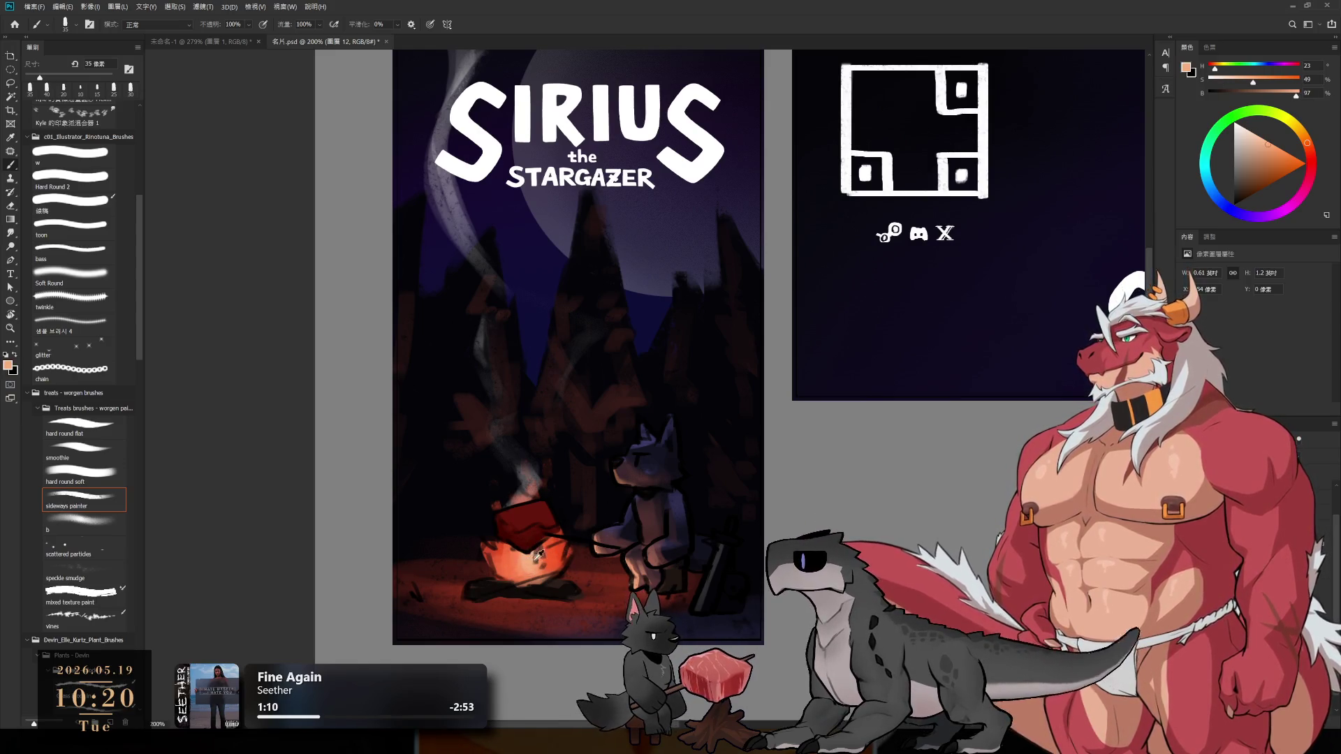
pyautogui.moveTo(1303, 138); pyautogui.dragTo(1298, 130)
pyautogui.moveTo(522, 579)
pyautogui.mouseDown()
pyautogui.moveTo(532, 554)
pyautogui.moveTo(541, 573)
pyautogui.moveTo(524, 569)
pyautogui.moveTo(551, 567)
pyautogui.mouseUp()
# - Make the yellow-orange more vivid, then repaint the fire's base with a sampled red
pyautogui.press(']')
pyautogui.click(1287, 152)
pyautogui.press(']')
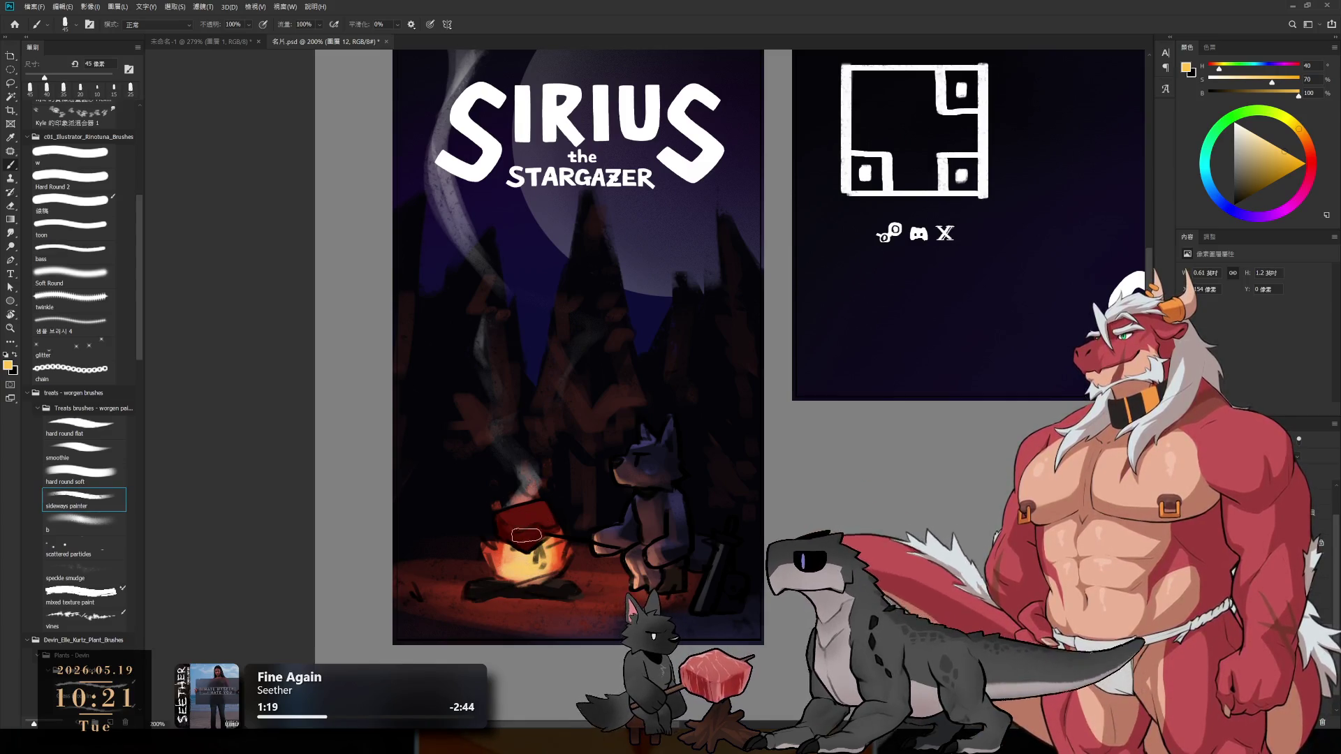
pyautogui.press('[')
pyautogui.keyDown('alt'); pyautogui.click(564, 548); pyautogui.keyUp('alt')
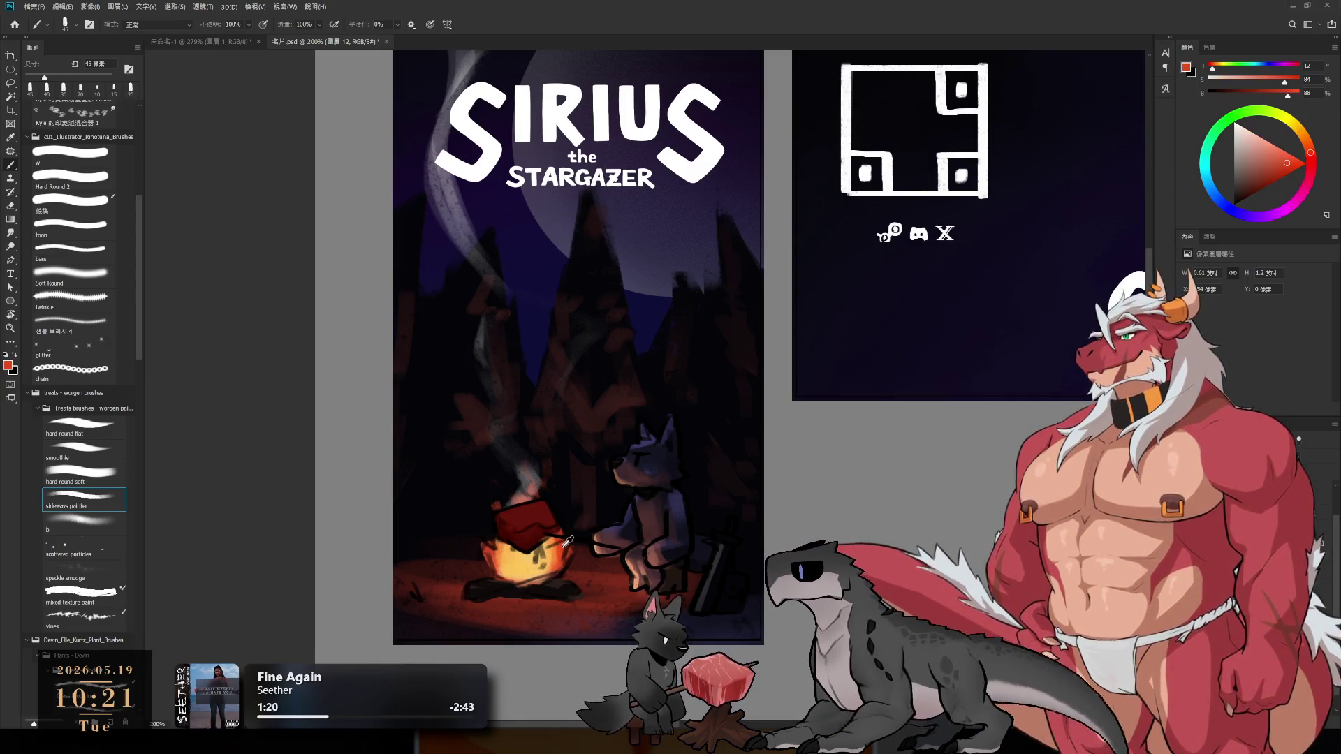
pyautogui.moveTo(556, 552)
pyautogui.mouseDown()
pyautogui.moveTo(534, 548)
pyautogui.moveTo(518, 566)
pyautogui.mouseUp()
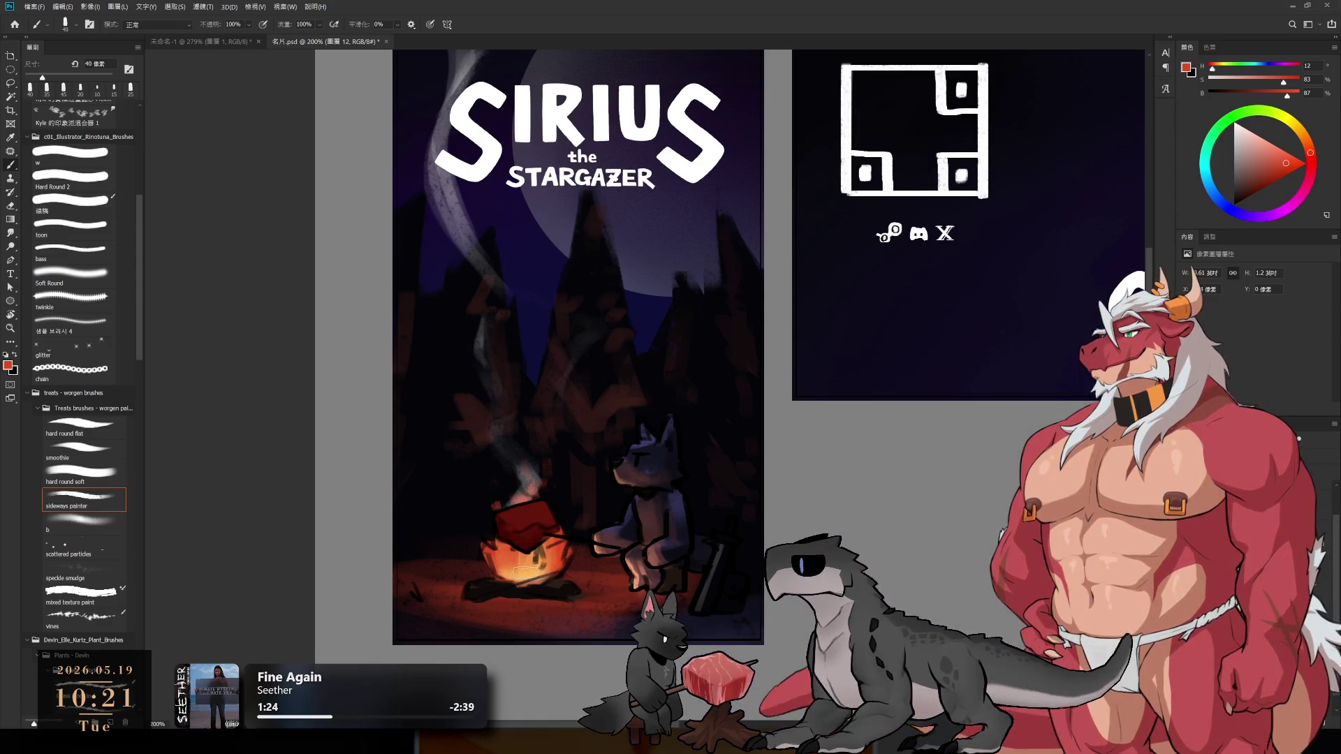
pyautogui.scroll(-2, 544, 489)
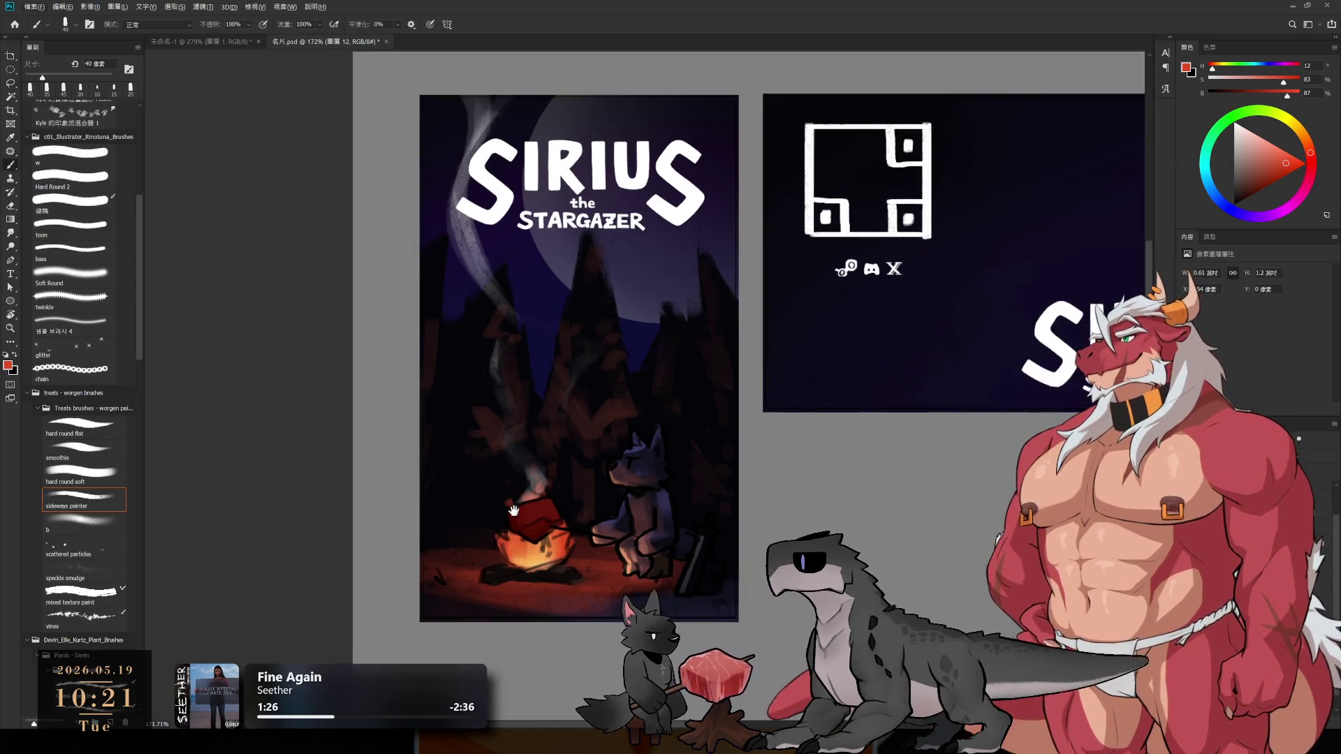
# - Zoom and pan so the full poster and the 'Sirius the Stargazer' banner fill the view
pyautogui.moveTo(533, 450); pyautogui.dragTo(631, 575)
pyautogui.scroll(-4, 631, 575)
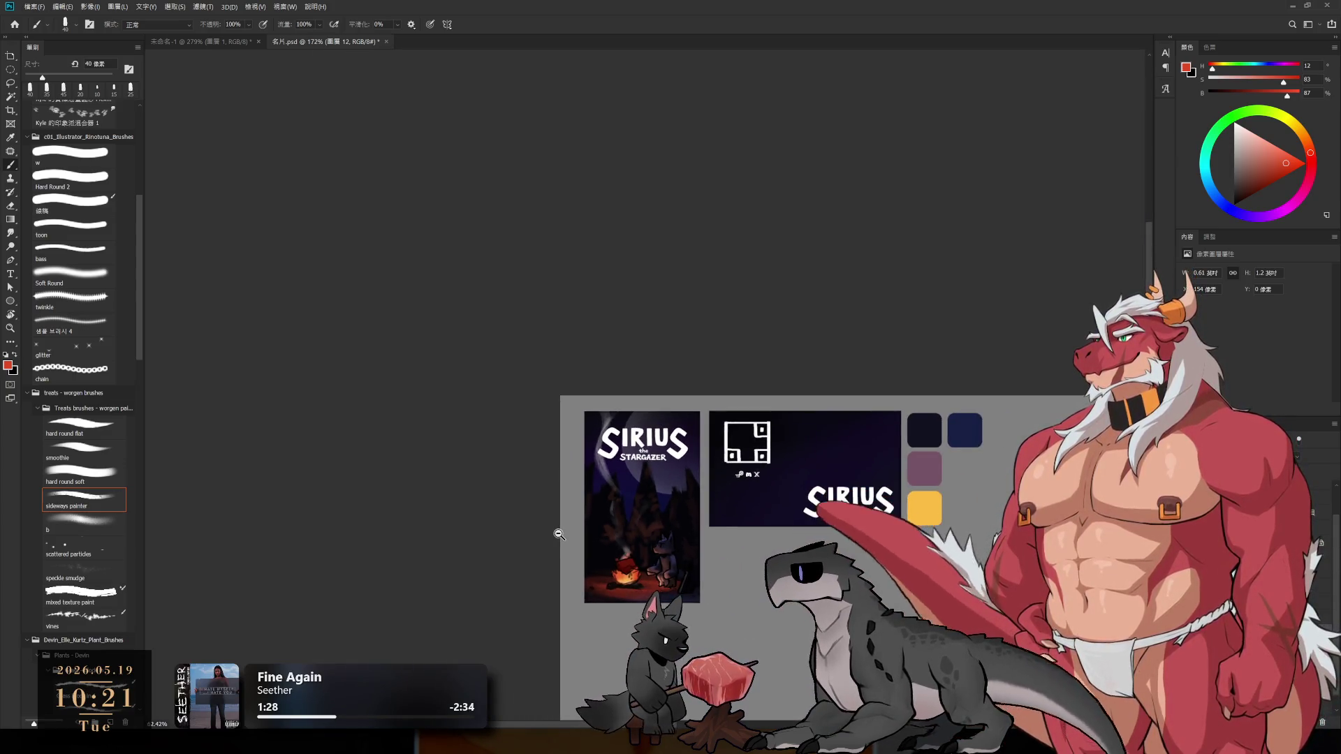
pyautogui.scroll(5, 628, 559)
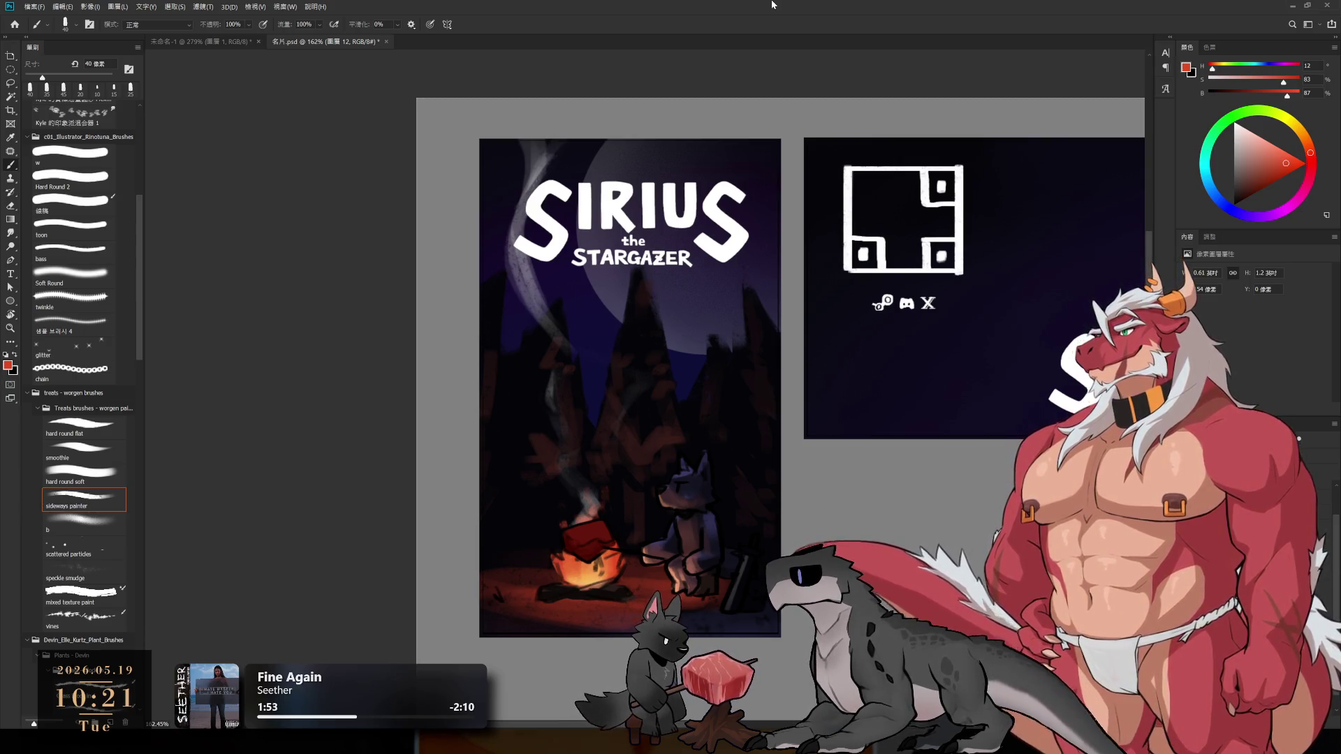
pyautogui.moveTo(765, 186); pyautogui.dragTo(403, 168)
pyautogui.scroll(-3, 669, 228)
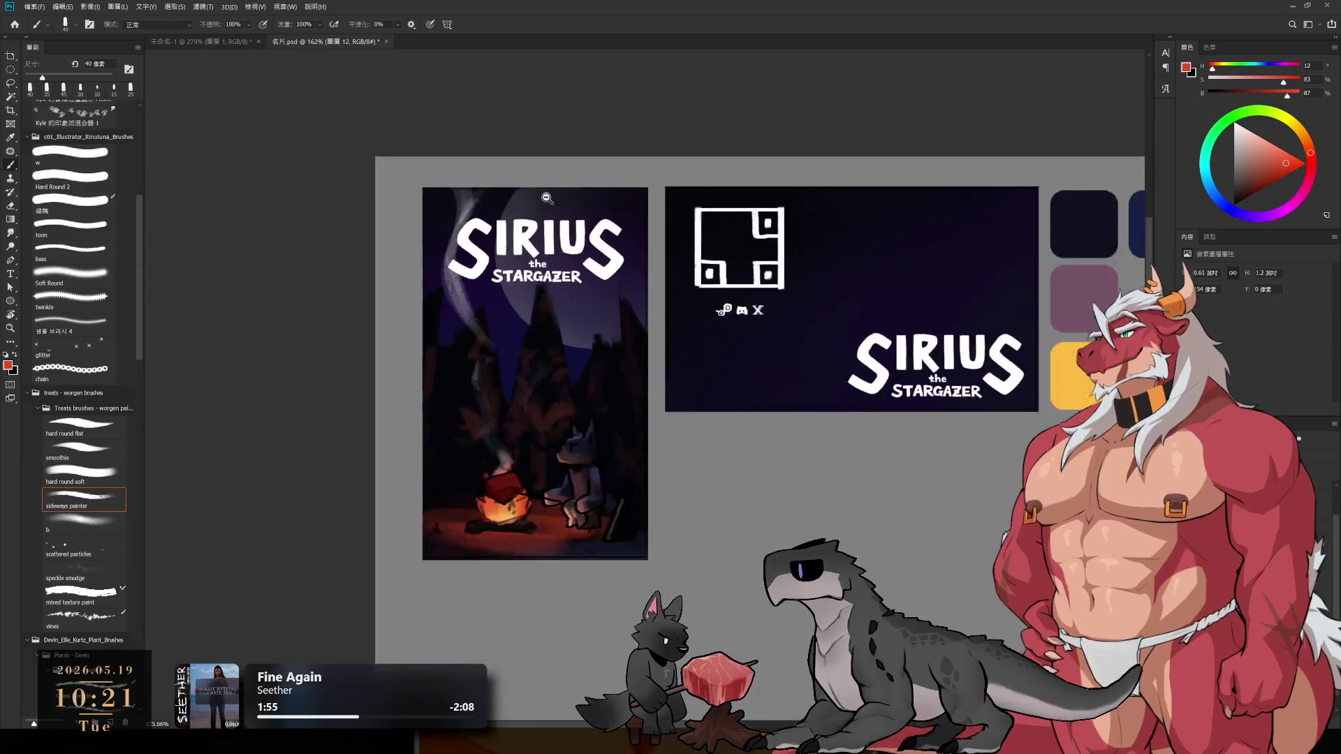